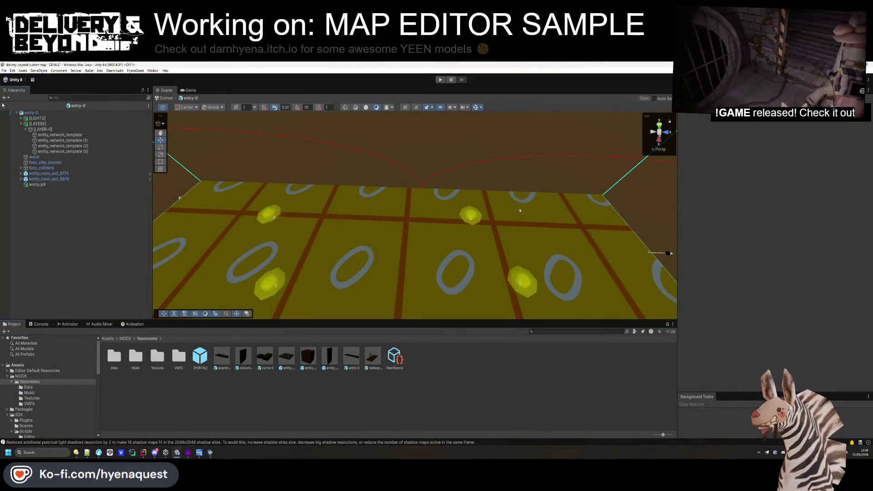
- Leave prefab mode for the DEFAULT scene and select the Main Camera
left_click(3, 106)
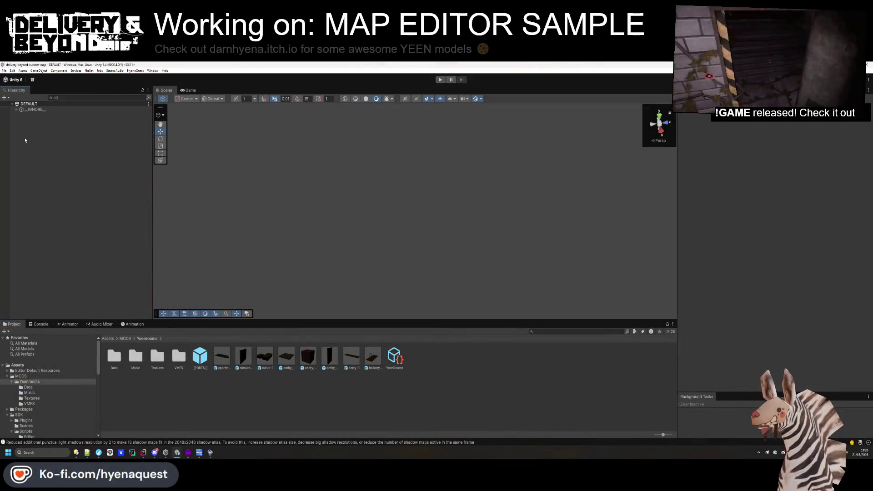
left_click(20, 115)
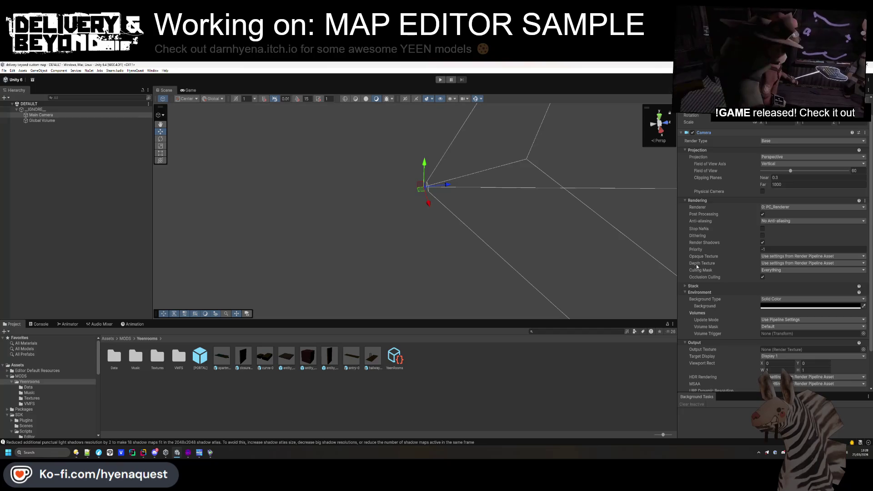
scroll(708, 279, "down", 3)
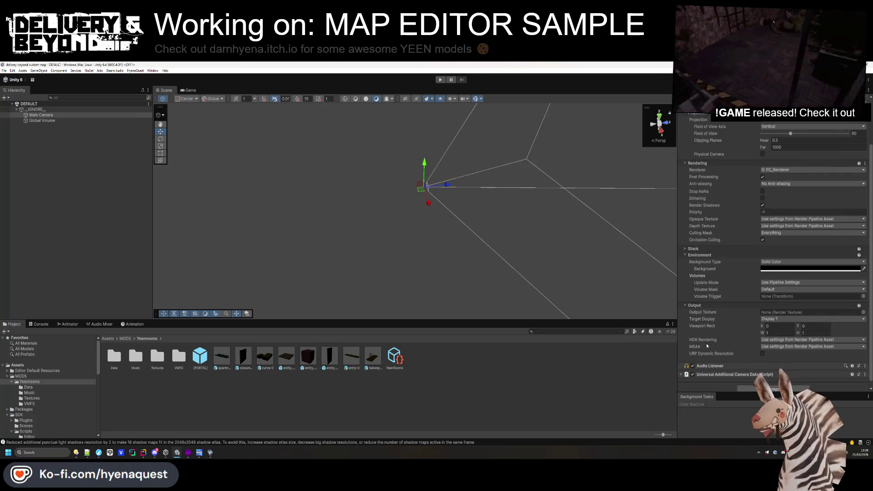
scroll(714, 279, "up", 3)
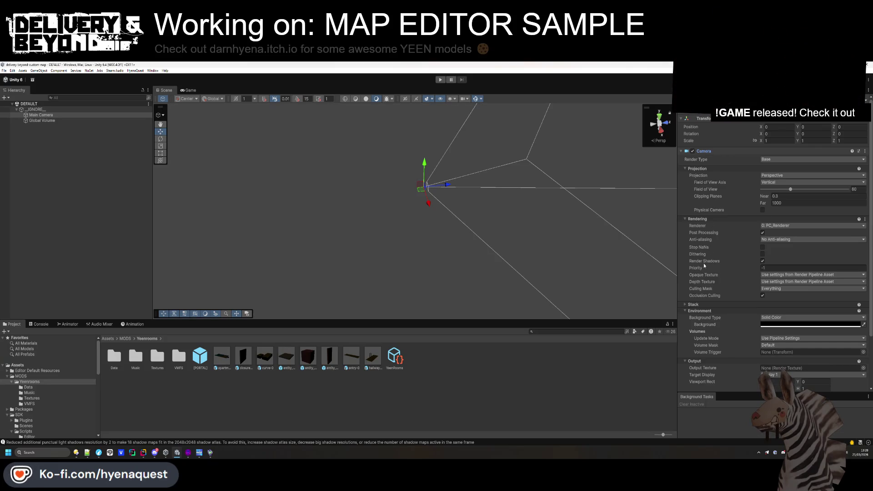
scroll(704, 305, "down", 3)
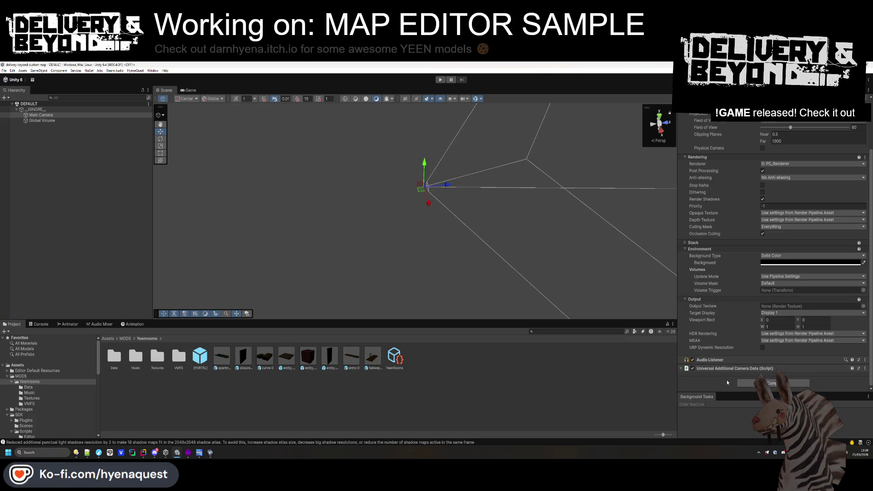
- Add an LOD Group component to the Main Camera, then go up to the MODS folder
left_click(768, 383)
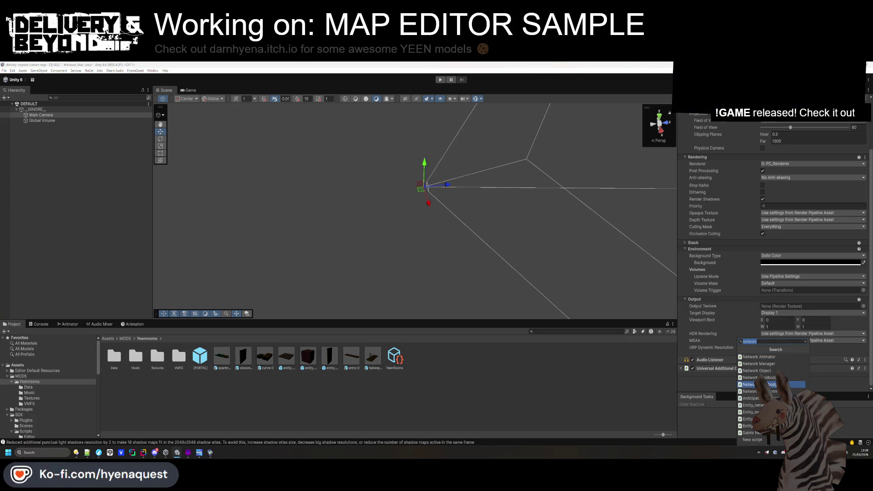
type("lod")
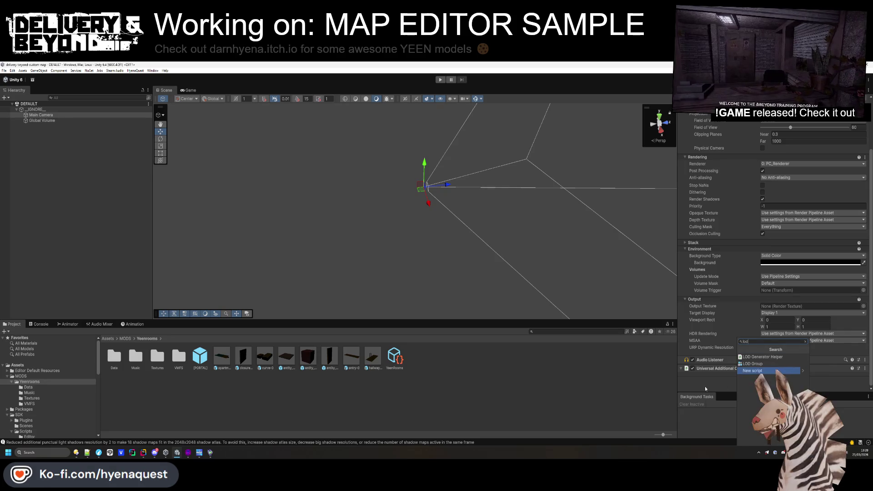
left_click(751, 364)
scroll(727, 236, "up", 3)
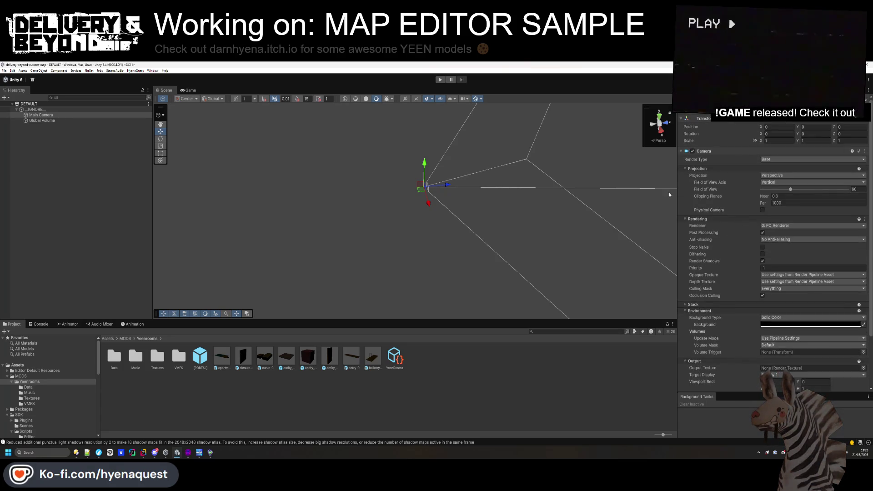
left_click(125, 339)
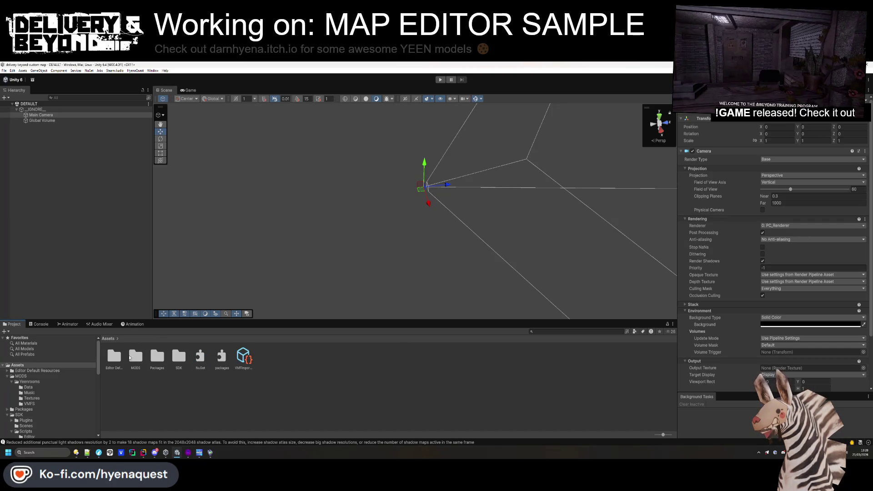
- Navigate the Project panel from Assets into SDK > Settings
left_click(109, 339)
double_click(178, 355)
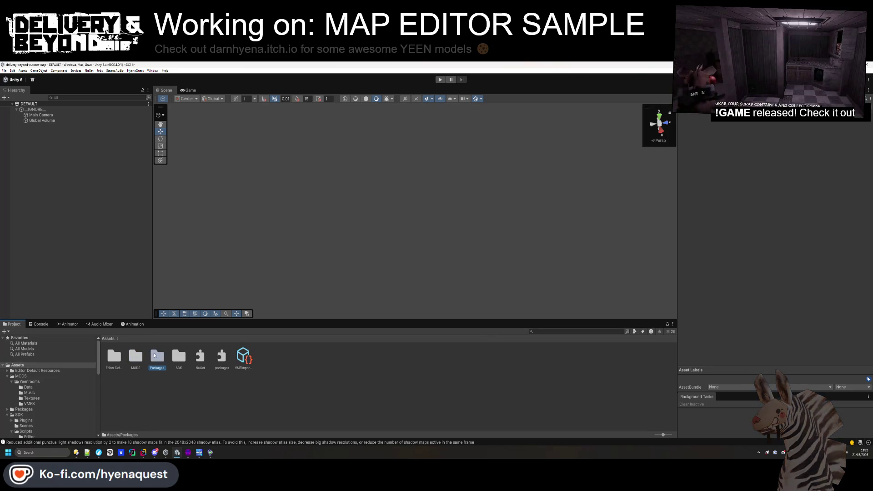
key("Right")
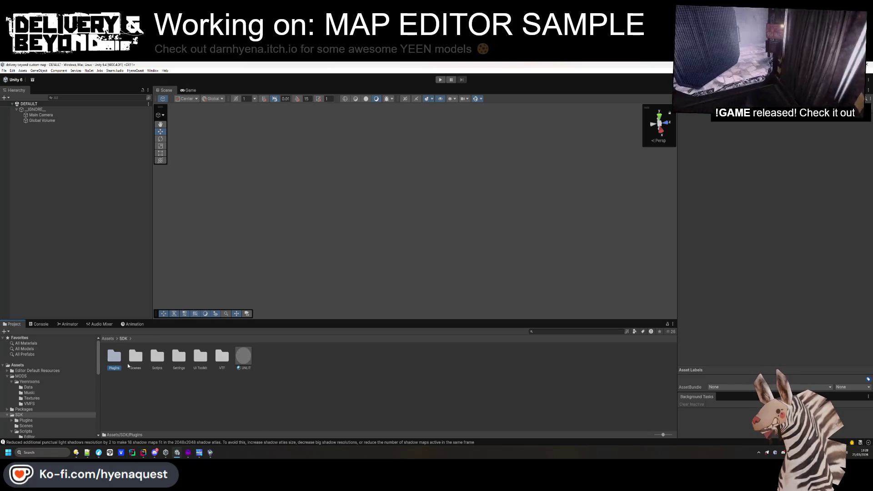
double_click(179, 355)
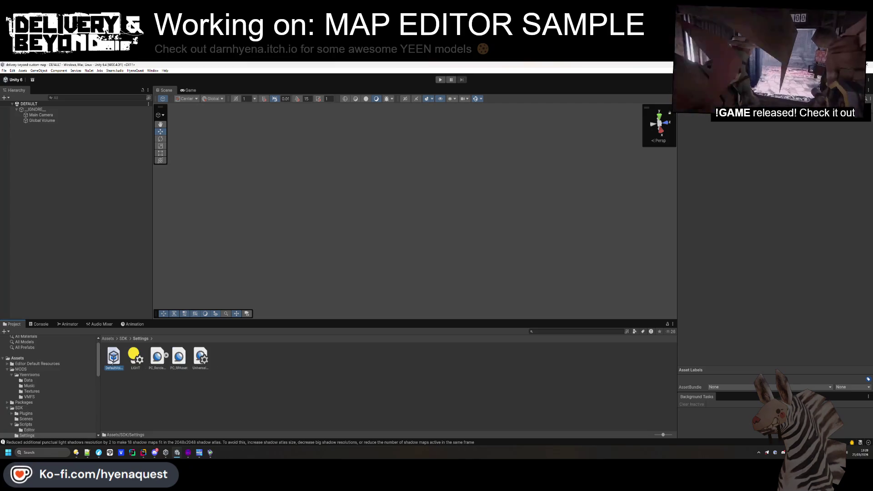
- Review the PC_Renderer and PC_RPAsset settings in the Inspector
left_click(159, 359)
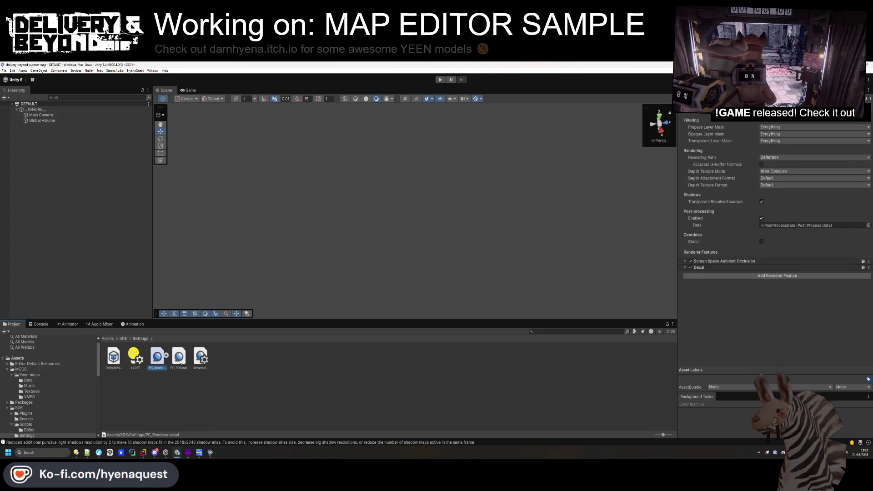
key("Right")
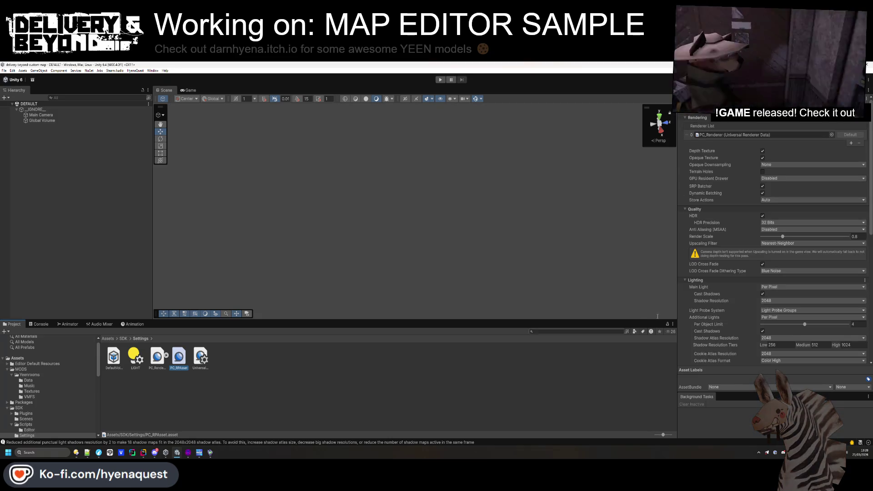
scroll(736, 279, "down", 10)
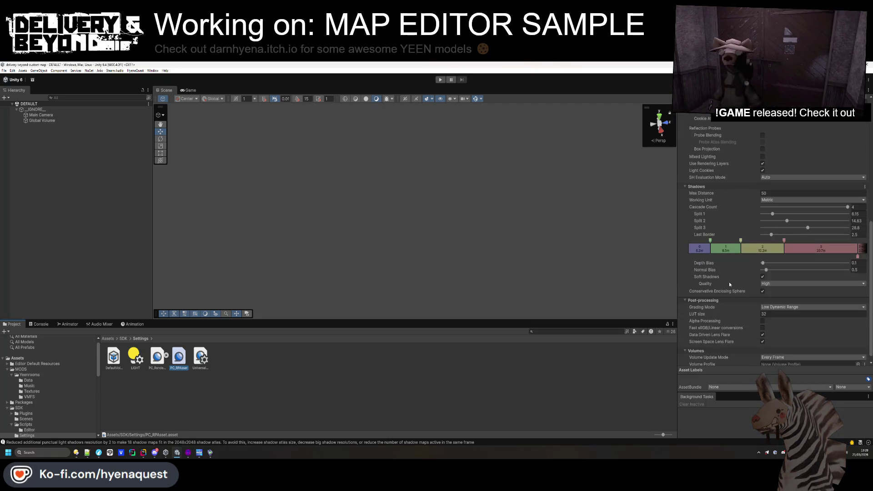
scroll(754, 325, "up", 8)
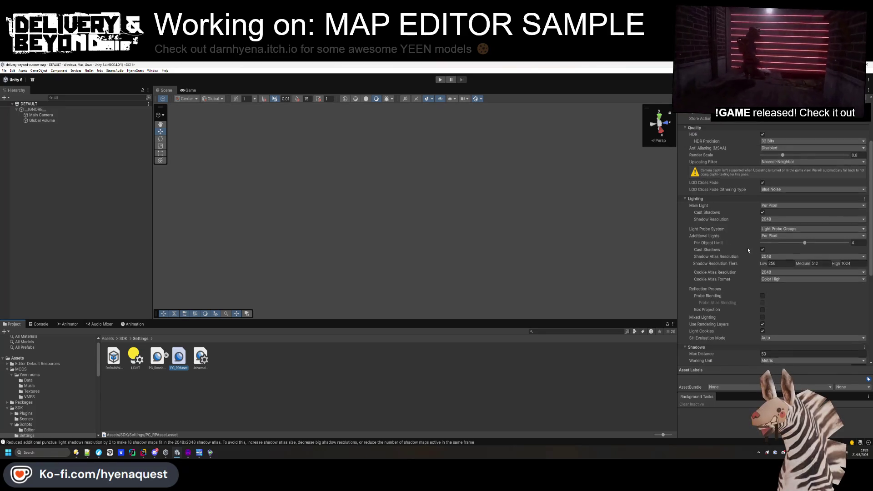
scroll(741, 248, "up", 3)
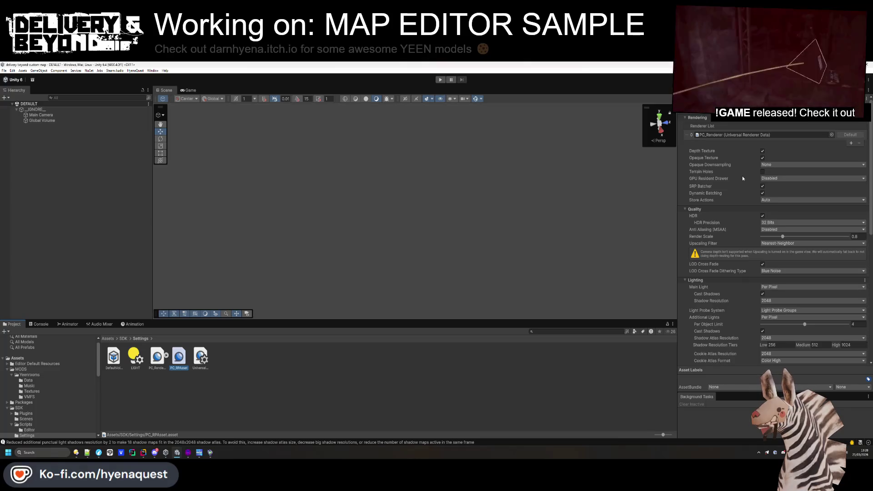
left_click(362, 371)
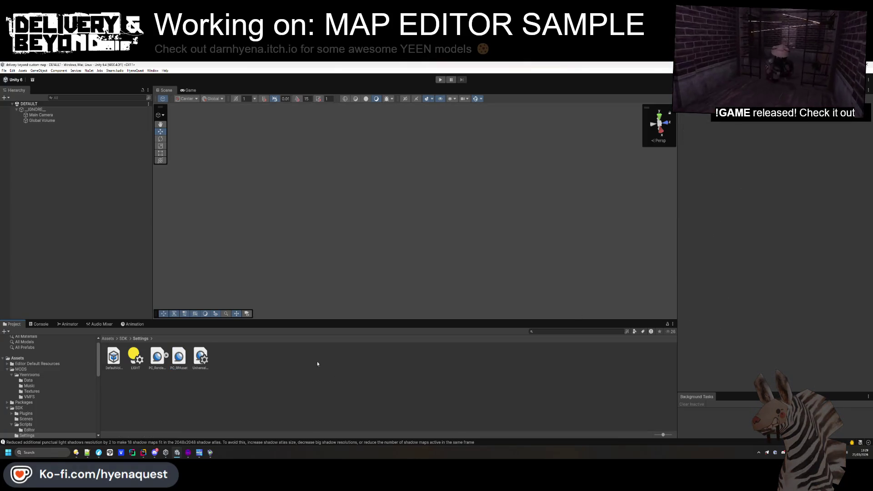
- Check VMFImporterSettings' VPK list at the Assets root, then bring up the itch.io texture page
left_click(109, 340)
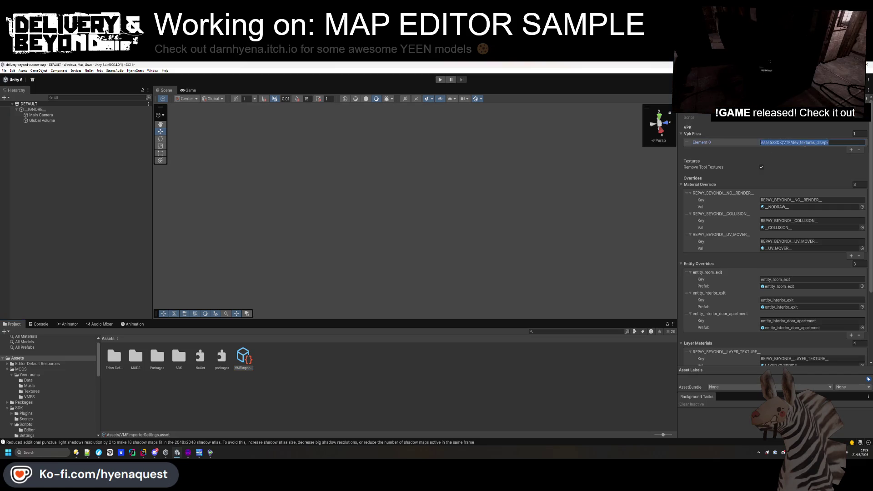
left_click(346, 405)
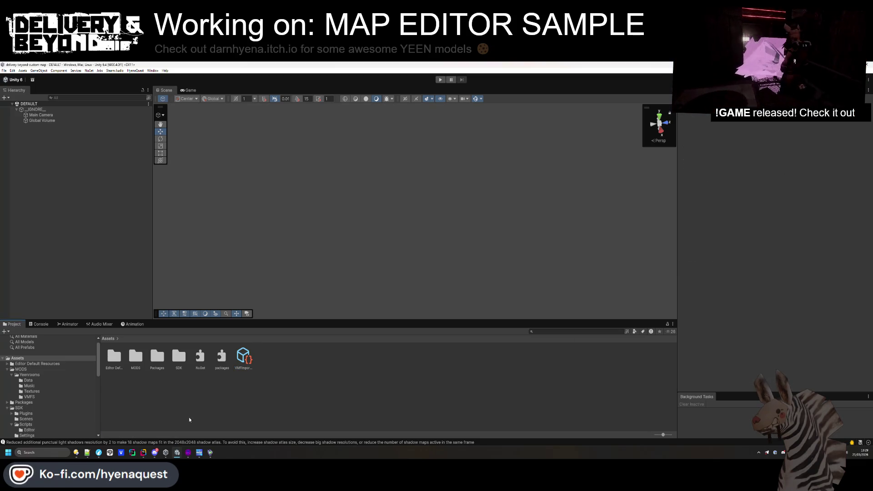
mouse_move(98, 452)
left_click(140, 431)
scroll(603, 283, "down", 5)
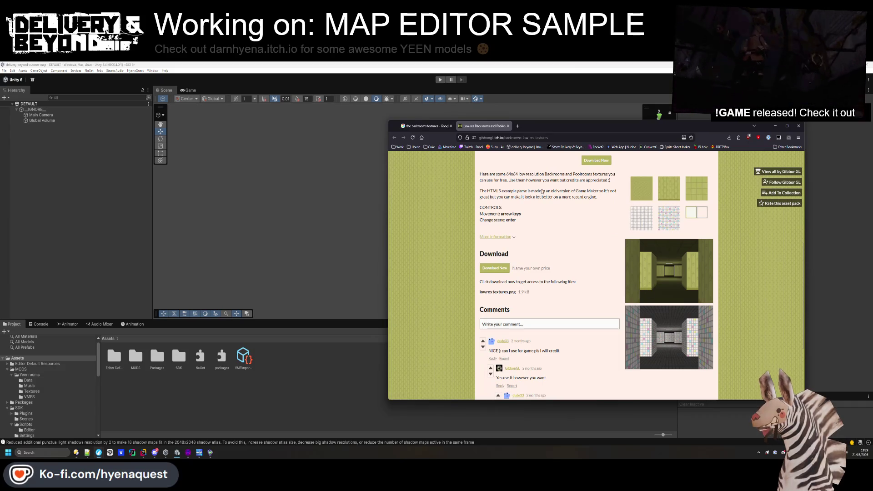
- Close the itch.io tab and preview the Sketchfab and ArtStation backrooms wallpaper results
key("ctrl+w")
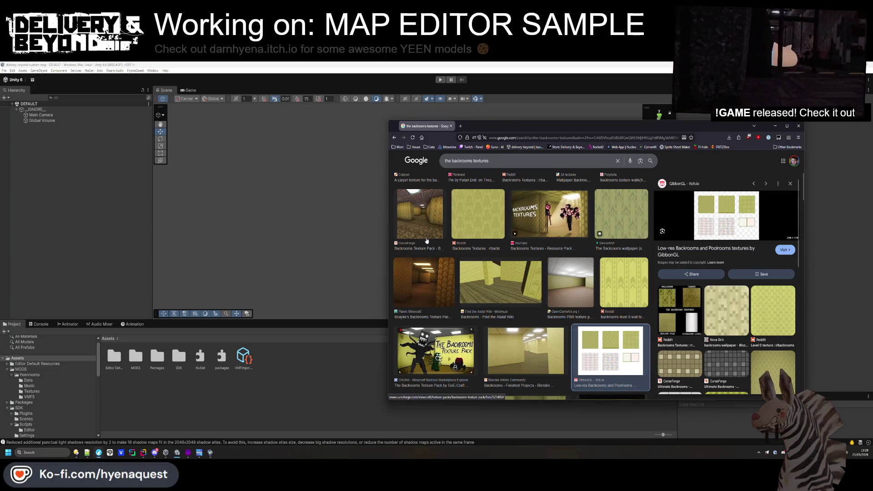
key("Escape")
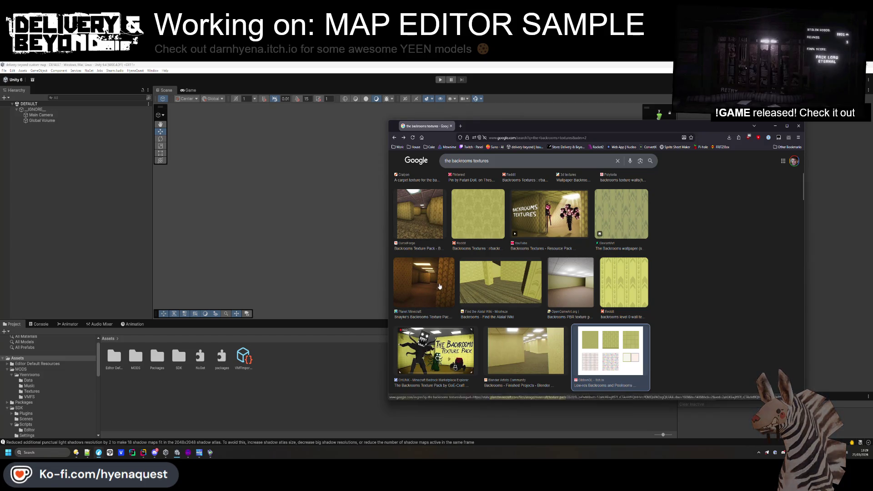
scroll(459, 300, "down", 3)
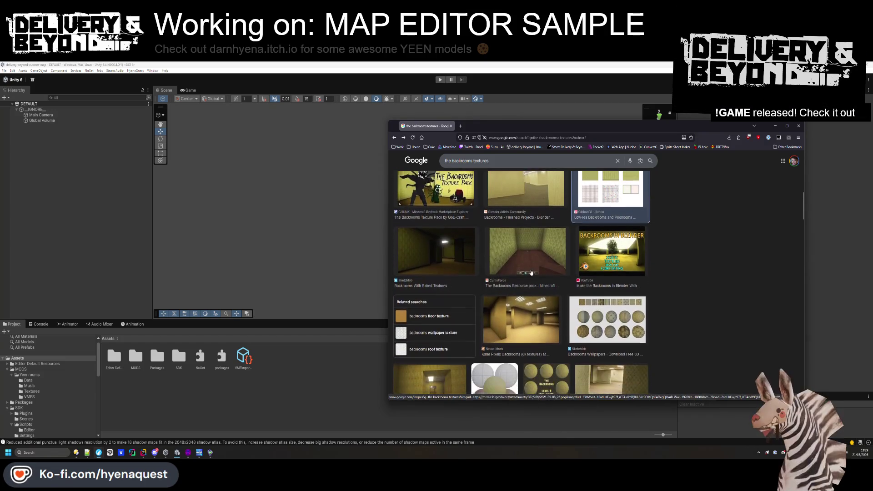
scroll(545, 210, "down", 3)
left_click(607, 213)
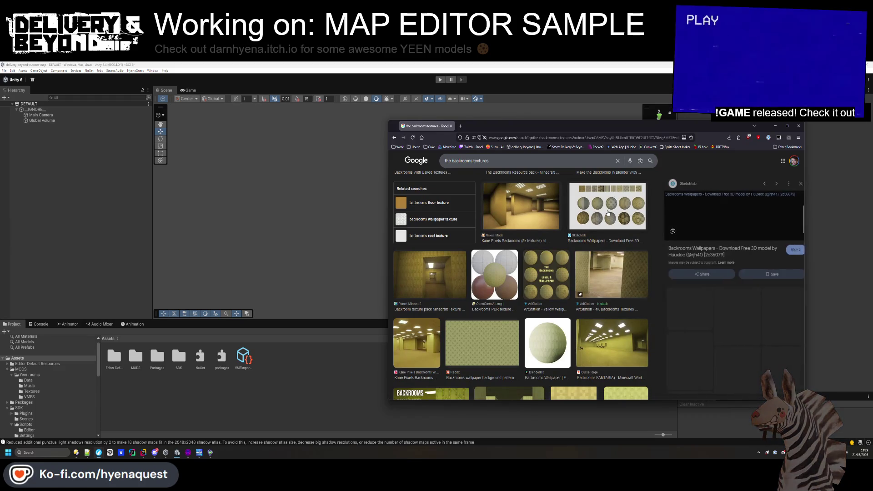
left_click(550, 275)
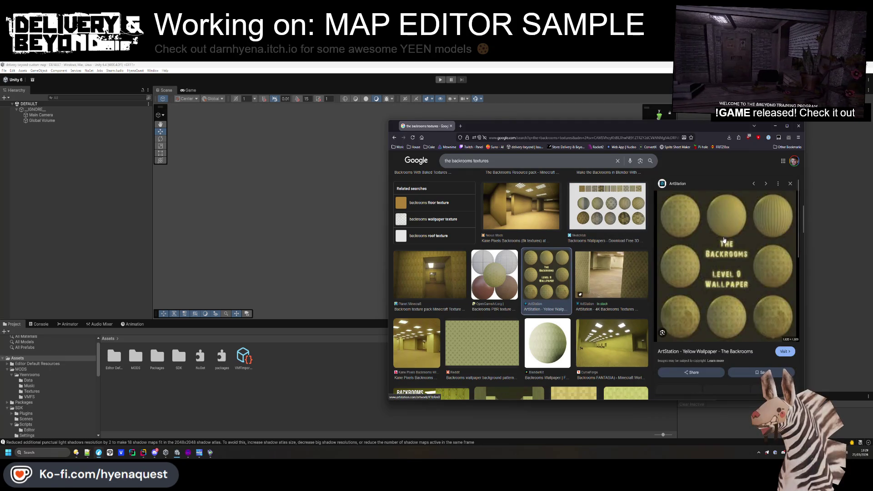
- Browse further down the backrooms texture results and preview the Level 0 – The Lobby image
scroll(751, 258, "down", 2)
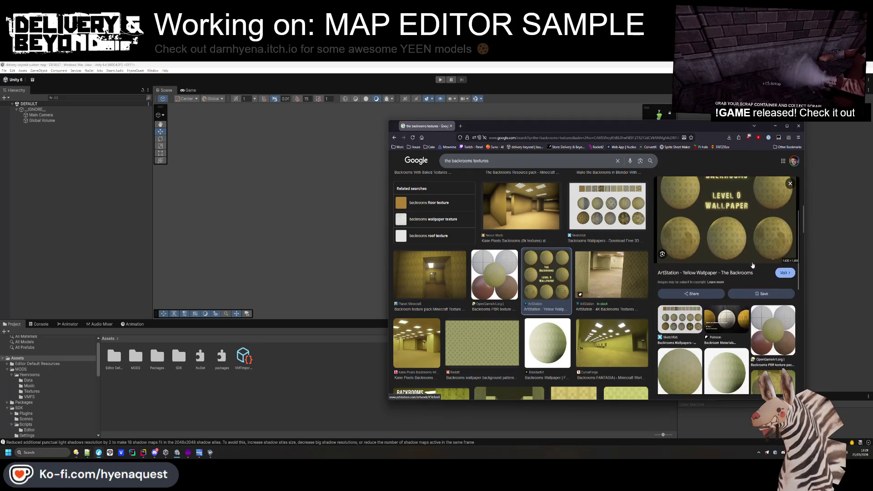
scroll(752, 262, "up", 1)
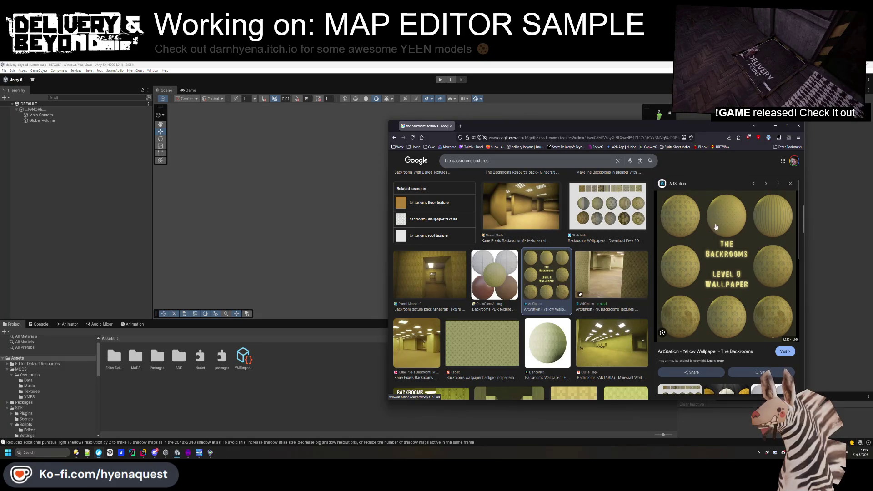
scroll(629, 280, "down", 4)
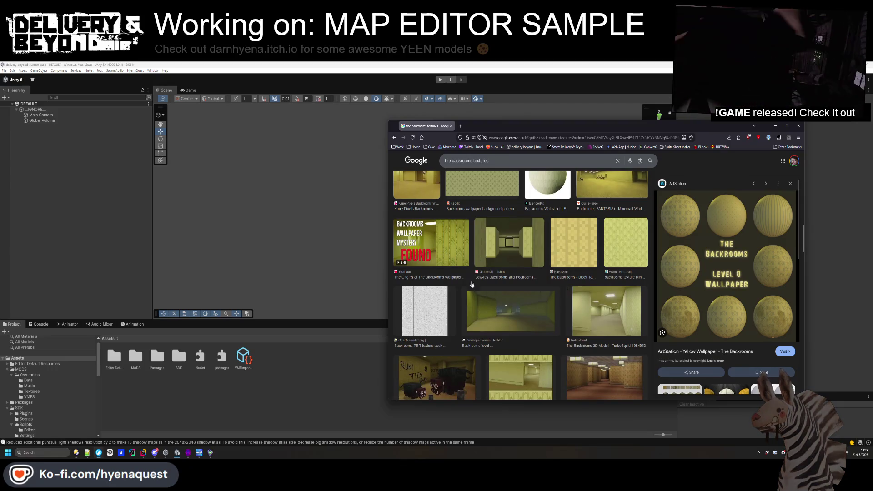
scroll(469, 281, "down", 2)
scroll(470, 281, "up", 2)
scroll(472, 280, "down", 5)
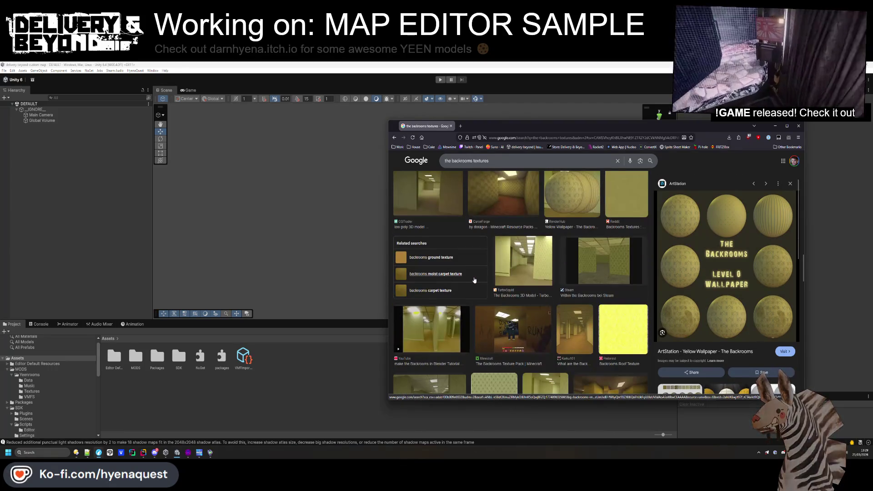
scroll(474, 280, "down", 5)
scroll(577, 281, "down", 10)
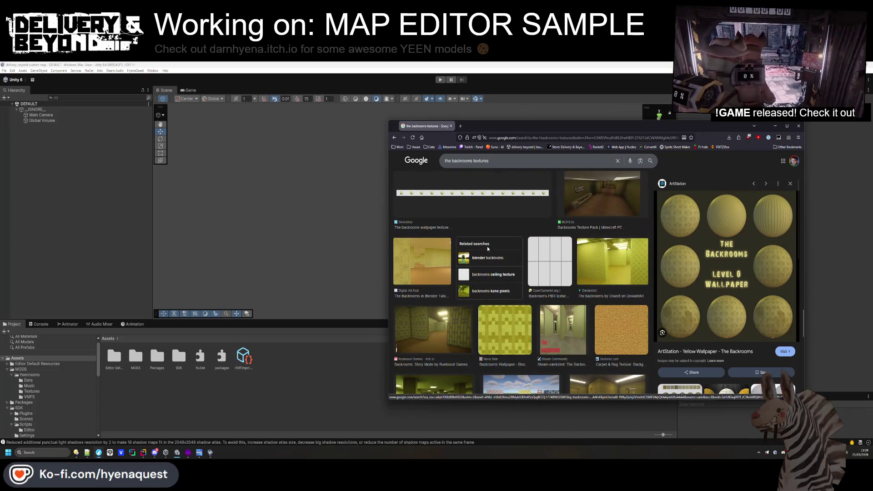
scroll(448, 280, "down", 2)
scroll(451, 274, "down", 5)
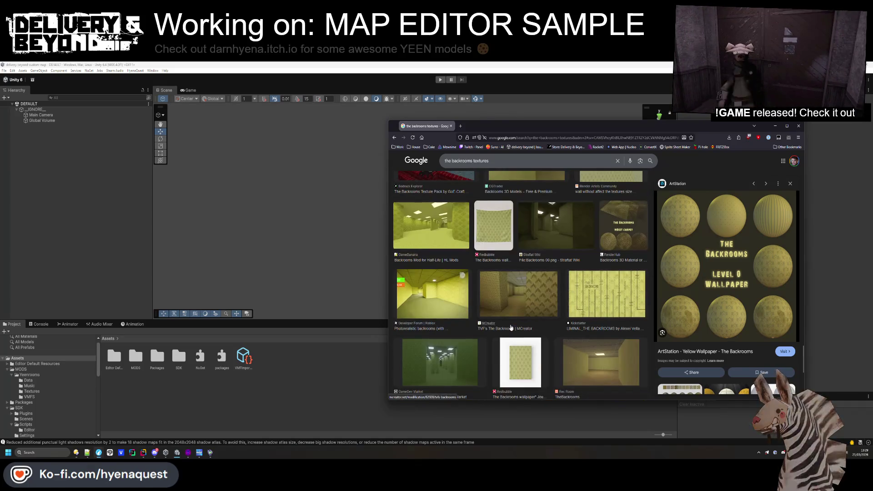
scroll(513, 329, "down", 4)
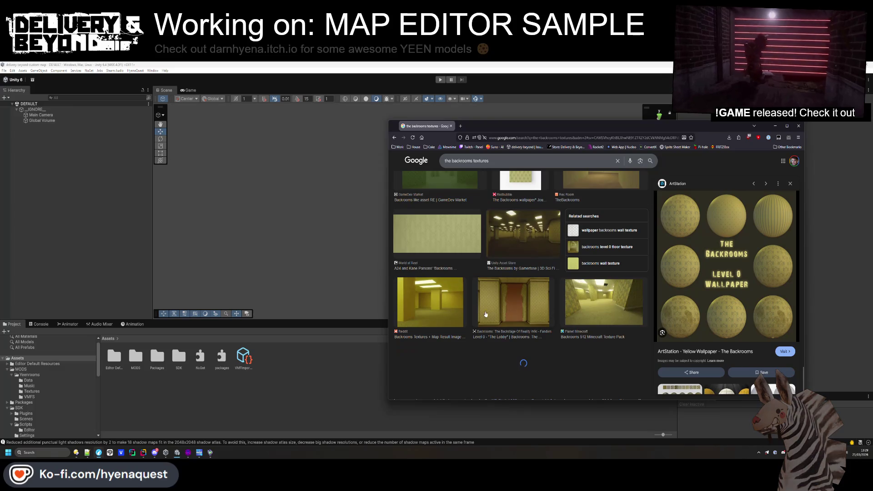
scroll(518, 327, "up", 2)
scroll(527, 323, "down", 3)
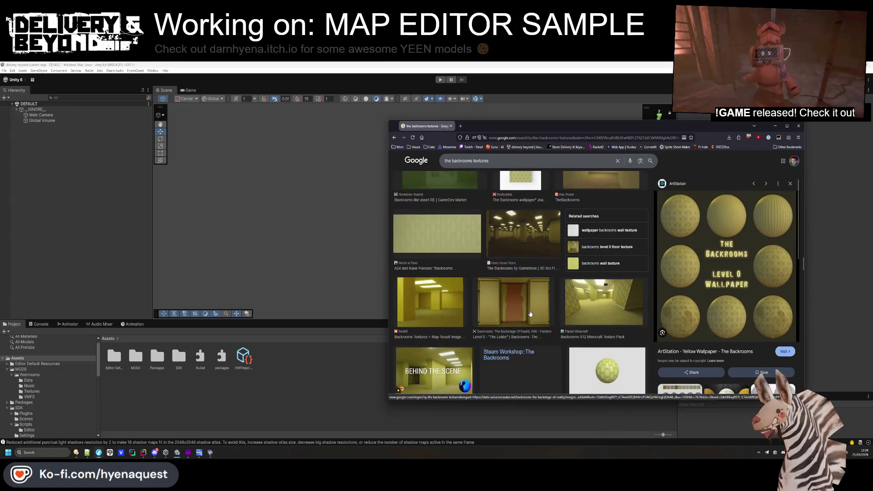
left_click(530, 310)
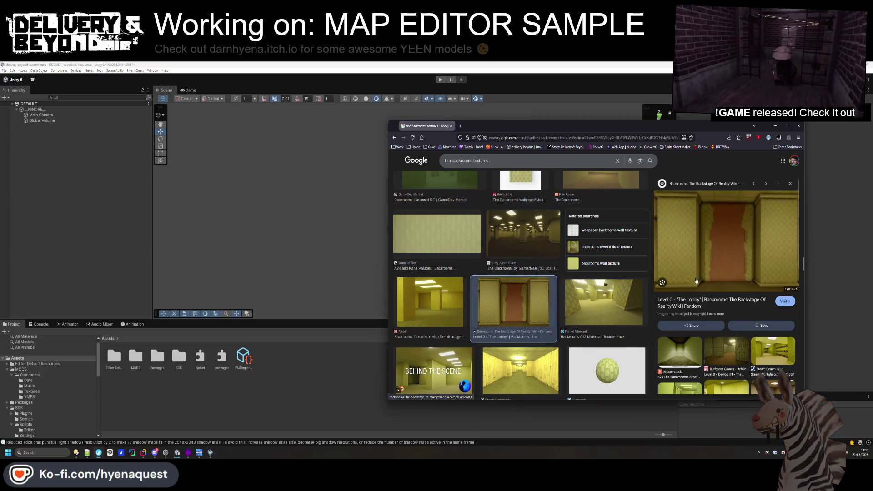
scroll(736, 188, "up", 5)
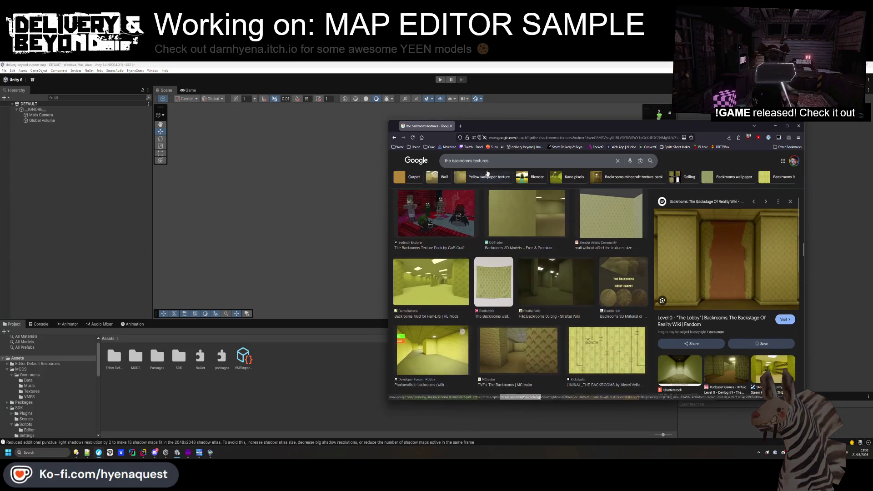
double_click(448, 161)
- Change the query to 'backrooms textures pack' and preview, then close, the first result
key("BackSpace")
left_click(490, 160)
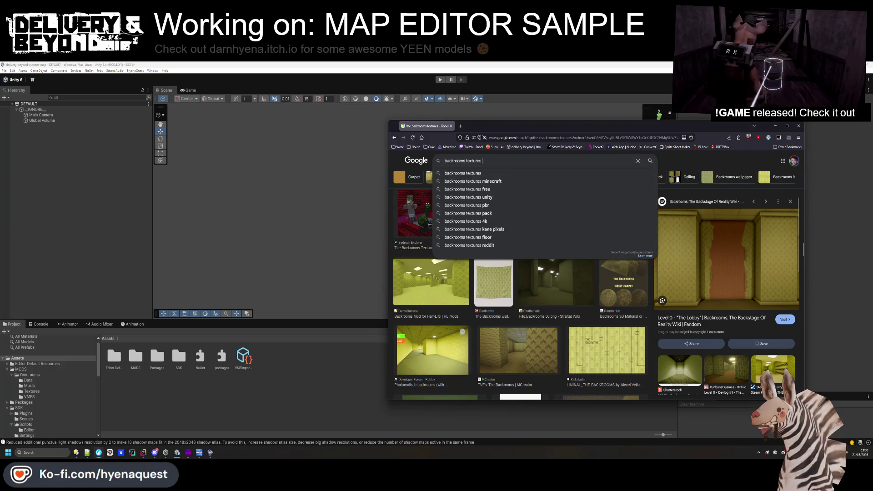
type("pack")
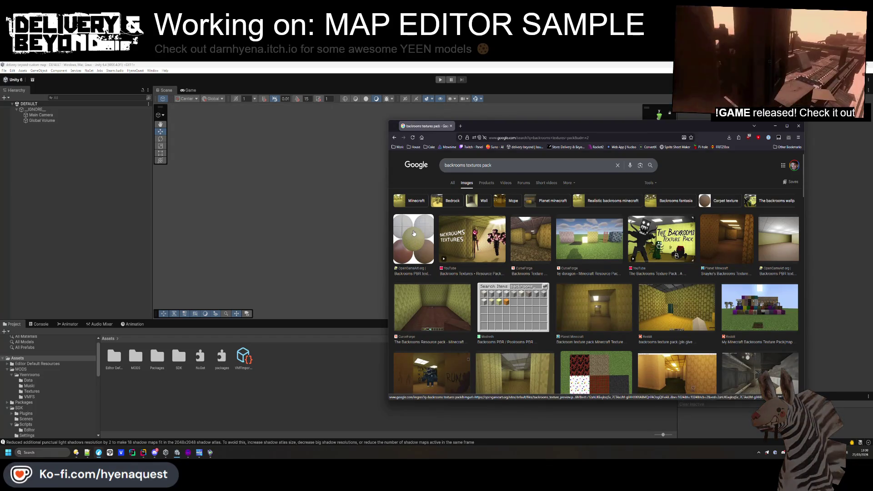
left_click(414, 233)
left_click(748, 285)
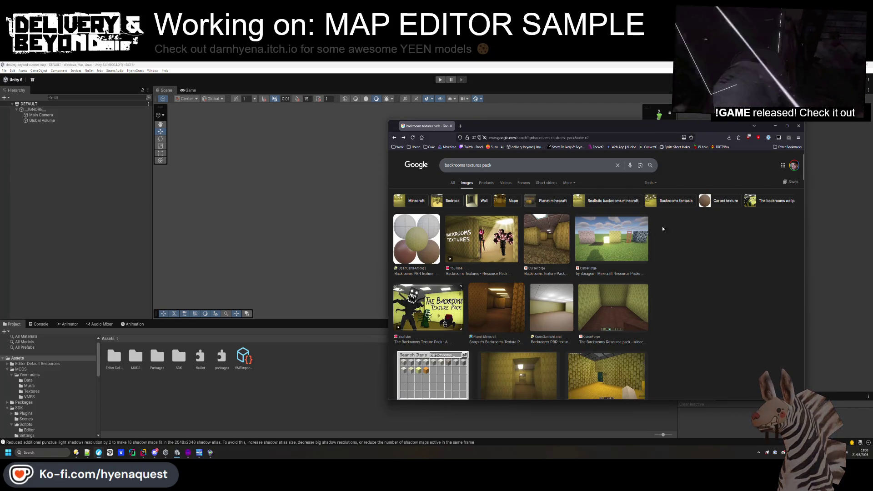
- Navigate the textures lister up to Assets\SDK\VTF and inspect its materials\repay_beyond subfolder
mouse_move(95, 440)
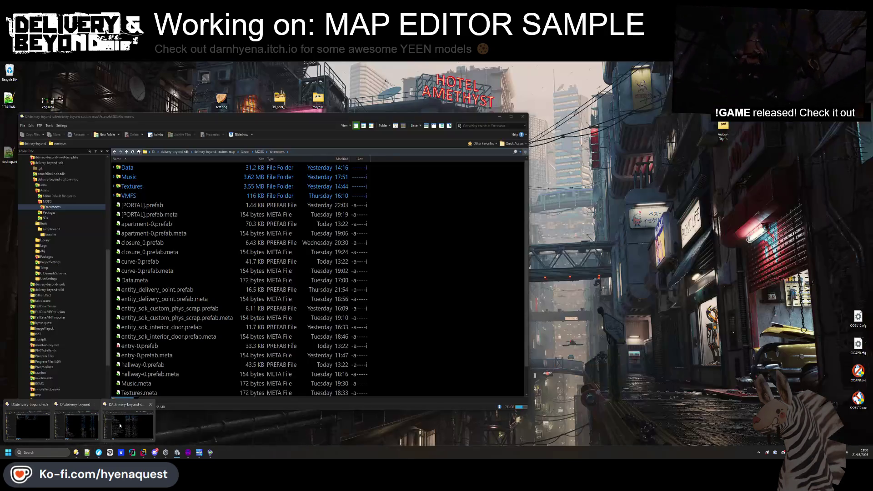
left_click(128, 425)
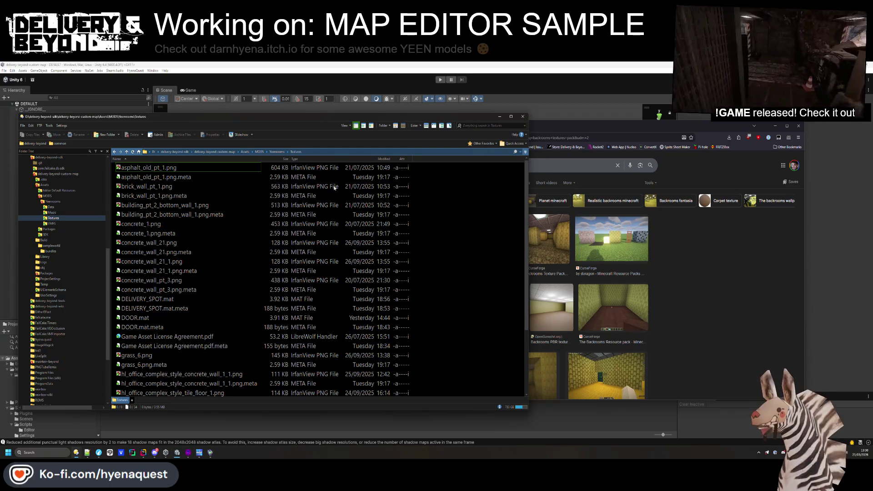
key("BackSpace")
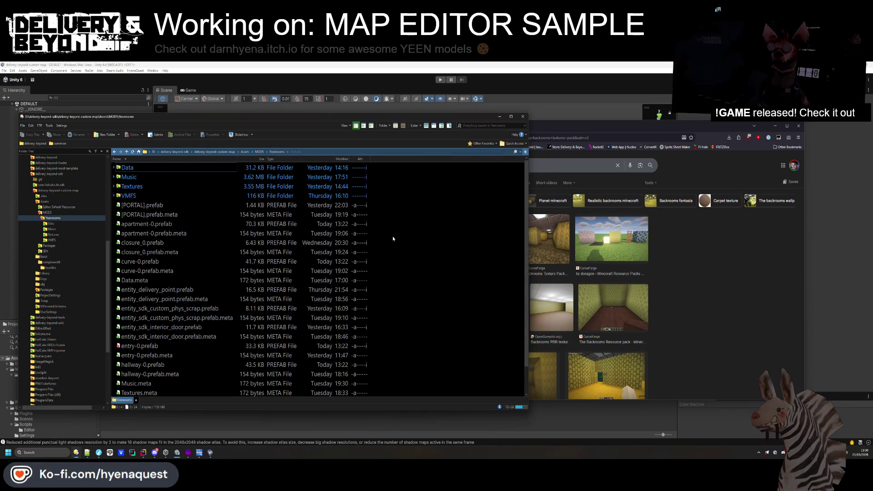
scroll(150, 172, "down", 3)
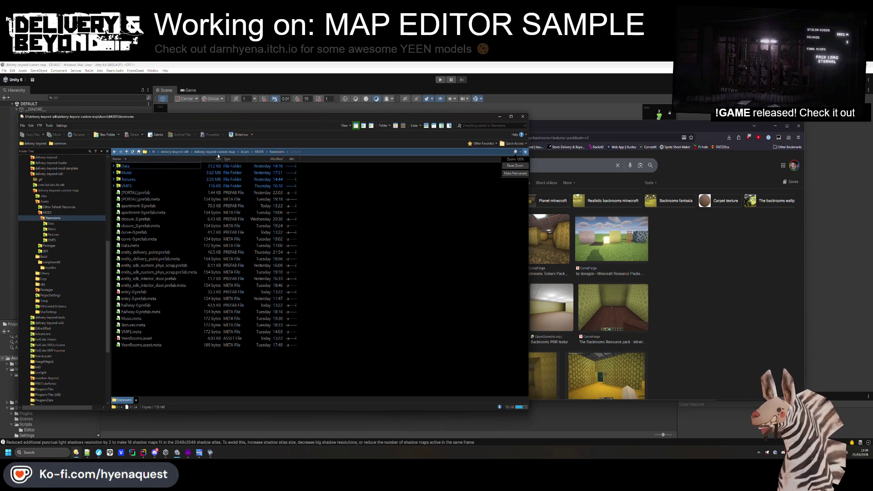
left_click(259, 152)
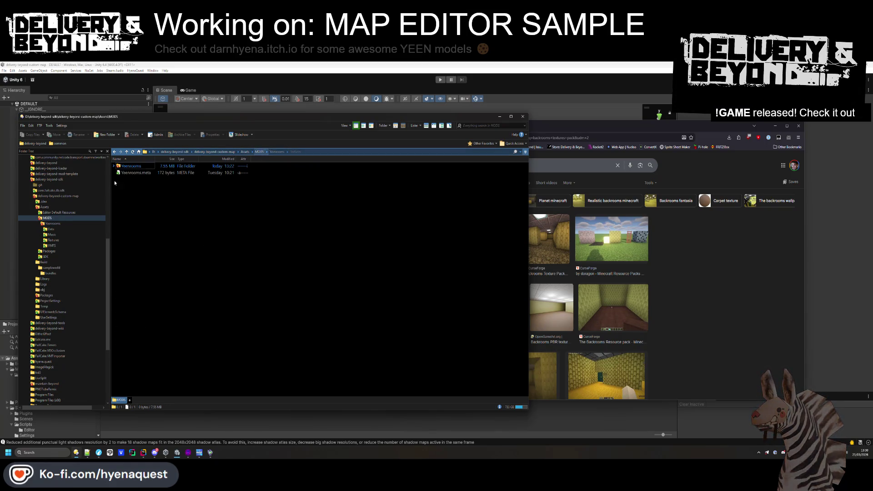
left_click(245, 151)
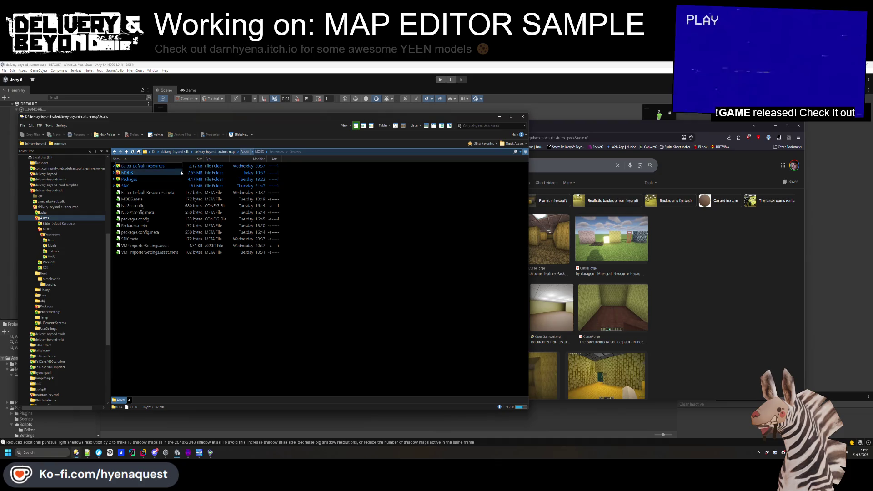
double_click(133, 186)
double_click(132, 199)
left_click(134, 167)
key("BackSpace")
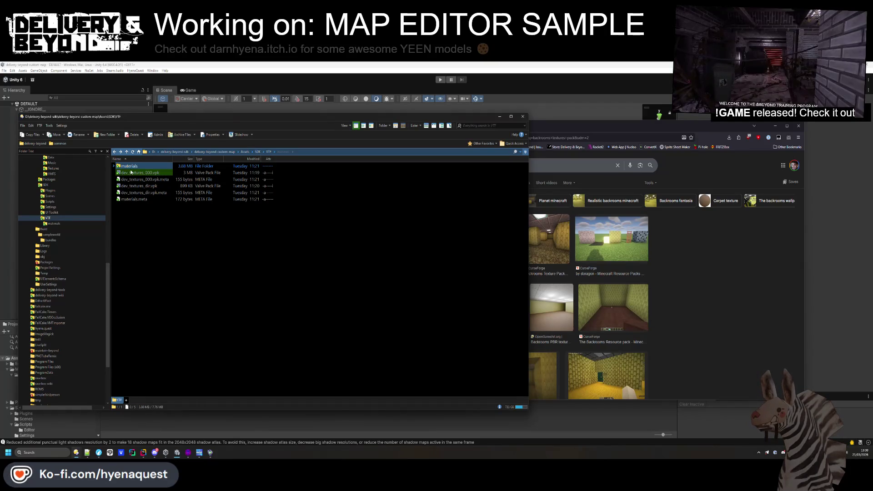
double_click(131, 169)
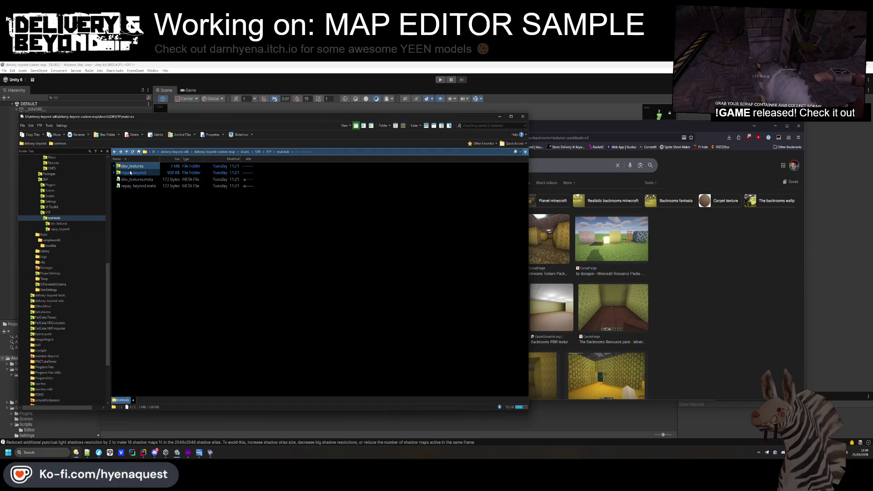
double_click(130, 173)
key("BackSpace")
key("BackSpace")
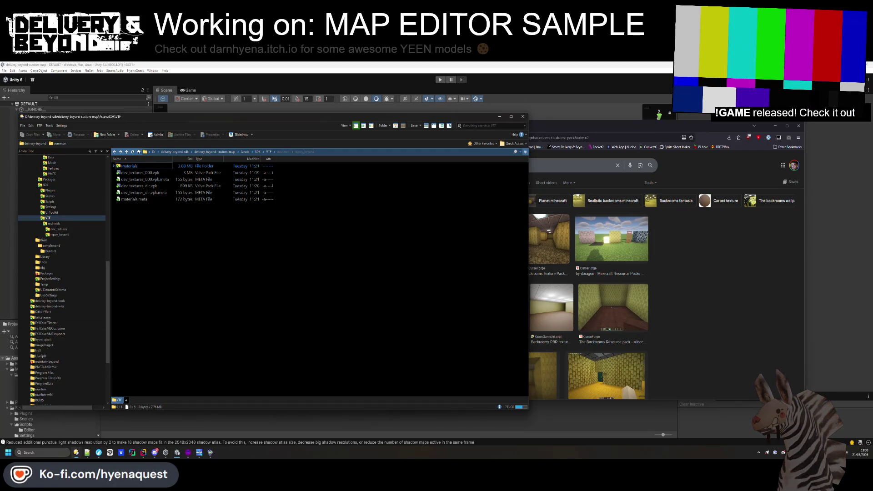
- Open map_vpk_gen and paste vpkeditcli.exe, vtfcache.json and VTFConverter.exe into VTF
mouse_move(87, 453)
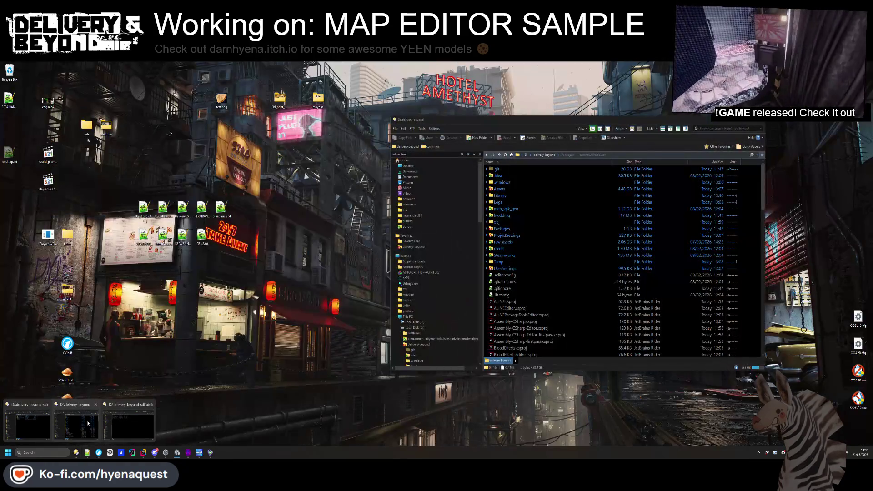
left_click(76, 425)
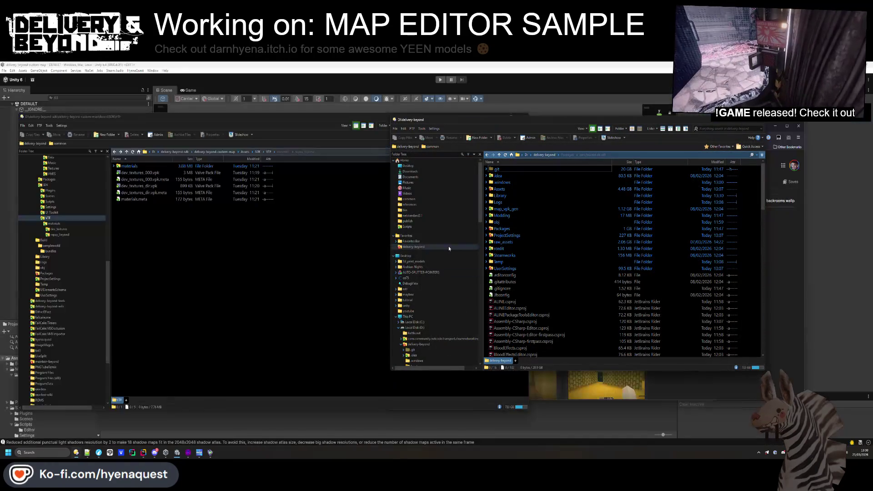
double_click(503, 242)
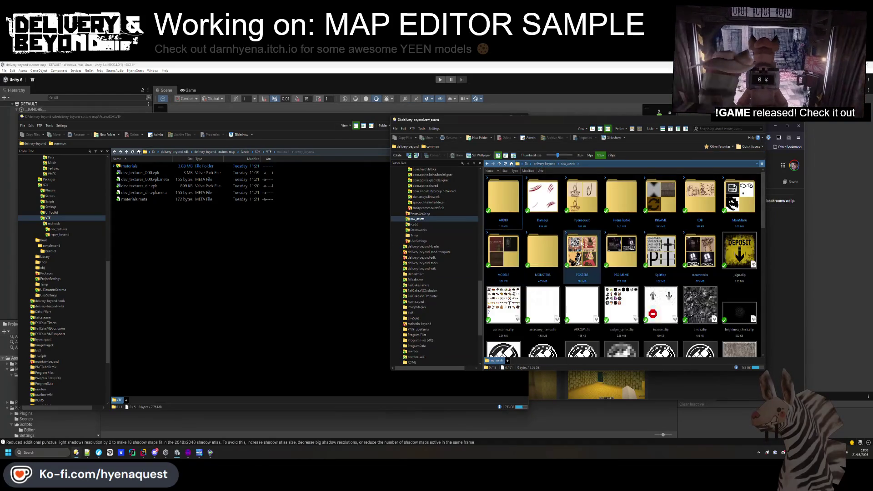
scroll(580, 245, "down", 3)
key("BackSpace")
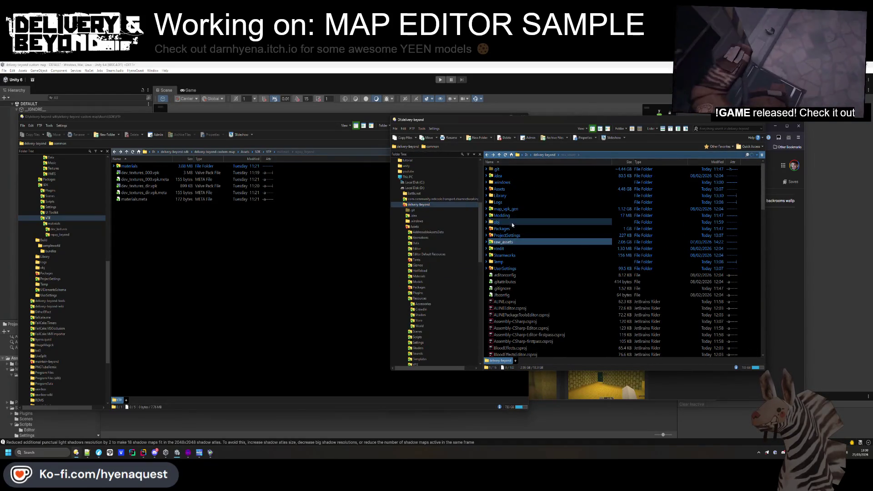
double_click(509, 209)
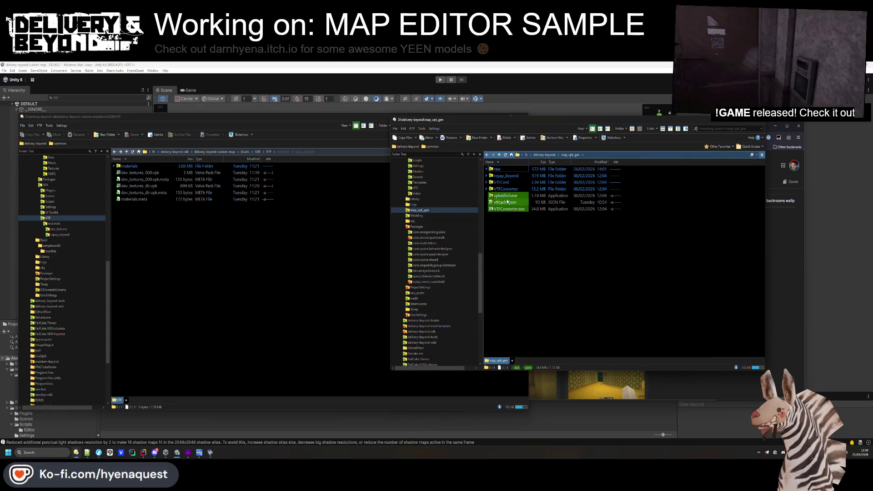
left_click(254, 319)
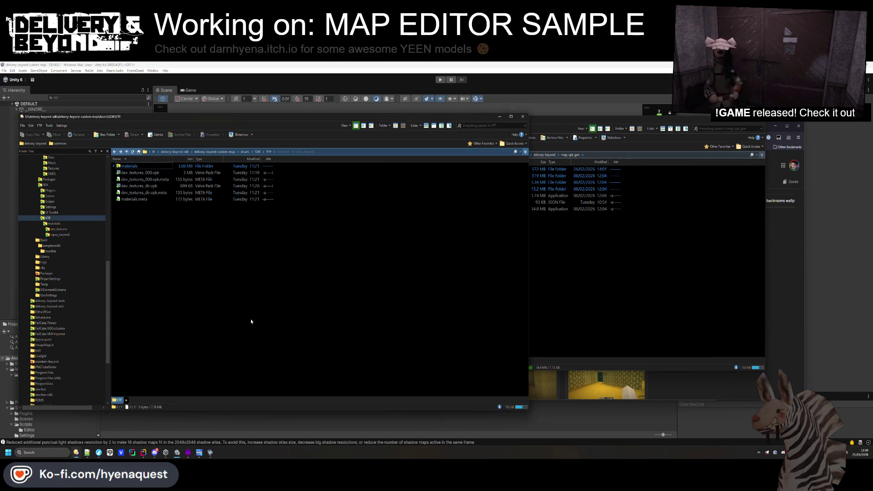
key("ctrl+v")
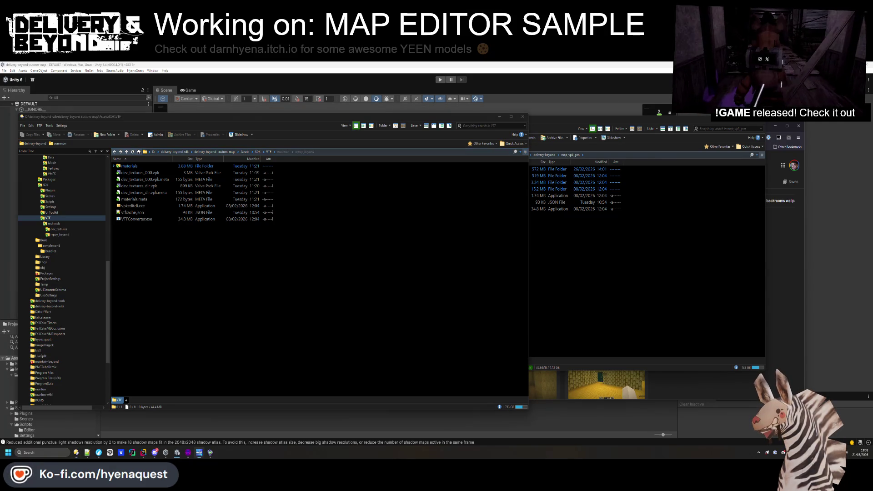
- Select the materials folder and VPK files in VTF and move the map_vpk_gen window right
left_click(288, 233)
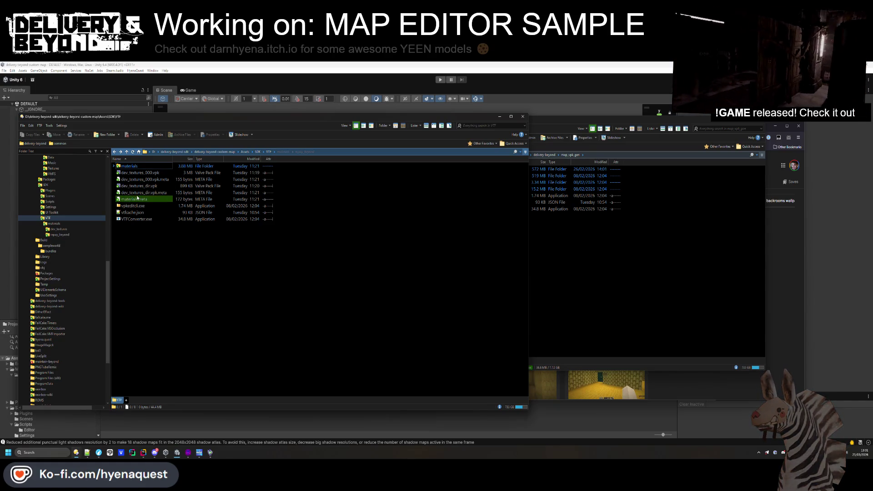
mouse_move(261, 195)
left_mouse_down()
mouse_move(205, 175)
mouse_move(127, 168)
mouse_move(177, 218)
left_mouse_up()
left_click_drag(283, 197, 135, 166)
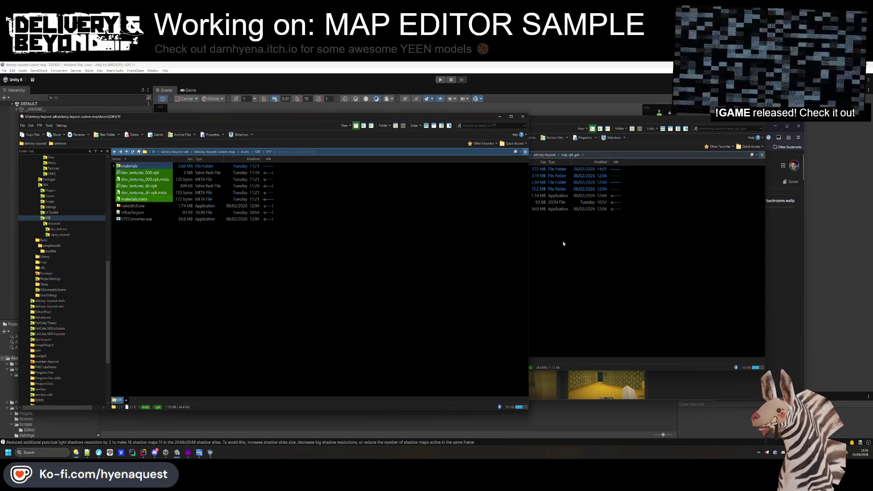
left_click(563, 244)
mouse_move(511, 124)
left_mouse_down()
mouse_move(636, 132)
mouse_move(584, 118)
mouse_move(596, 110)
left_mouse_up()
left_click(410, 232)
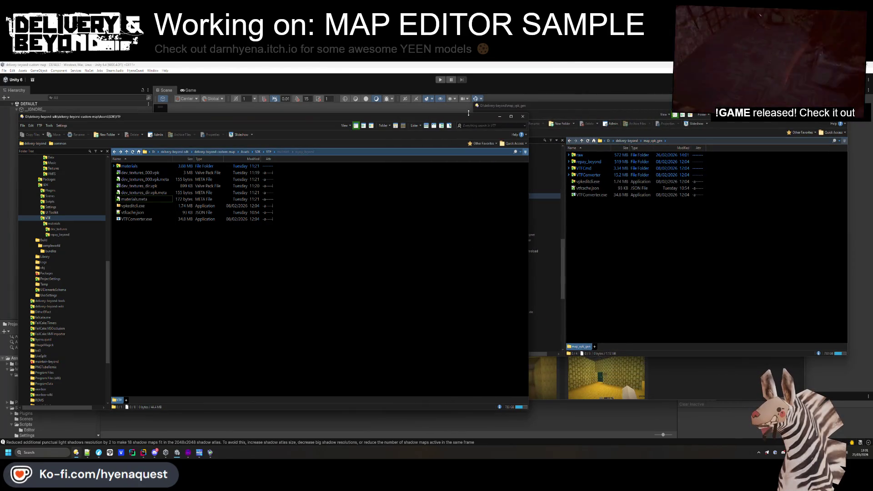
- Peek into map_vpk_gen's raw folder, then create a new folder named raw in the VTF folder
left_click(598, 157)
double_click(598, 155)
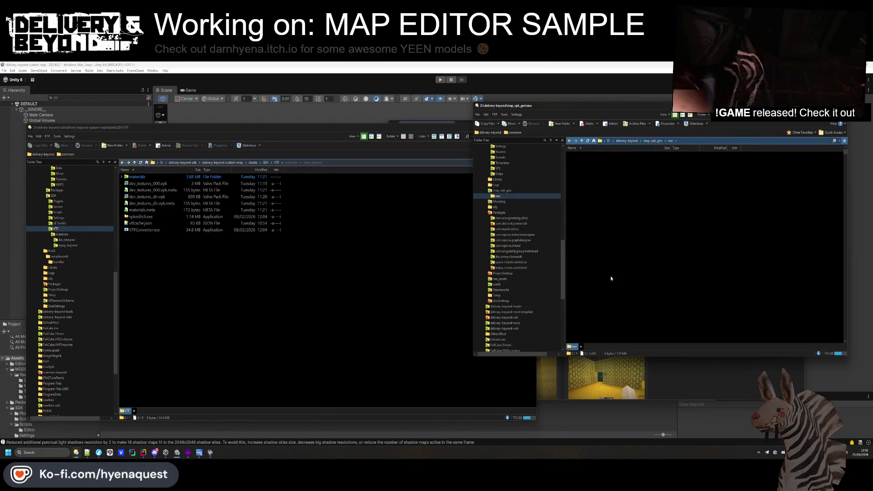
key("BackSpace")
left_click(386, 280)
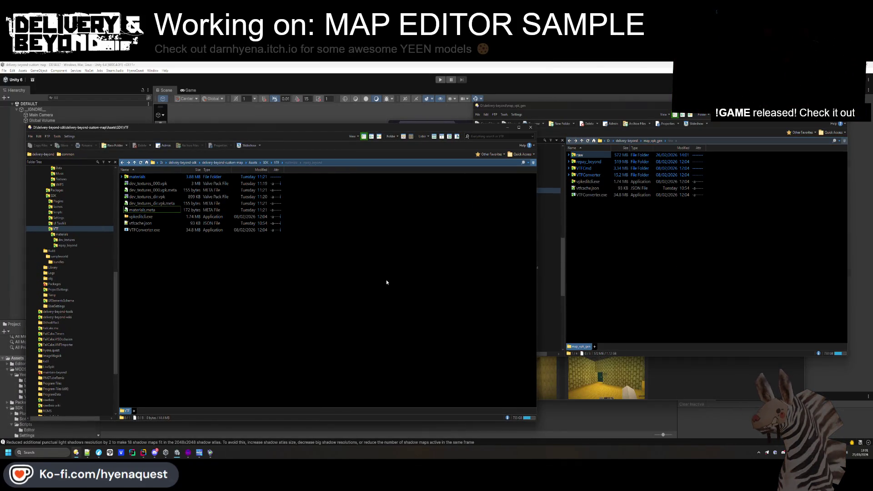
right_click(326, 337)
mouse_move(319, 396)
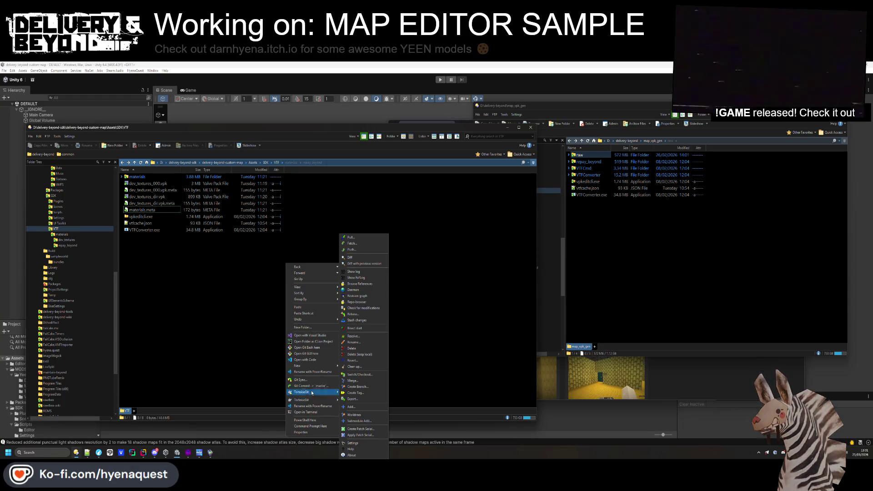
left_click(314, 328)
type("n")
key("Return")
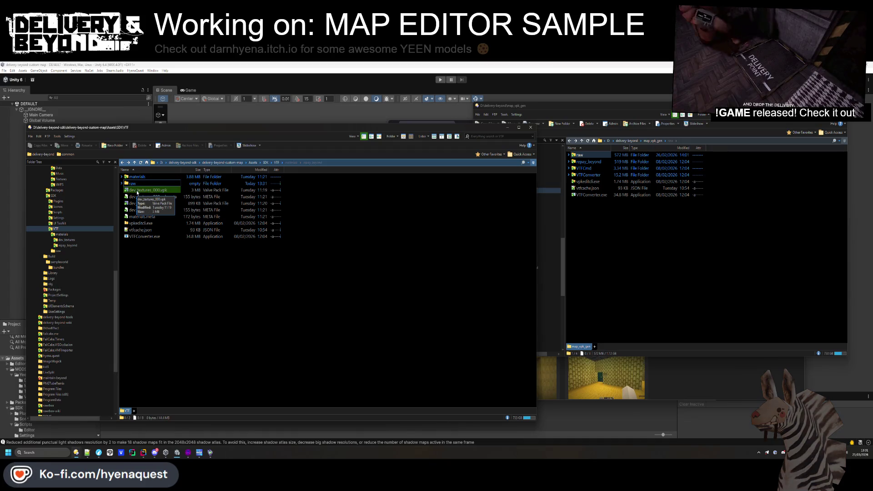
- Delete the materials folder from VTF to the Recycle Bin and open the empty raw folder
left_click_drag(177, 211, 176, 190)
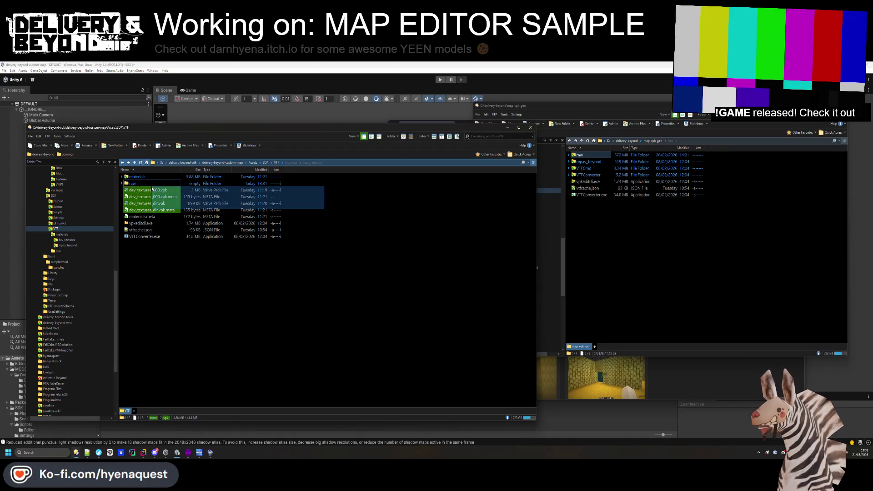
left_click(135, 243)
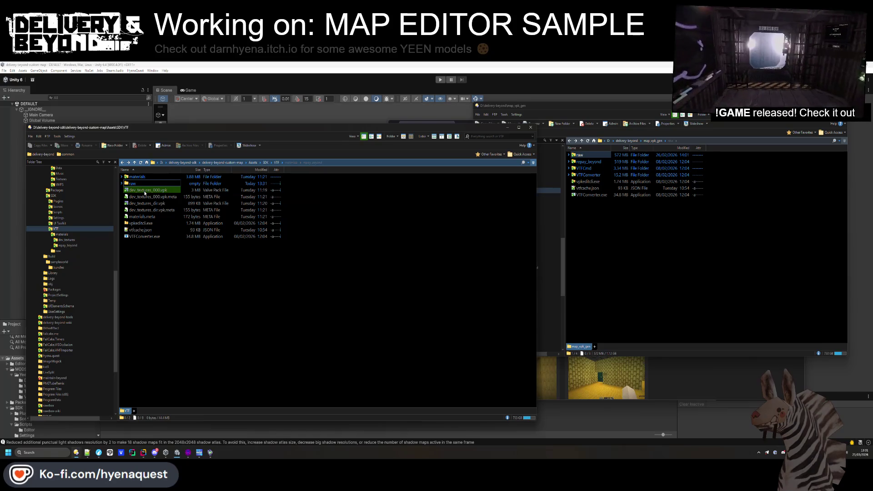
left_click(136, 177)
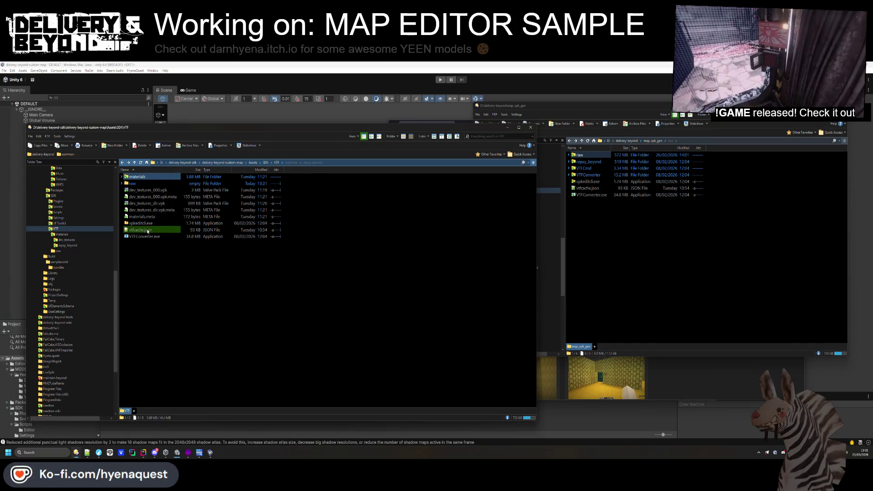
key("Return")
key("Delete")
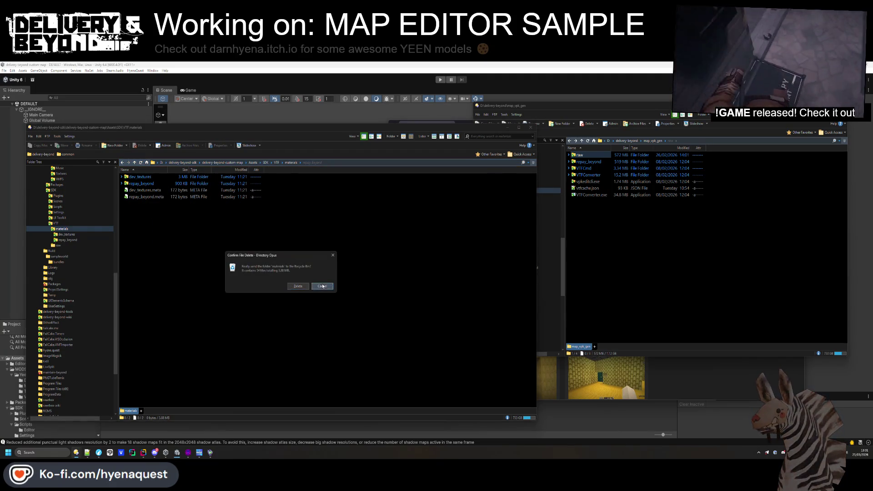
left_click(297, 286)
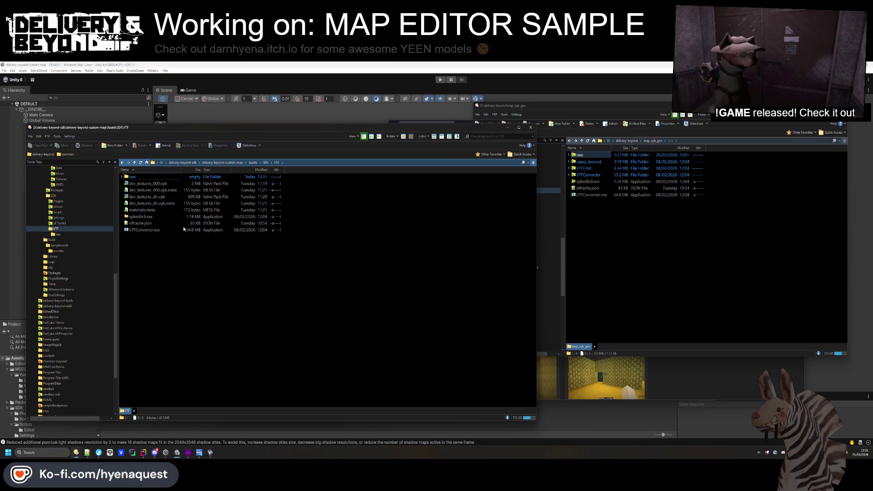
key("Return")
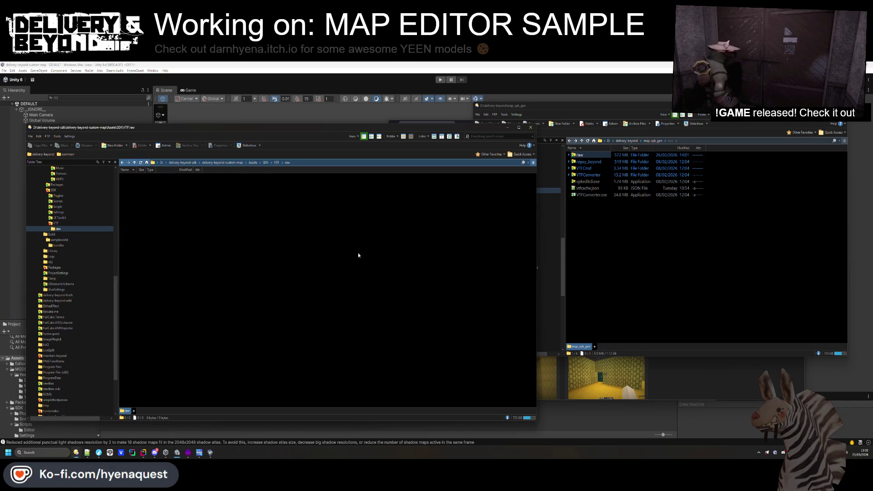
left_click(671, 391)
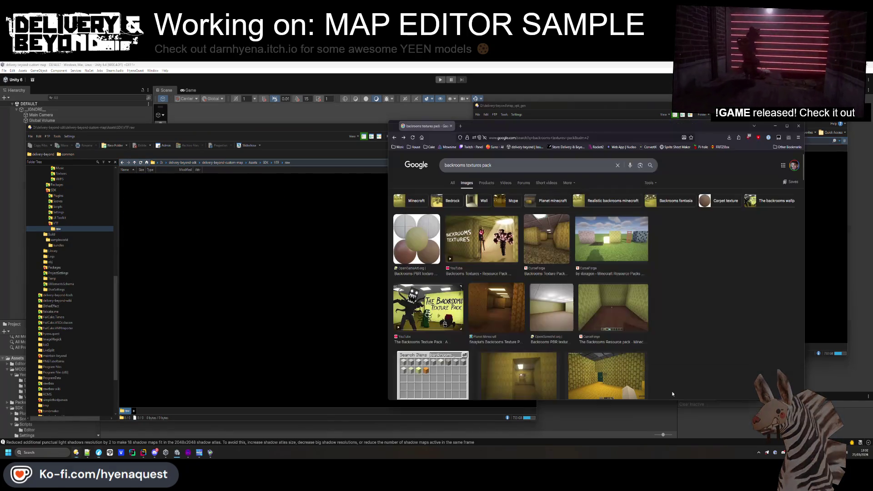
- Open the Backrooms PBR texture pack's OpenGameArt page and save backrooms.tar.gz to Downloads
left_click(408, 245)
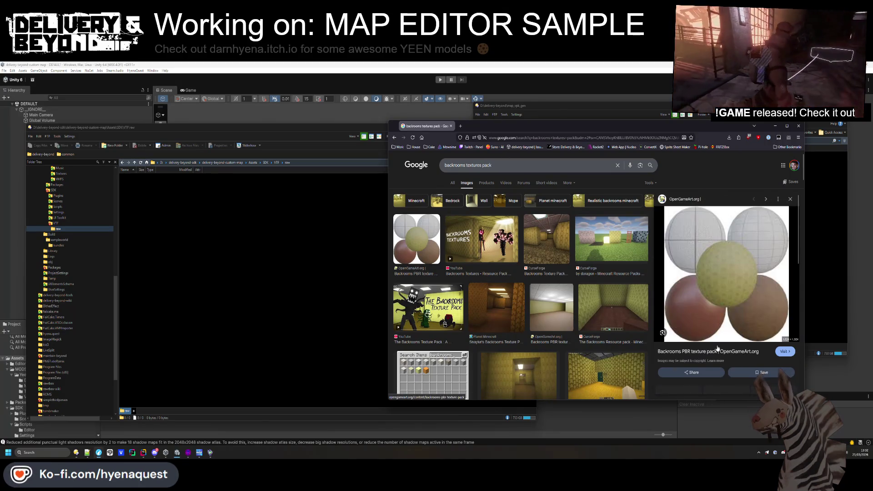
left_click(718, 352)
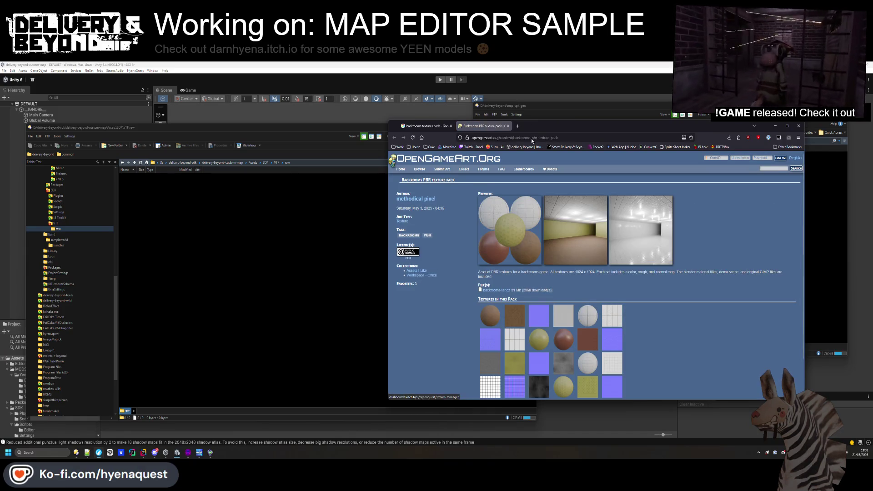
scroll(577, 276, "down", 2)
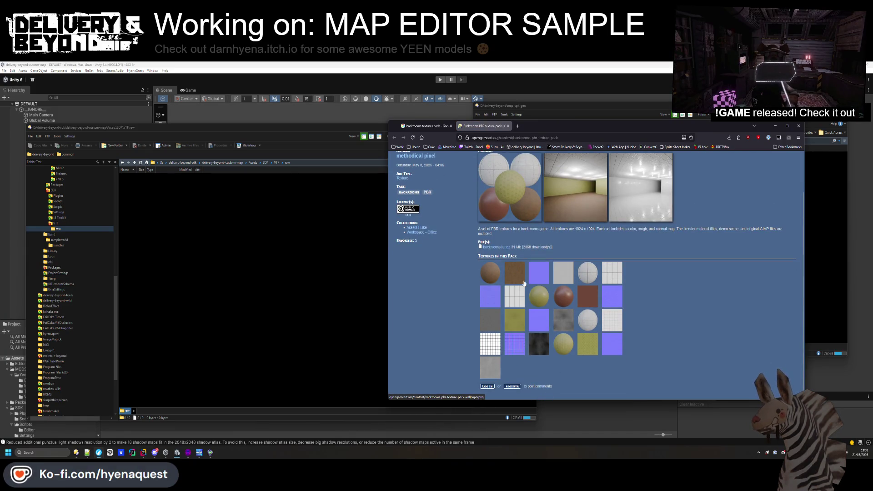
left_click(547, 247)
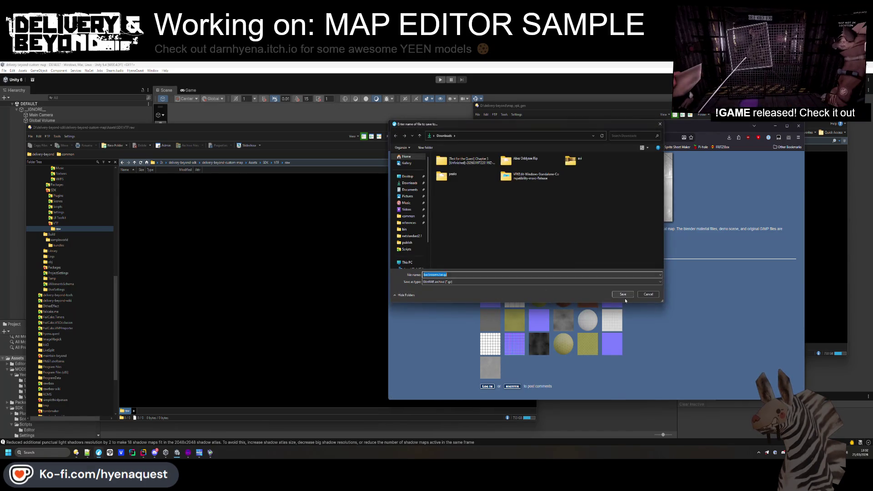
left_click(622, 295)
scroll(698, 287, "up", 2)
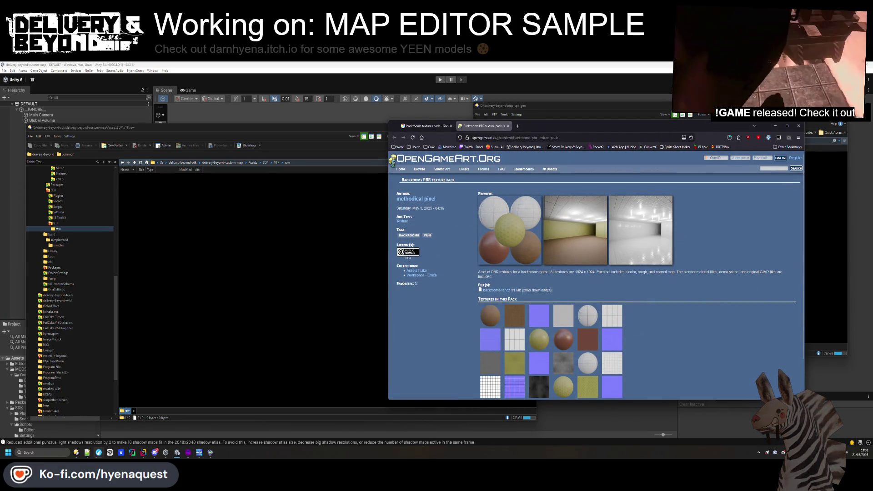
- View the enlarged room preview, then wait for backrooms.tar.gz to finish and open it
left_click(560, 244)
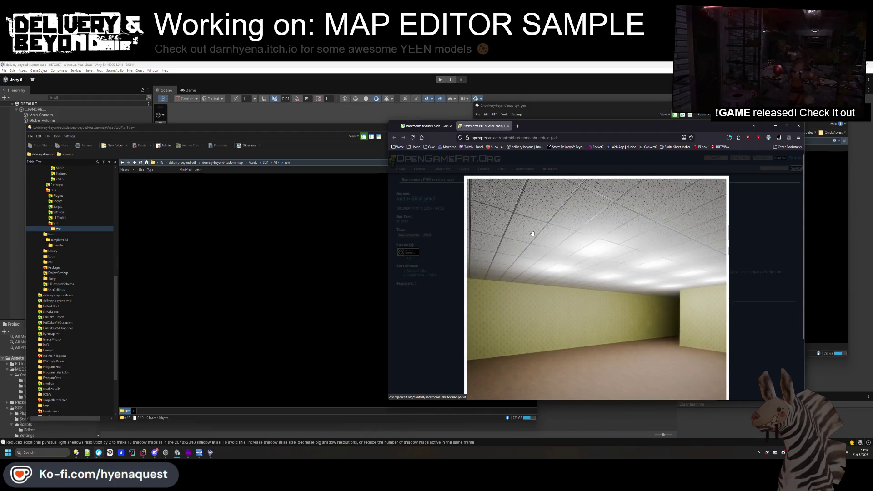
scroll(592, 279, "down", 3)
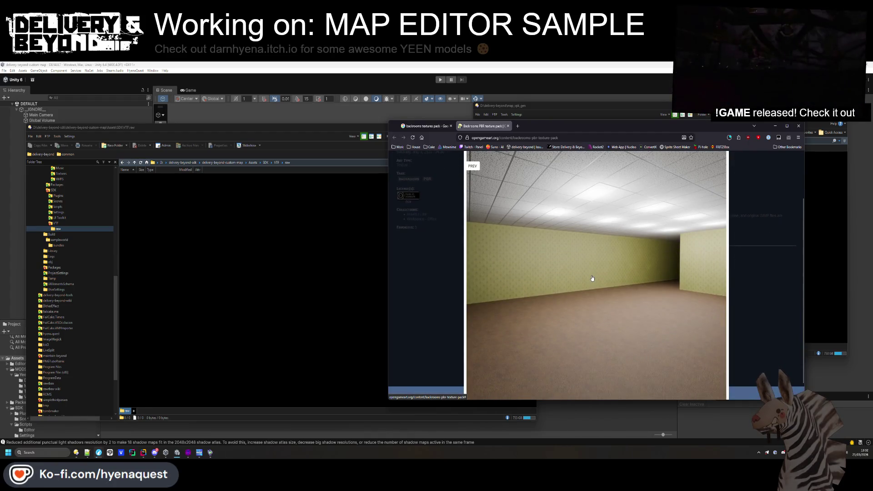
left_click(750, 280)
scroll(736, 204, "up", 3)
left_click(728, 141)
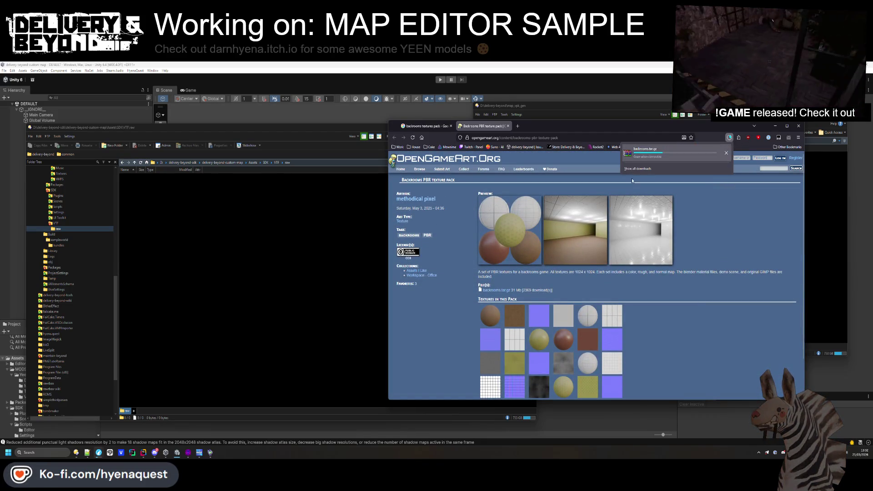
left_click(711, 249)
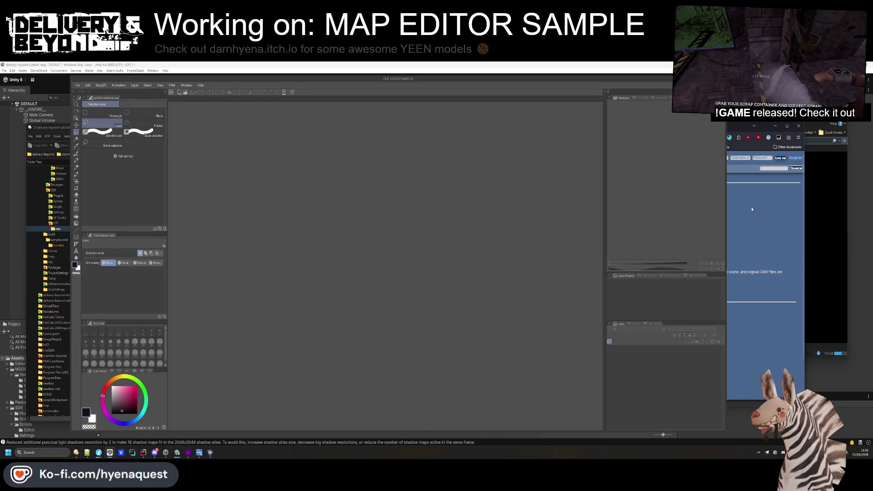
left_click(751, 209)
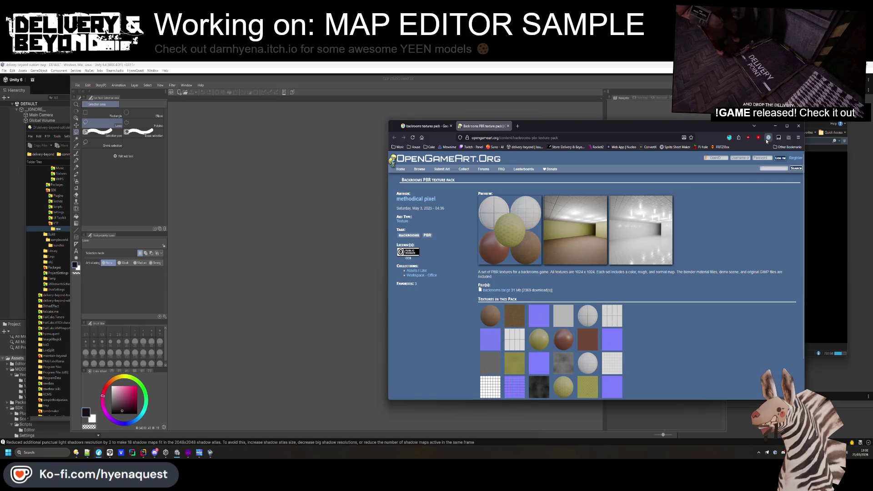
left_click(729, 137)
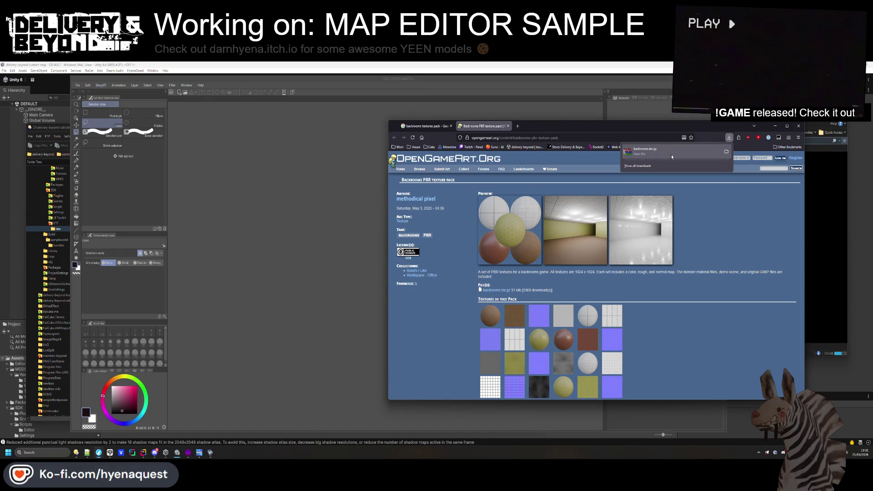
left_click(671, 154)
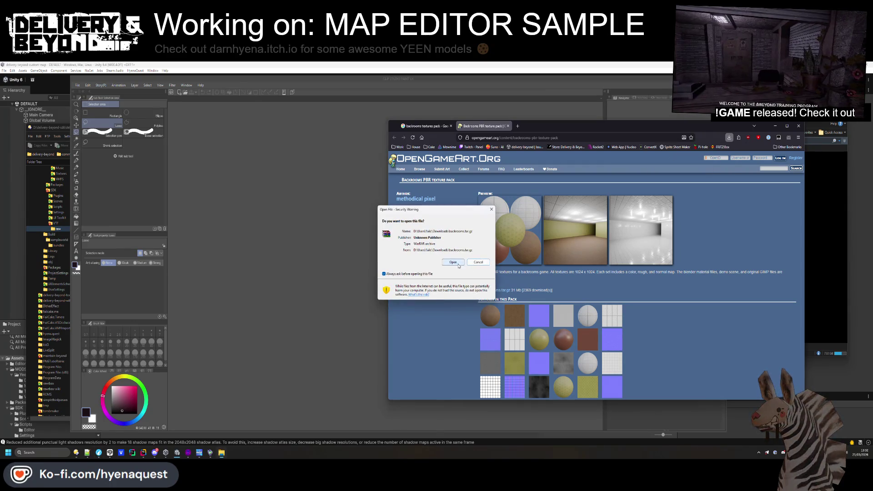
- Browse to backrooms\wallpaper in WinRAR, preview its PNGs, and drag wallpaper_color.png into Clip Studio Paint
left_click(452, 262)
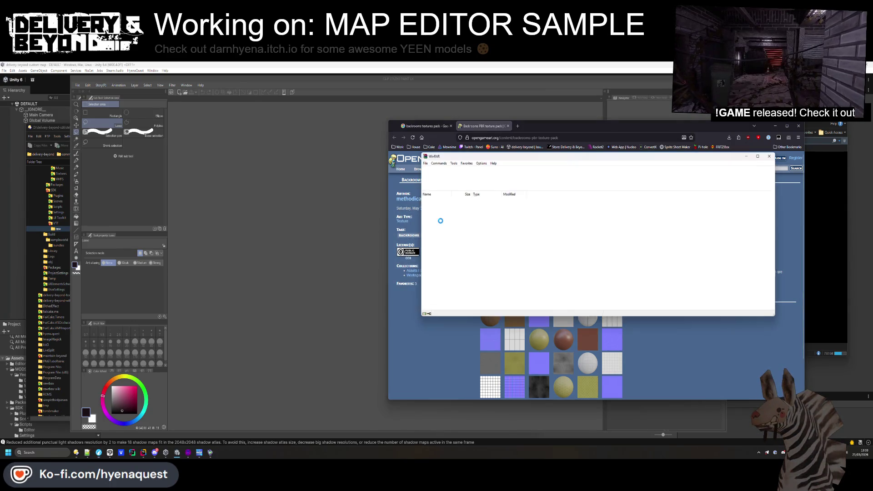
double_click(432, 205)
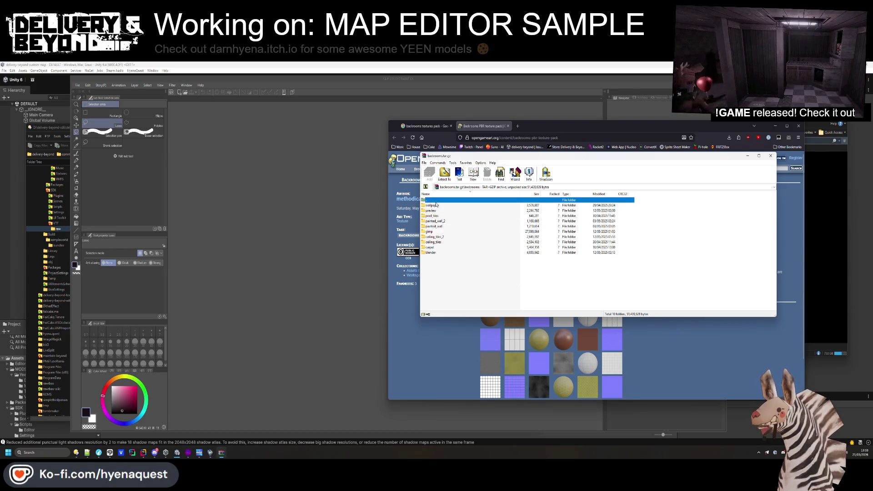
double_click(436, 206)
double_click(439, 210)
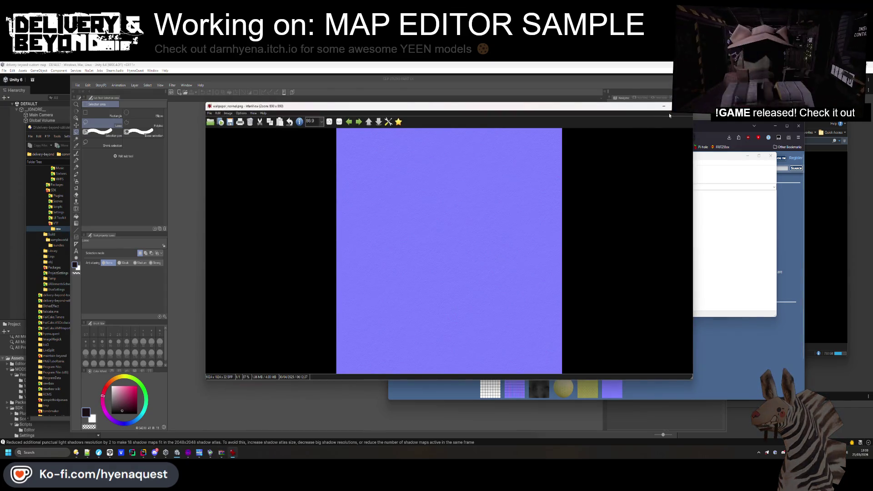
key("Escape")
key("Down")
key("Return")
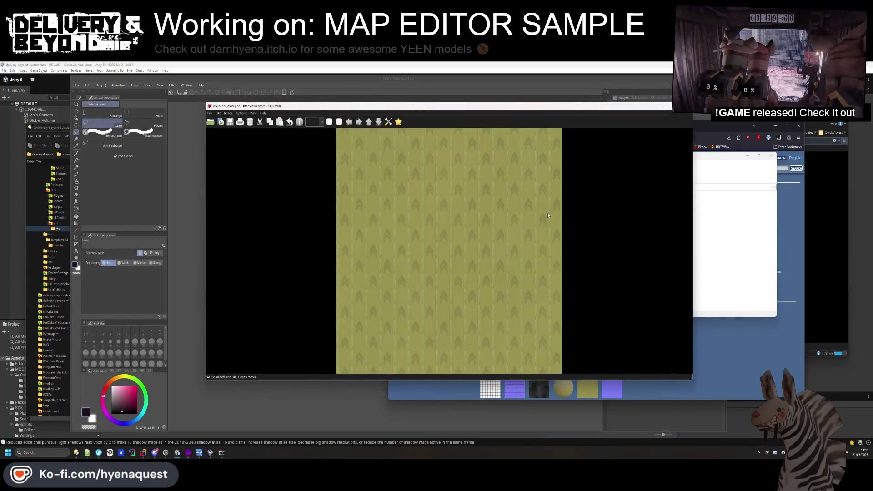
key("Escape")
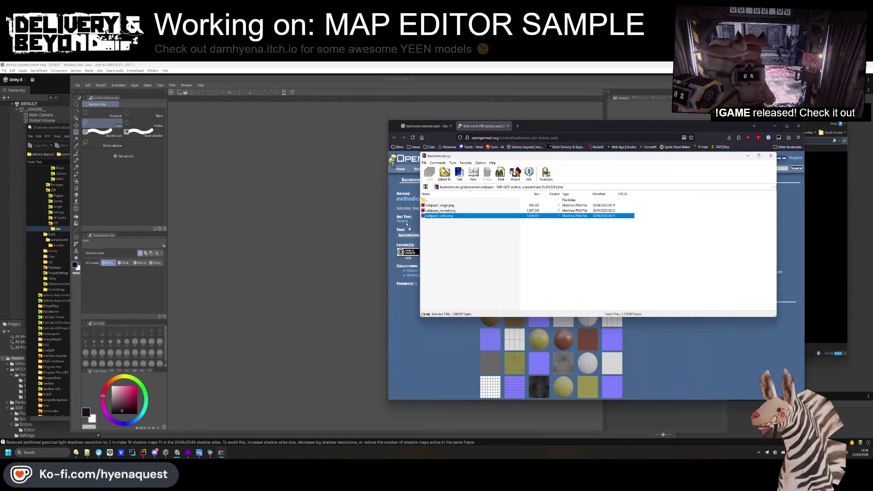
left_click_drag(467, 220, 578, 259)
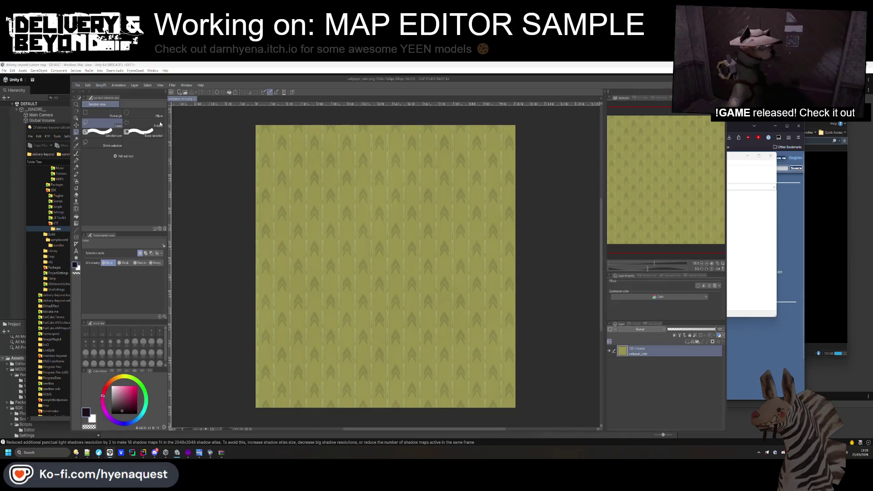
- Resize the wallpaper_color image to 512×512 with Image Resolution
left_click(88, 86)
left_click(112, 246)
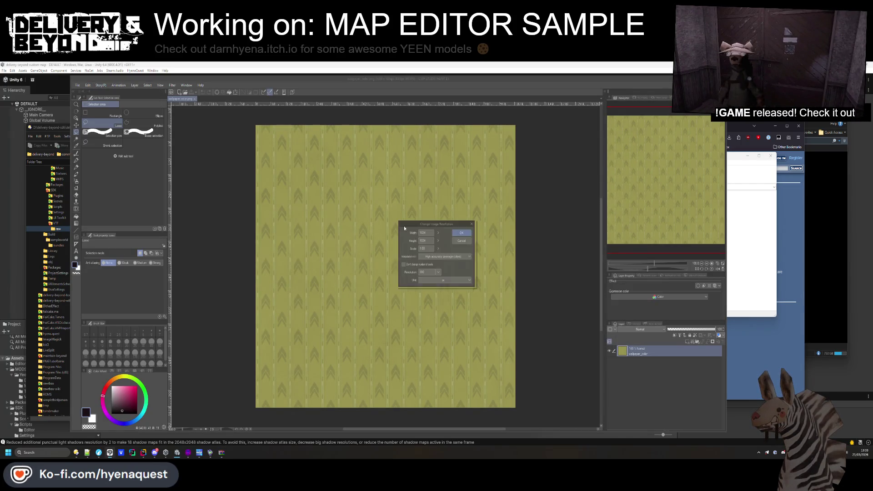
type("512")
key("Return")
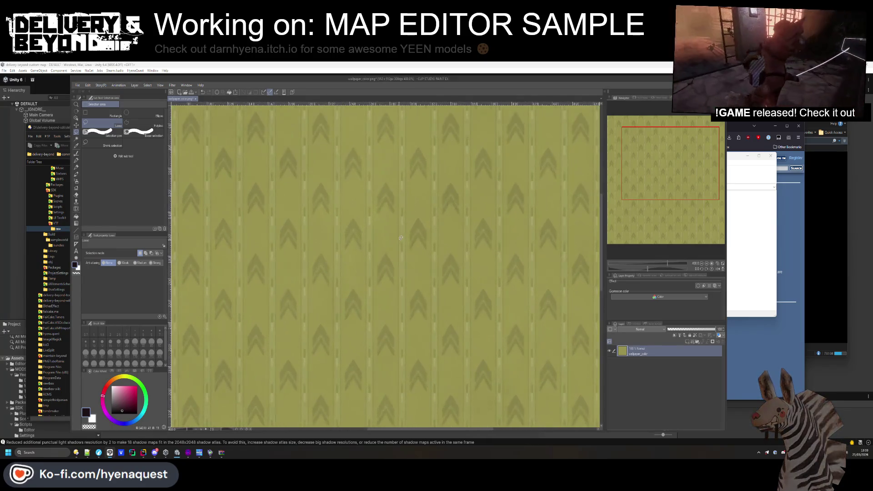
- Zoom in and out on the resized chevron texture, then bring up the export options
scroll(409, 235, "up", 3)
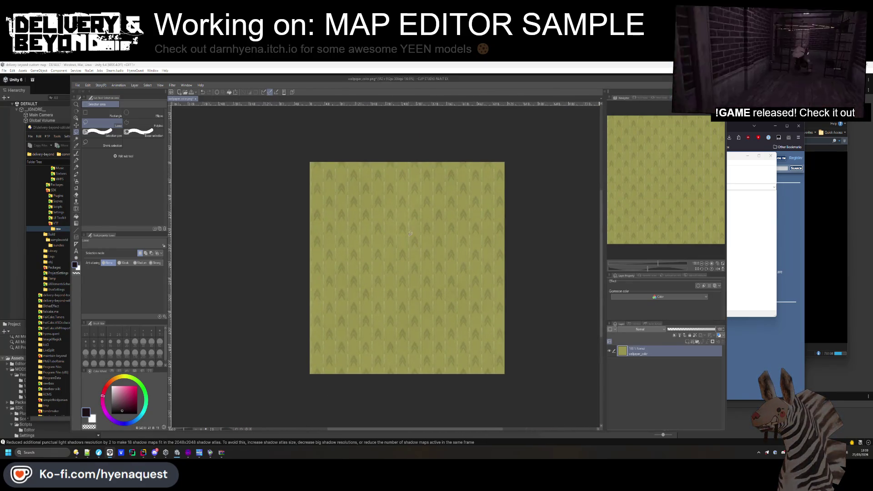
scroll(404, 229, "up", 5)
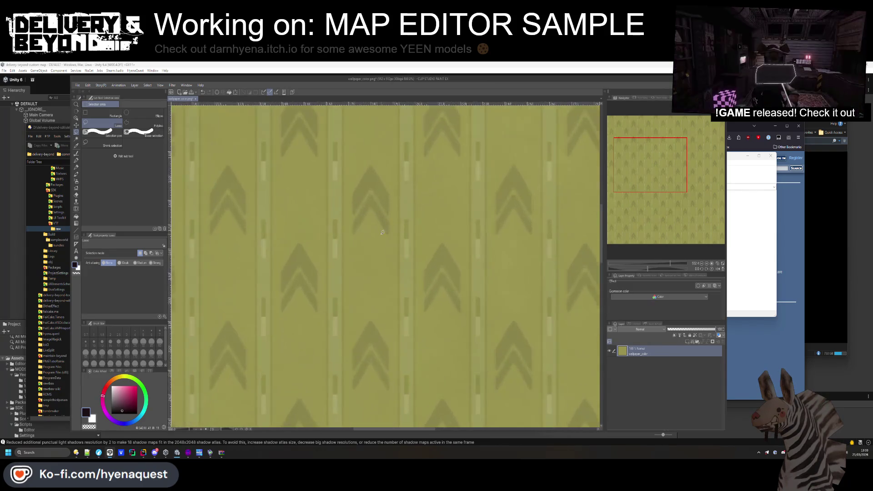
scroll(384, 234, "down", 5)
scroll(377, 250, "up", 3)
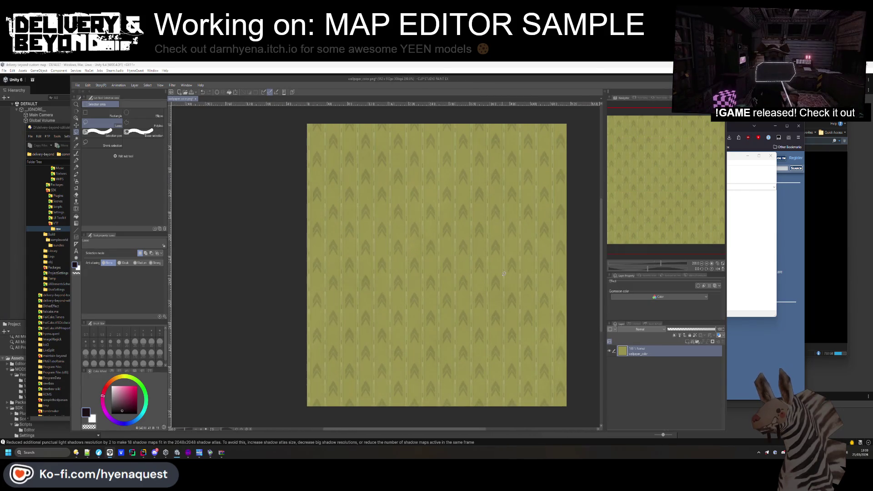
scroll(370, 271, "down", 2)
scroll(371, 271, "up", 1)
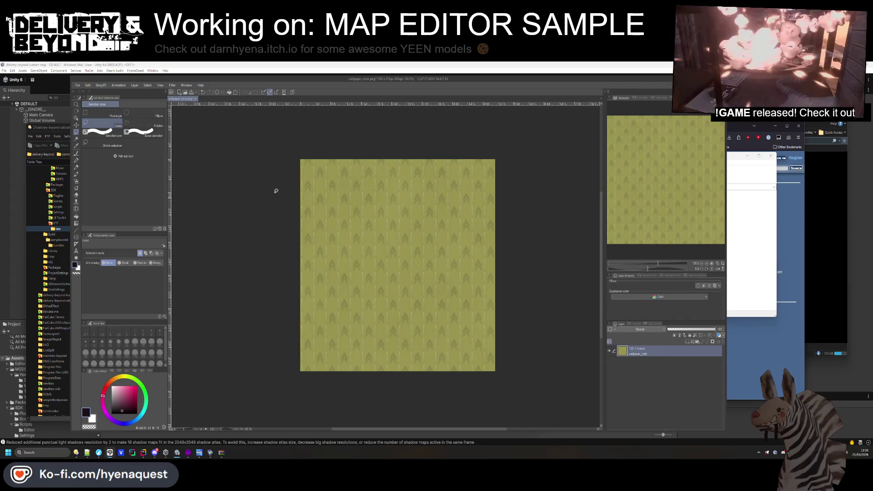
left_click(77, 86)
- Export the wallpaper as a PNG named yeenroom into VTF\raw, then return to WinRAR
mouse_move(146, 155)
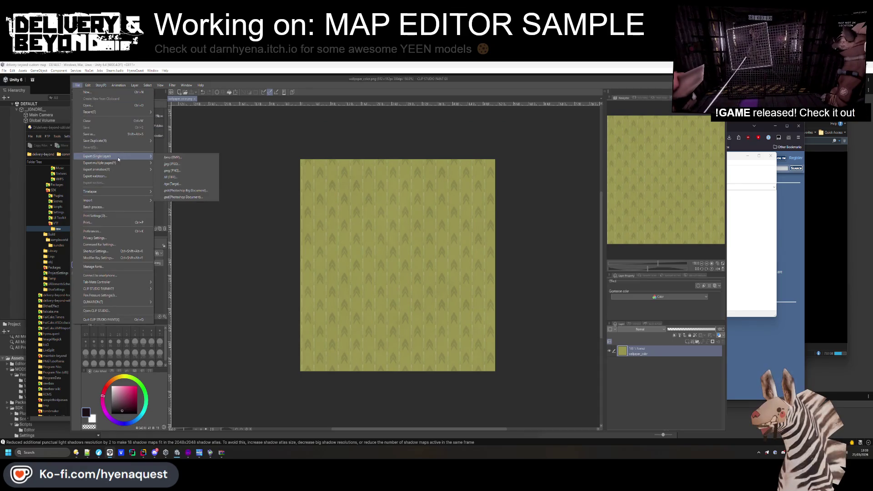
left_click(169, 167)
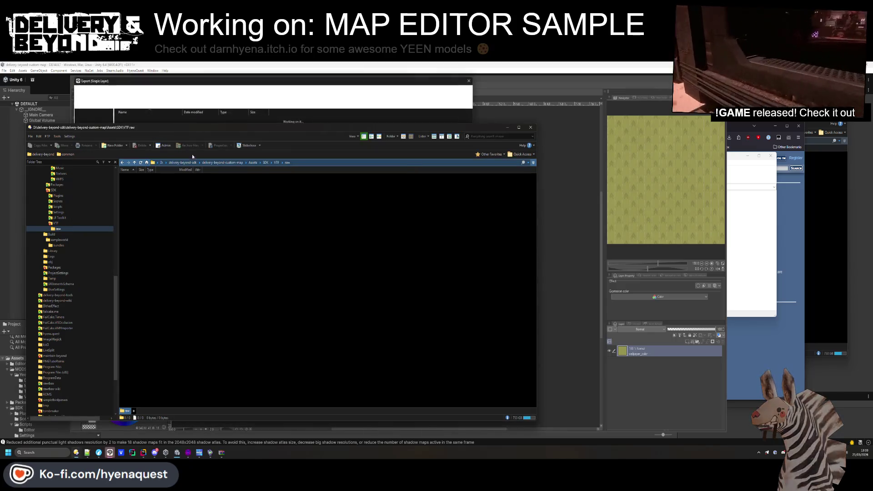
key("alt+Tab")
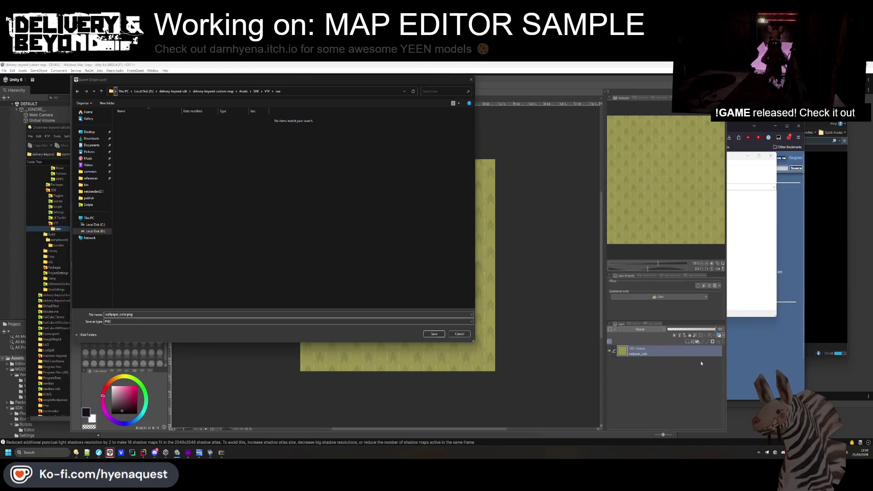
left_click(151, 314)
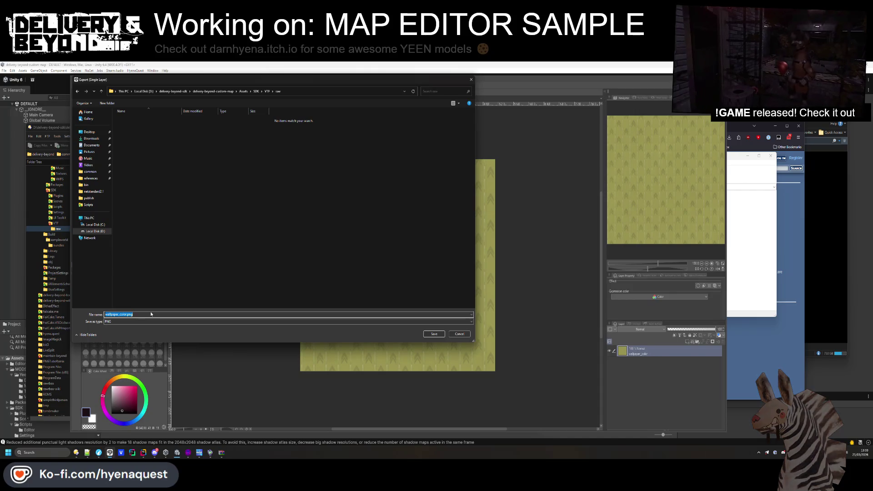
type("yeenroom_wall")
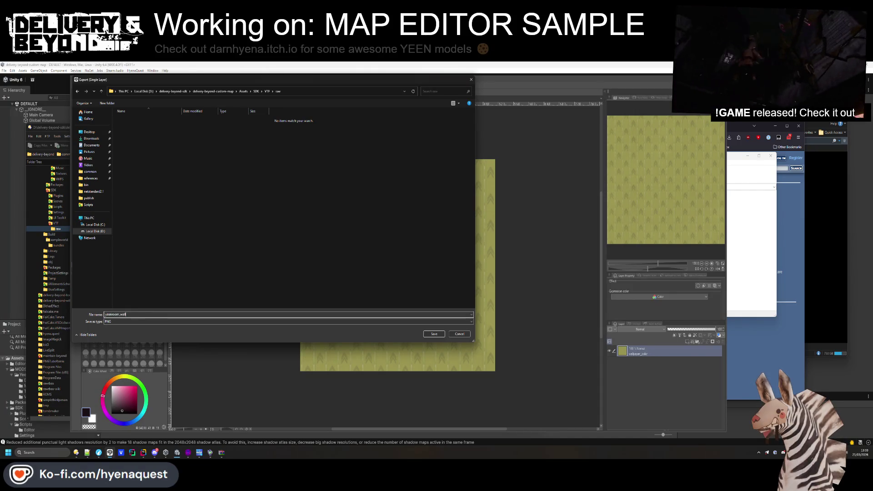
key("Return")
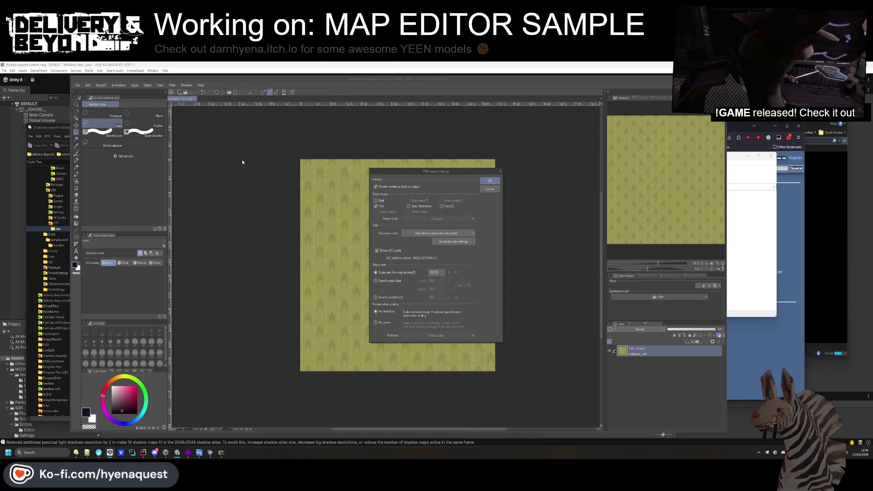
key("Return")
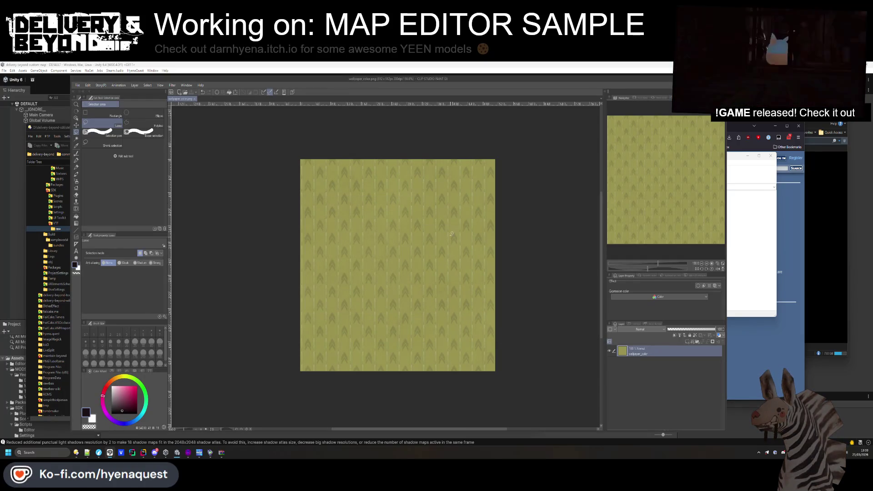
key("alt+Tab")
left_click(425, 201)
- Open carpet_color.png from the archive's carpet folder in Clip Studio and resize it to 512×512
double_click(424, 201)
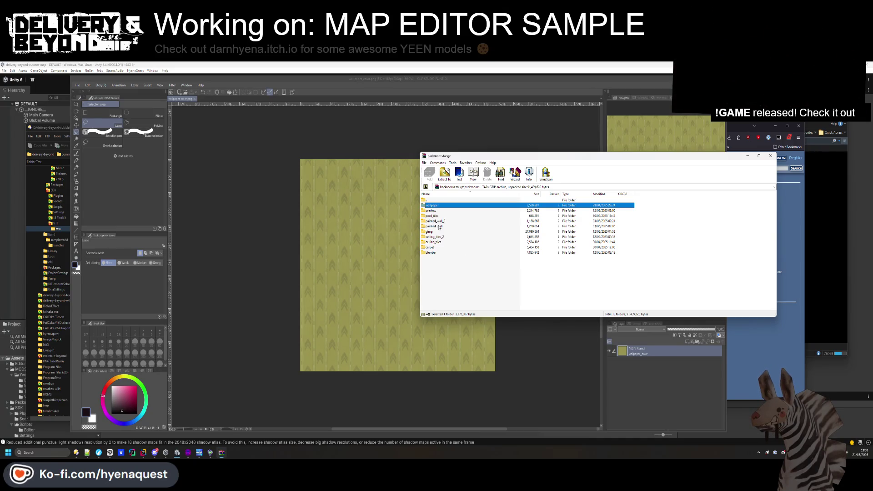
double_click(429, 247)
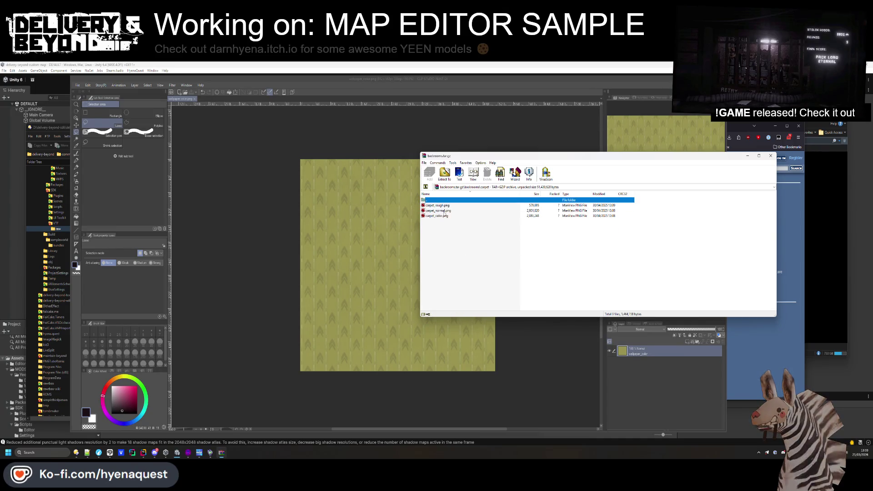
left_click_drag(441, 216, 102, 80)
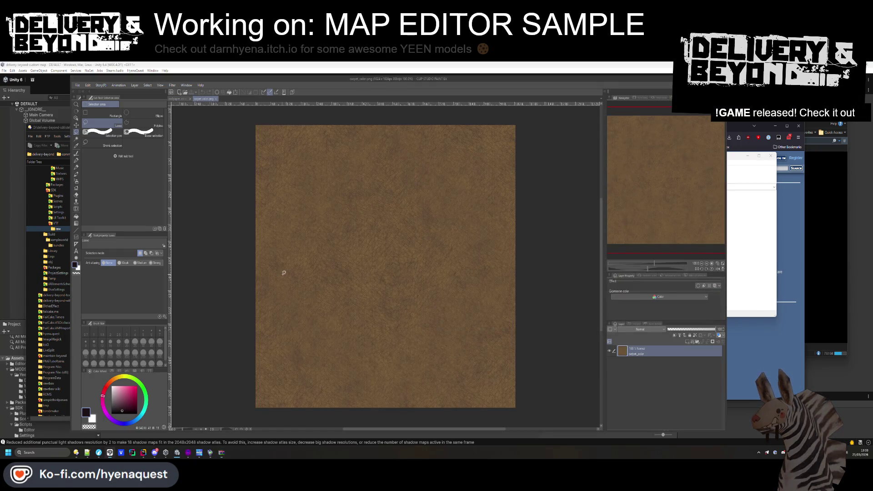
left_click(88, 85)
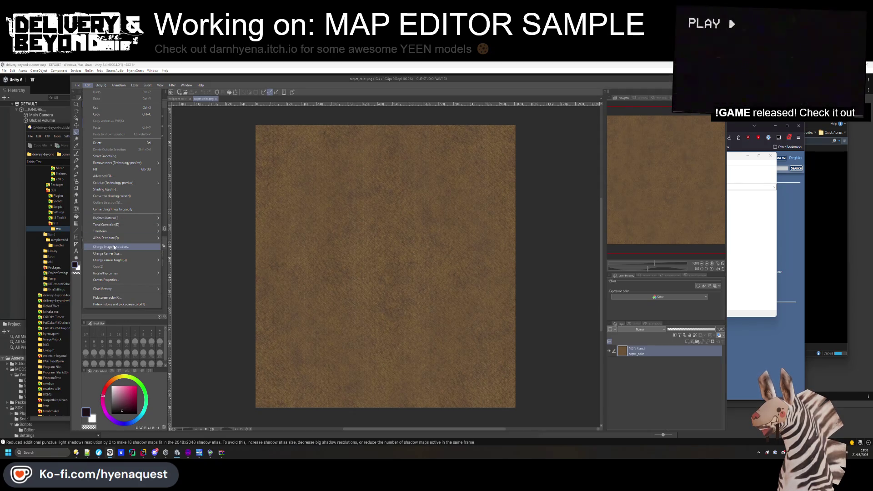
left_click(112, 246)
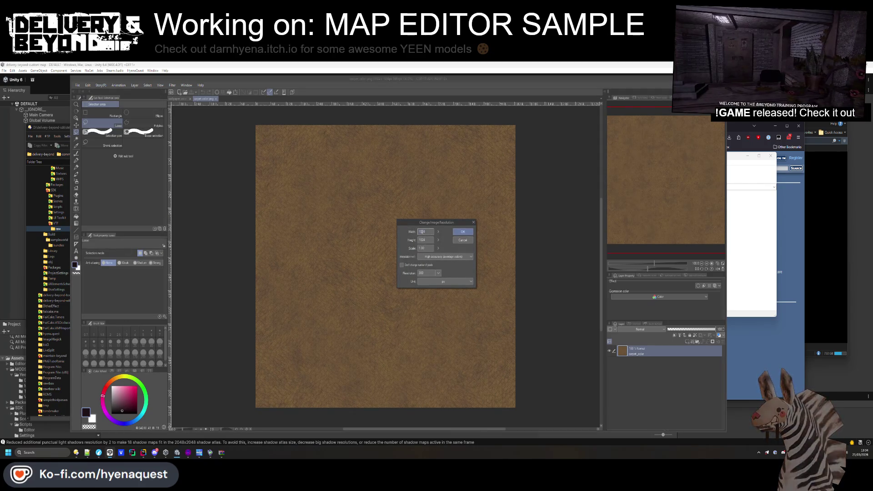
left_click(467, 235)
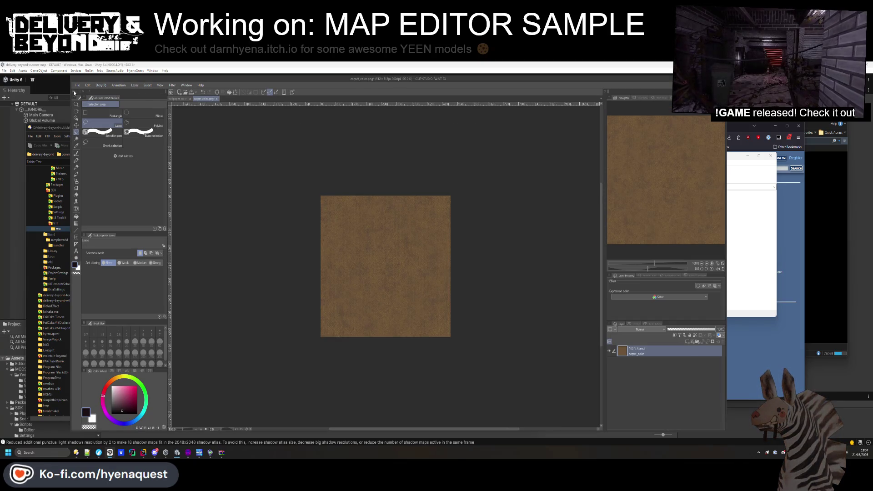
- Export the carpet as a PNG into VTF\raw under a name based on yeenroom_wall.png
left_click(77, 85)
mouse_move(122, 156)
left_click(191, 167)
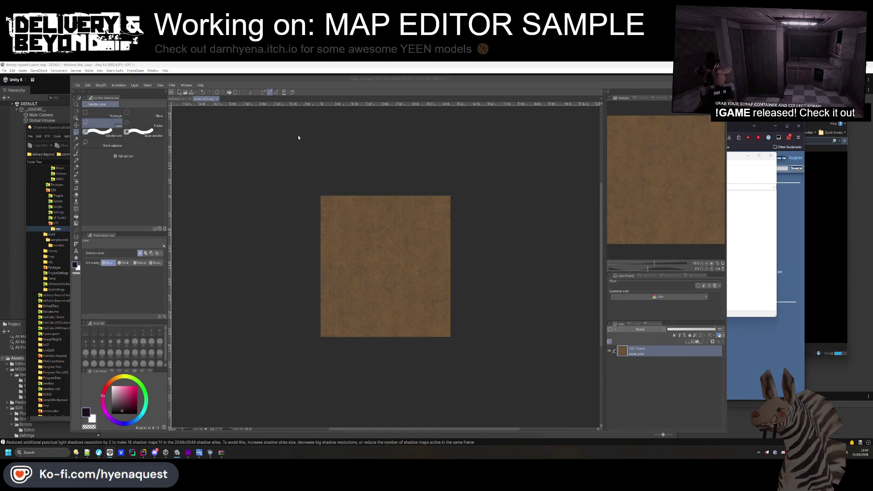
left_click(281, 91)
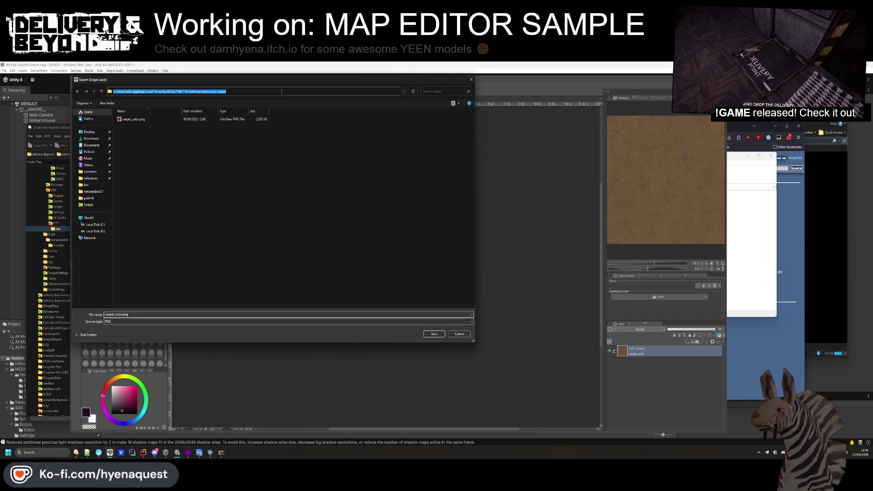
key("Return")
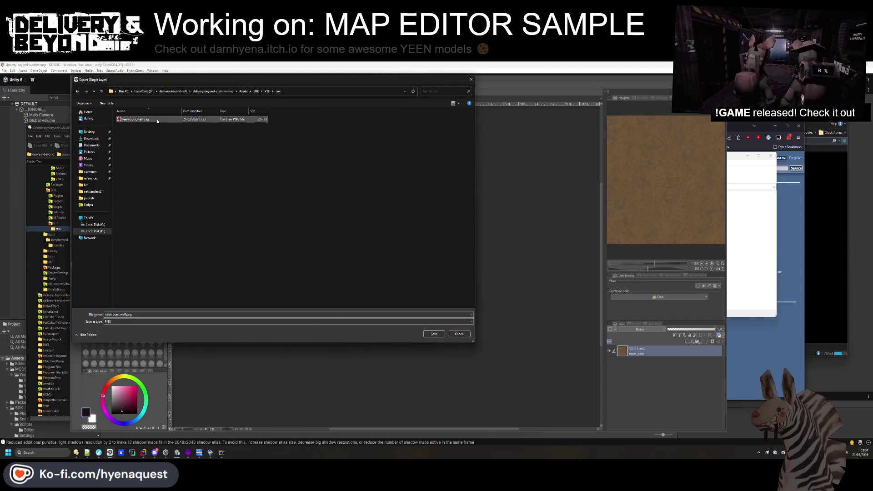
left_click(124, 314)
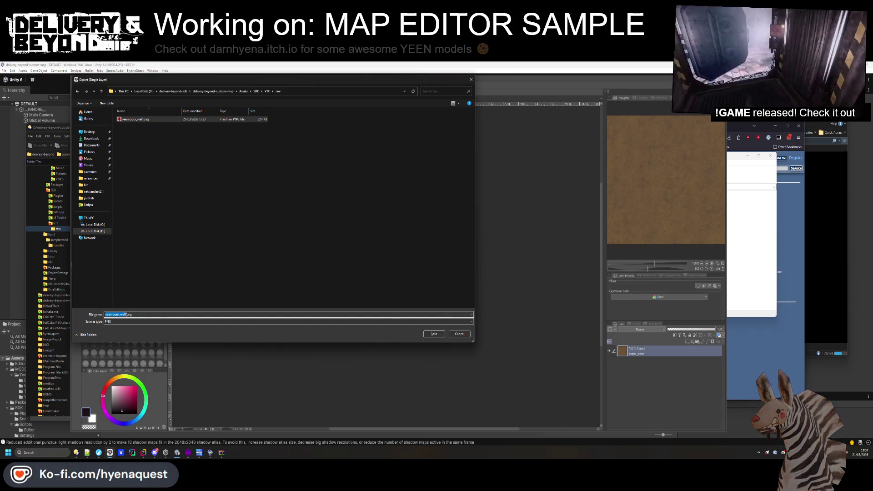
left_click(121, 314)
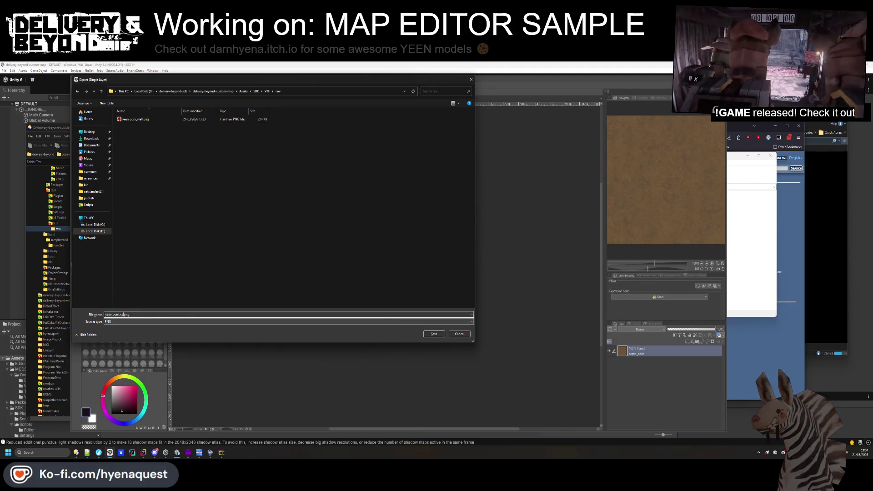
key("Return")
left_click(490, 181)
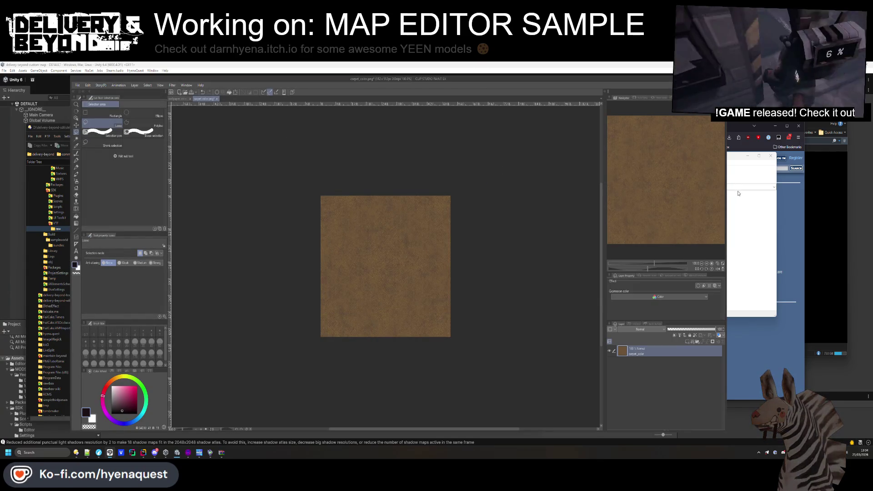
- Open ceiling_tiles_color.png and ceiling_tiles_2_color.png from the archive, showing the four-panel ceiling_tiles_2 image
left_click(738, 193)
double_click(436, 205)
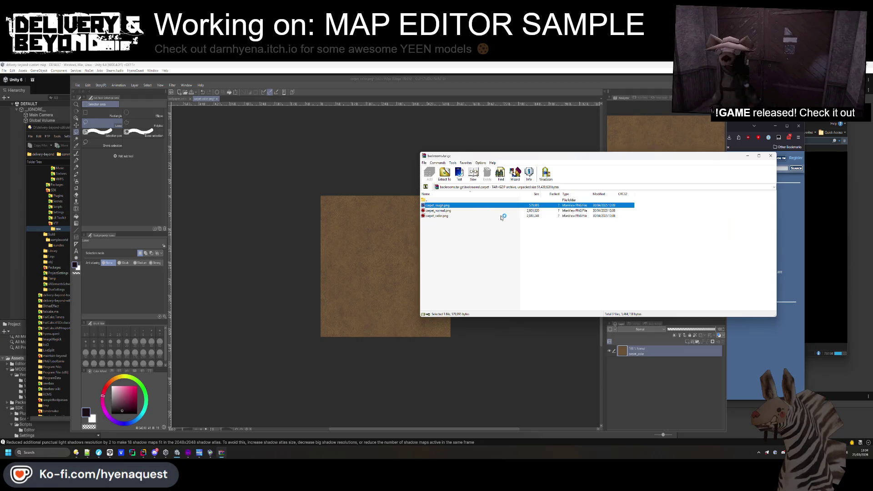
key("Escape")
key("BackSpace")
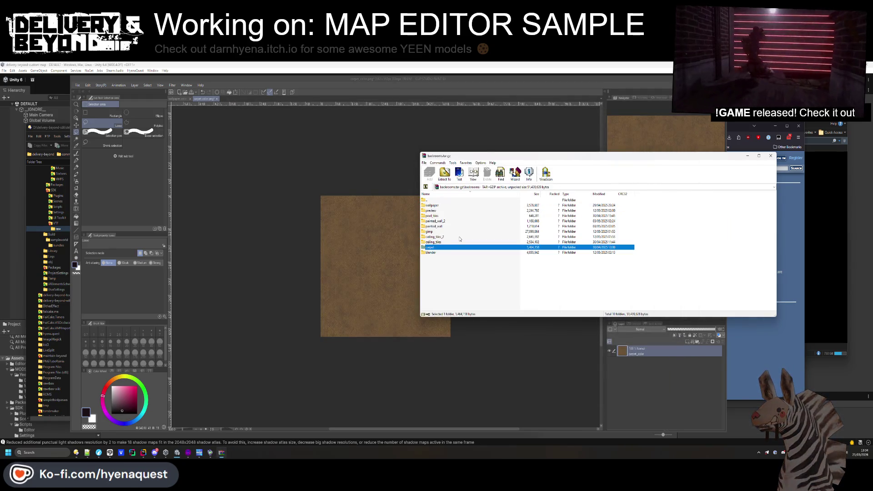
double_click(434, 241)
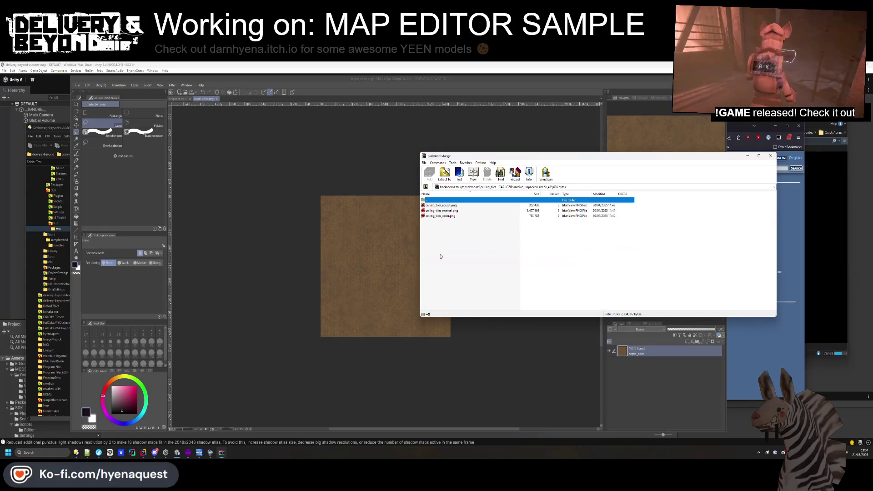
double_click(434, 216)
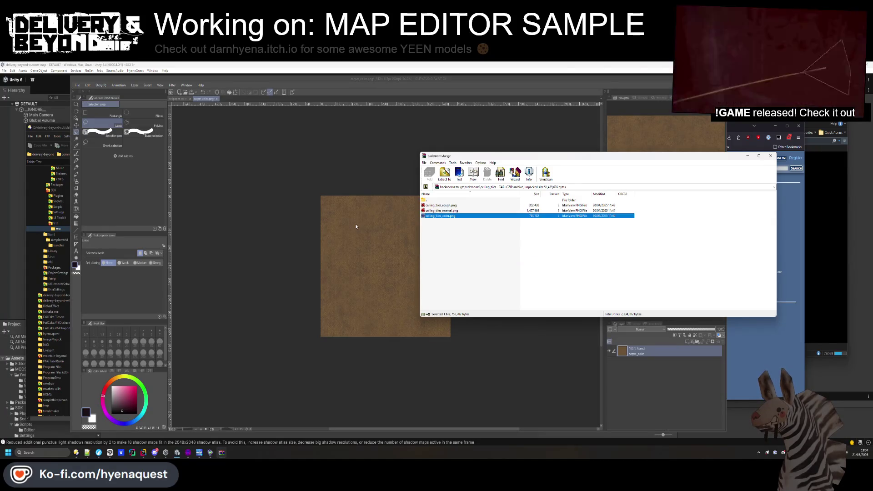
double_click(437, 200)
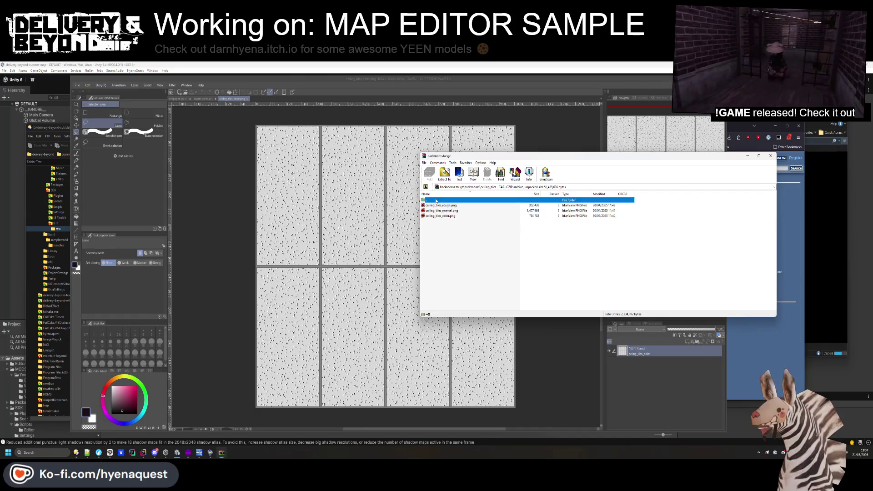
double_click(439, 240)
double_click(436, 216)
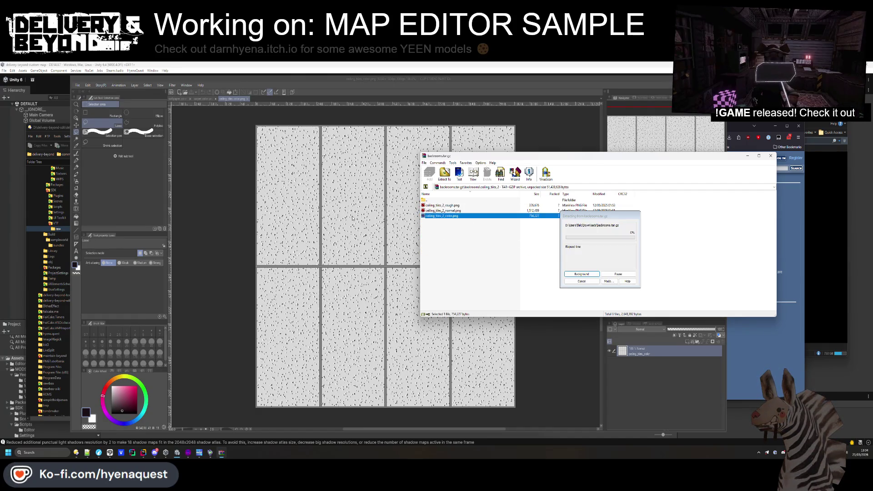
left_click(235, 271)
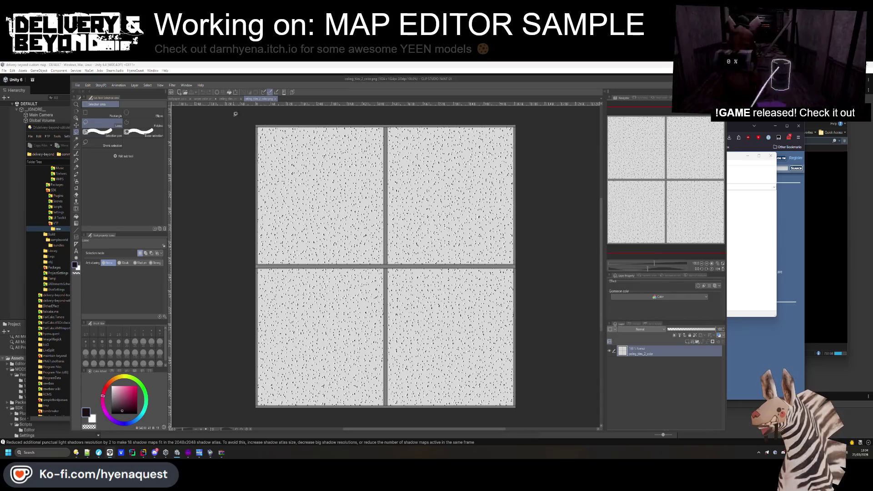
left_click(228, 101)
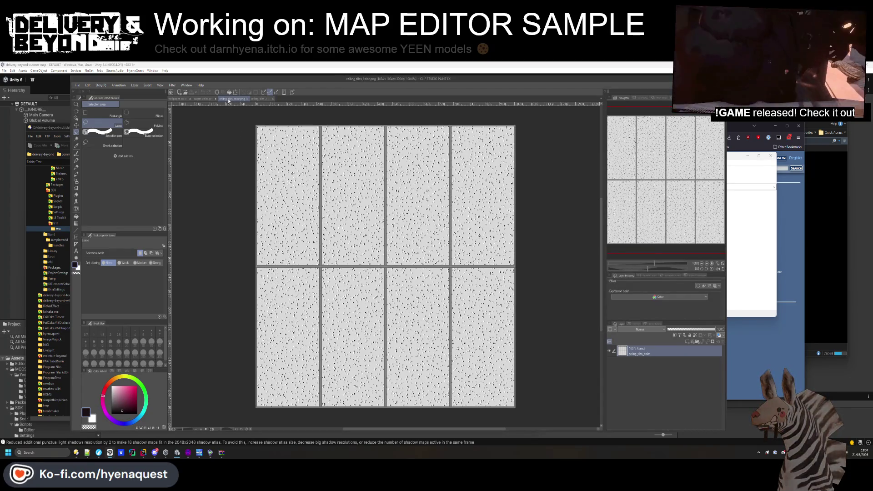
left_click(252, 99)
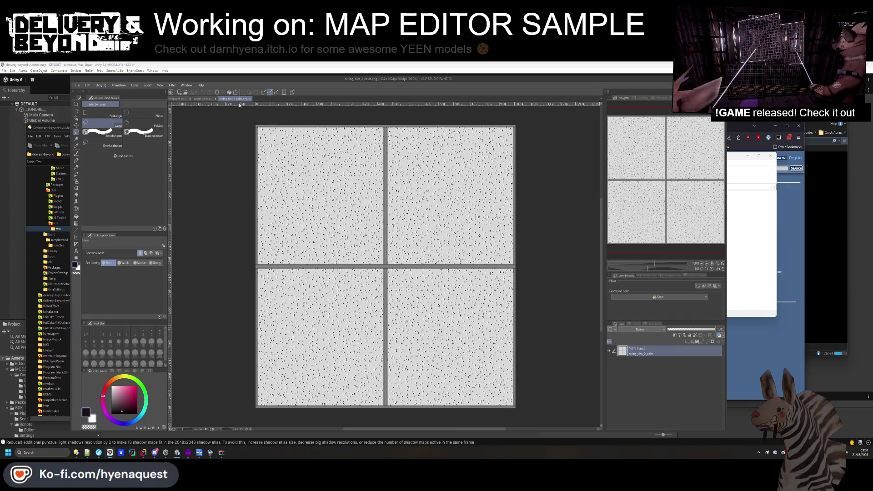
- Change the ceiling_tiles_2 image resolution to 512×512
left_click(88, 85)
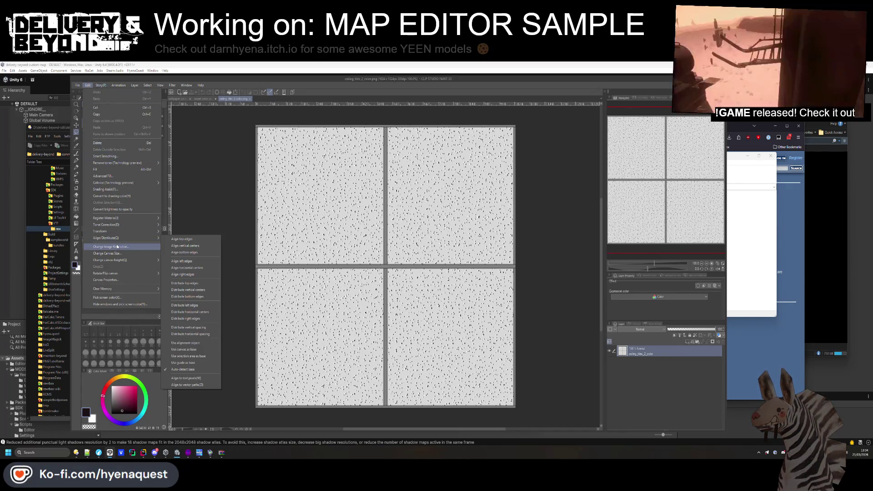
left_click(117, 247)
type("512")
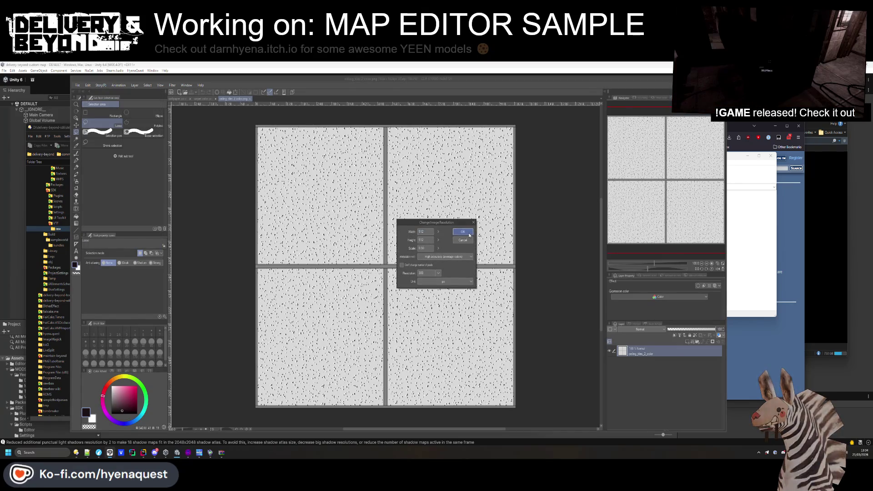
left_click(468, 231)
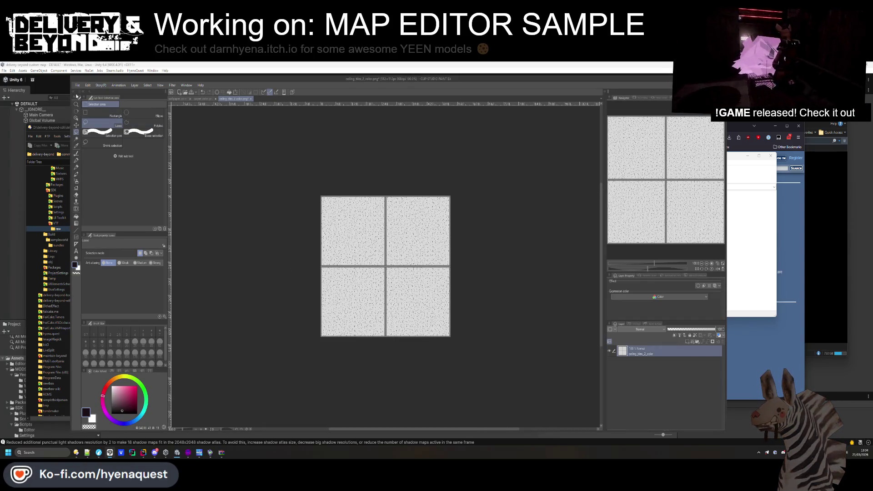
- Export it as yeenroom_ceiling_2.png into SDK\VTF\raw, then close the image without saving
left_click(77, 85)
mouse_move(119, 156)
left_click(187, 171)
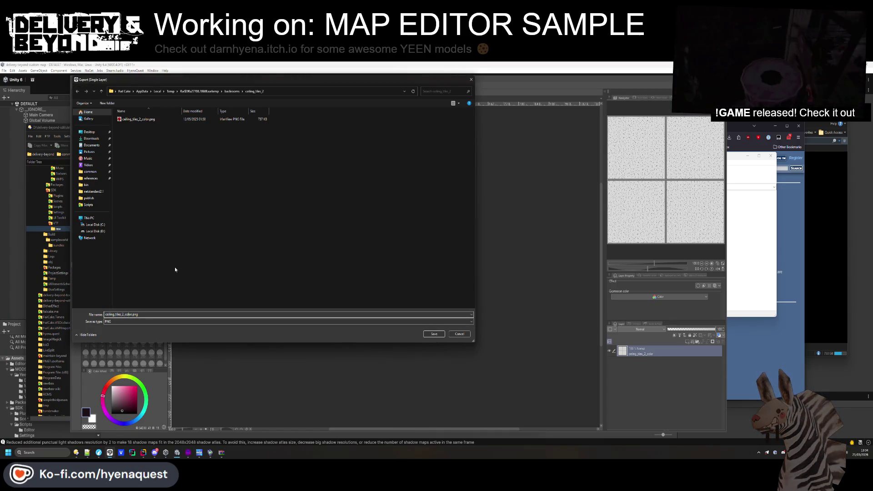
left_click(296, 95)
key("ctrl+v")
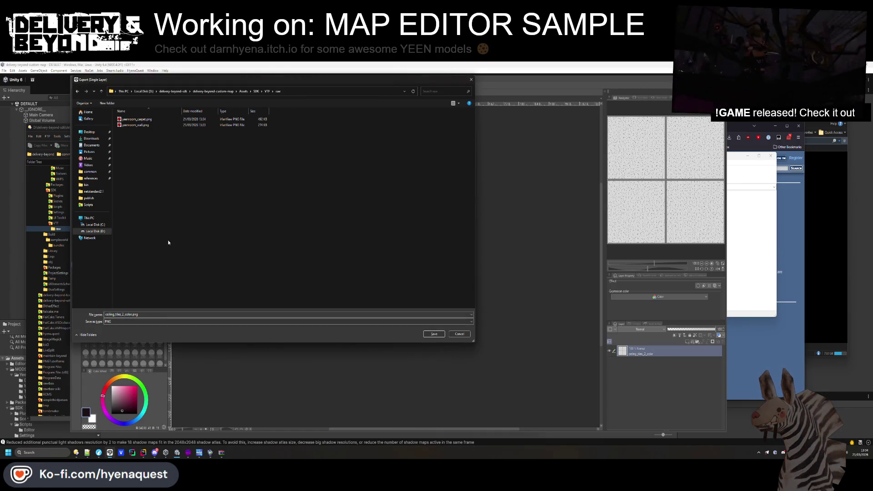
left_click(136, 125)
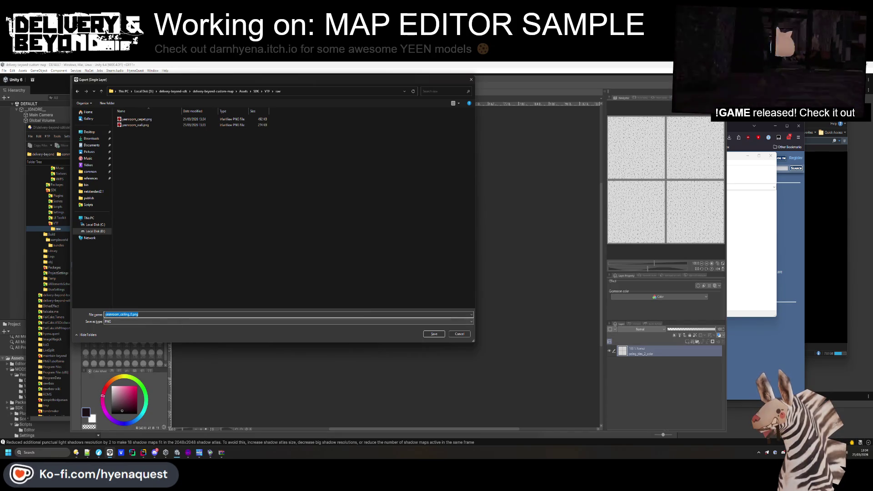
key("Return")
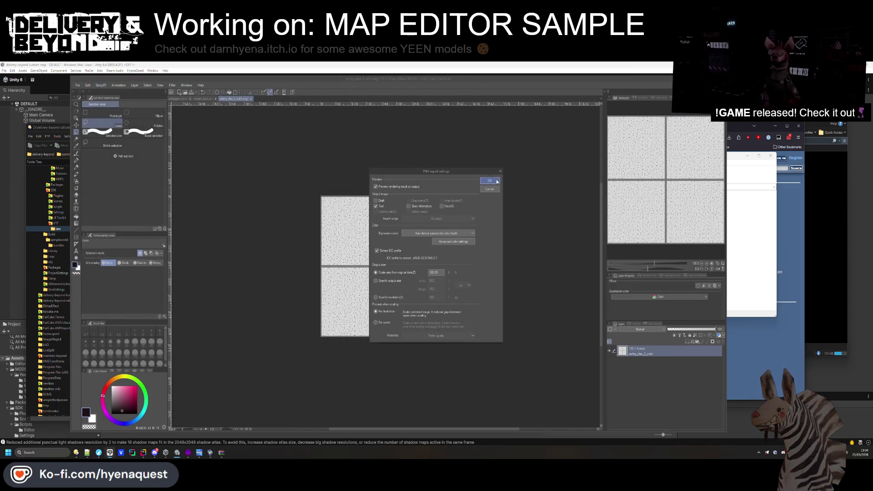
left_click(489, 180)
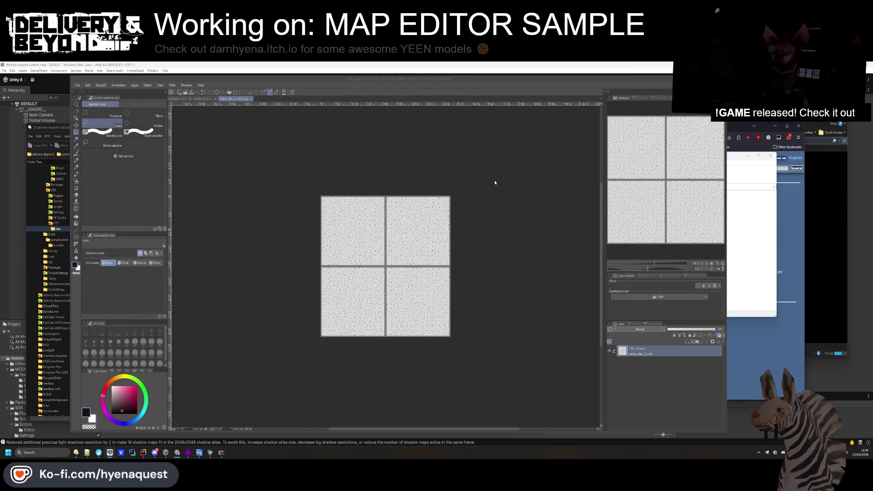
left_click(251, 98)
left_click(437, 206)
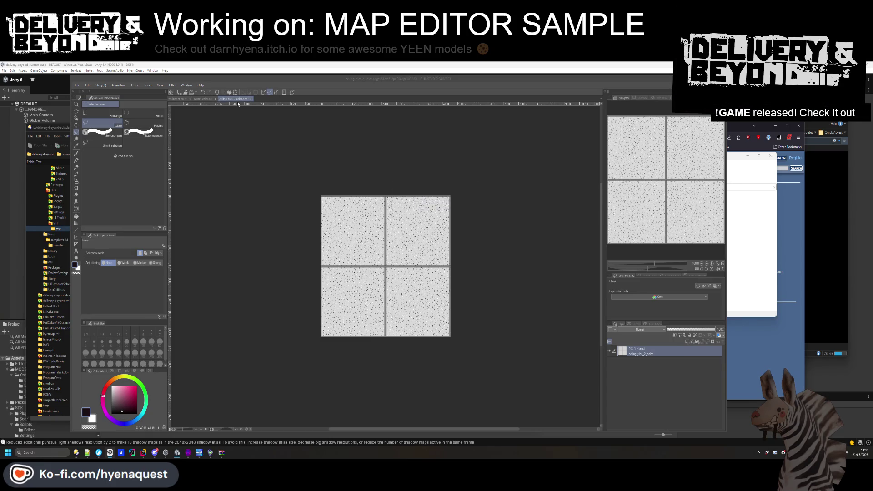
- Open ceiling_tiles_color.png from the archive and resize it to 512×512
left_click(760, 230)
double_click(454, 200)
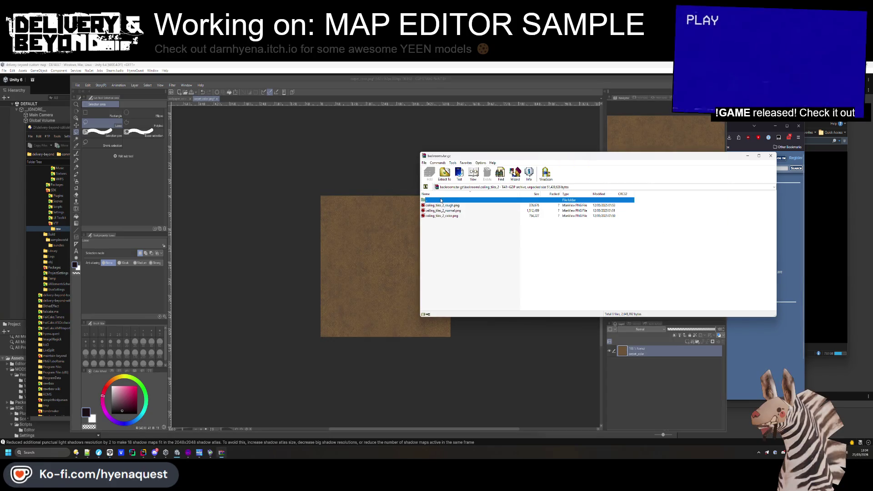
double_click(439, 233)
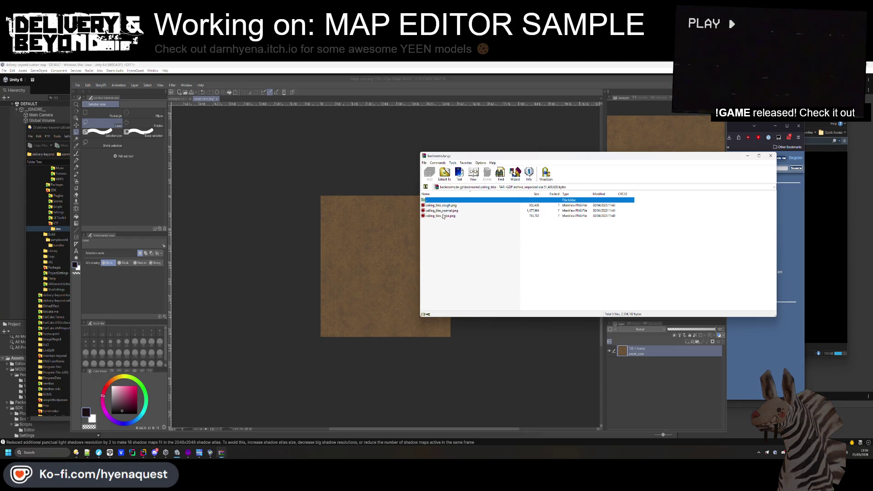
double_click(443, 215)
left_click(87, 85)
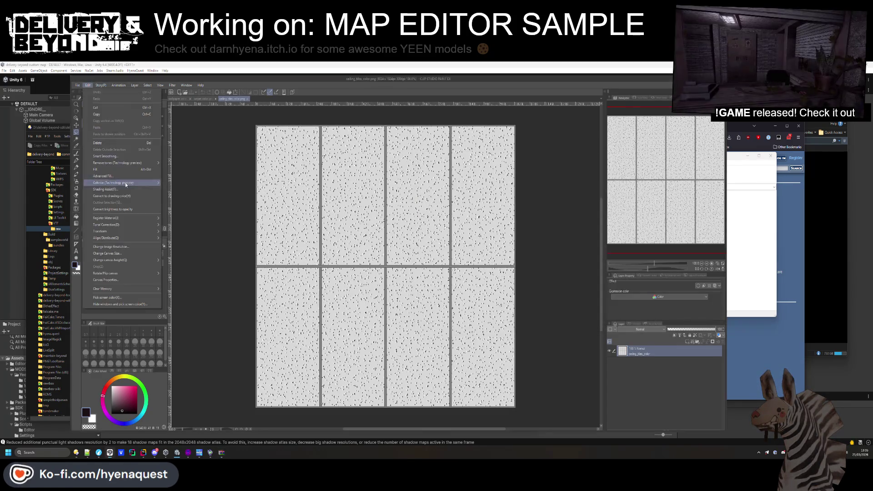
left_click(111, 247)
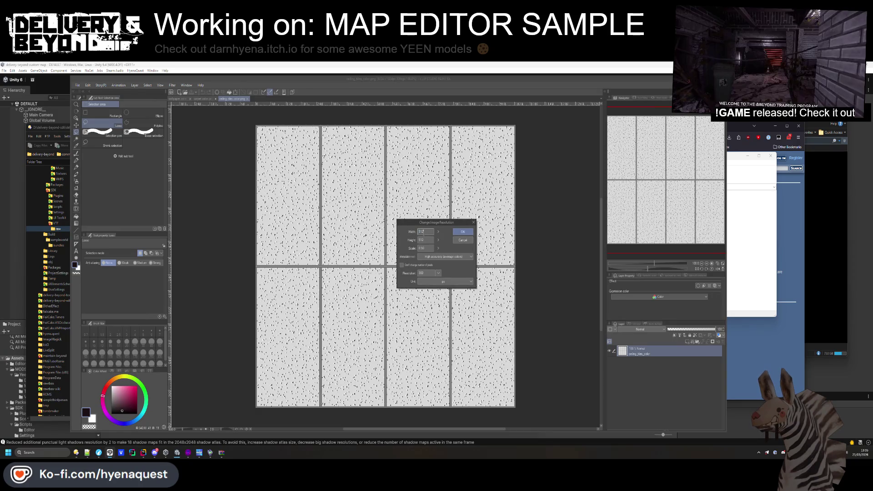
key("Return")
- Export the eight-panel ceiling image as yeenroom_ceiling_0.png into SDK\VTF\raw
left_click(88, 85)
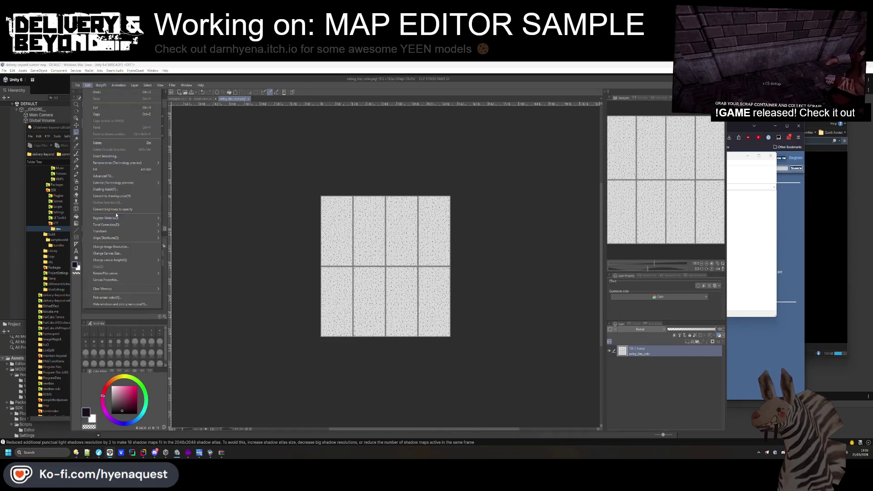
mouse_move(77, 85)
left_click(179, 172)
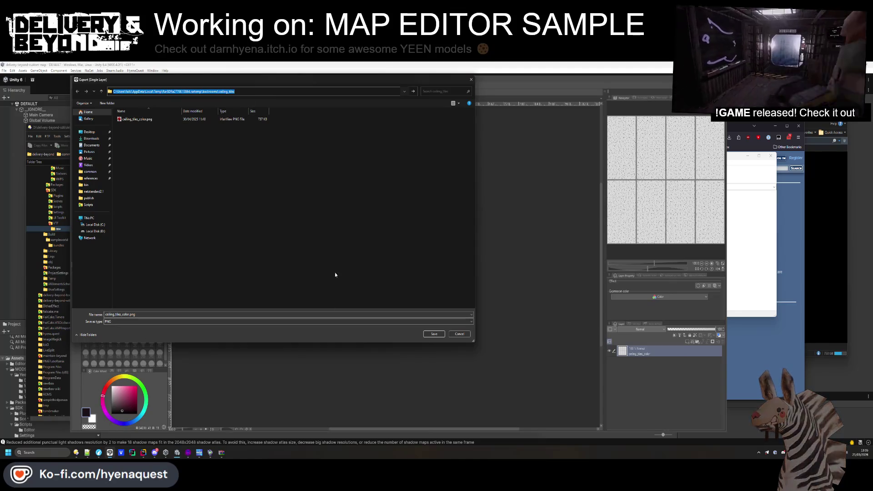
left_click(77, 453)
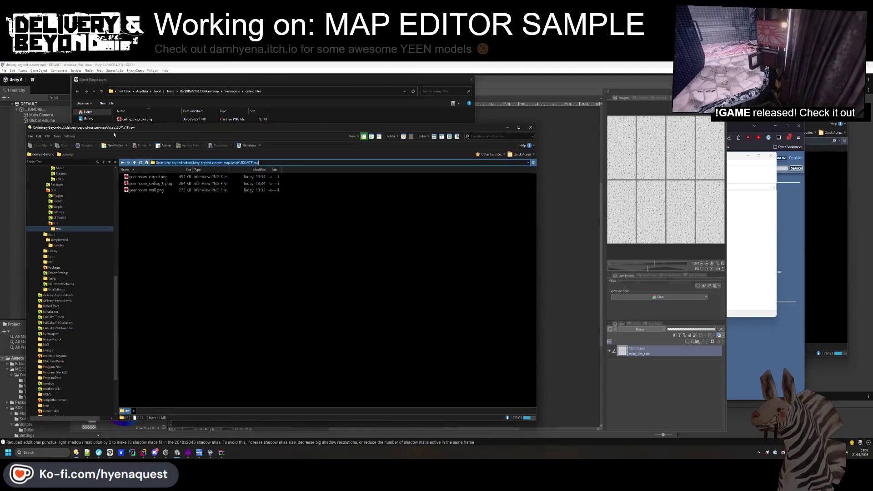
left_click(77, 454)
left_click(255, 91)
key("ctrl+v")
key("Return")
left_click(139, 125)
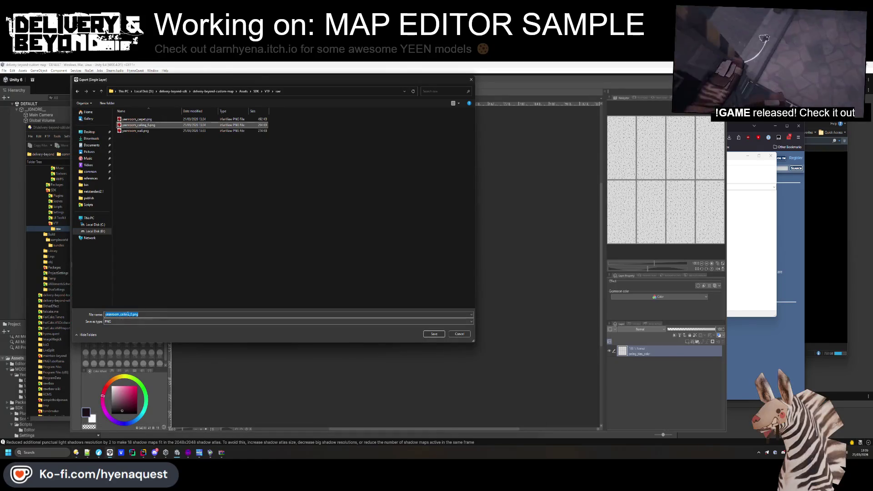
left_click(130, 314)
key("Return")
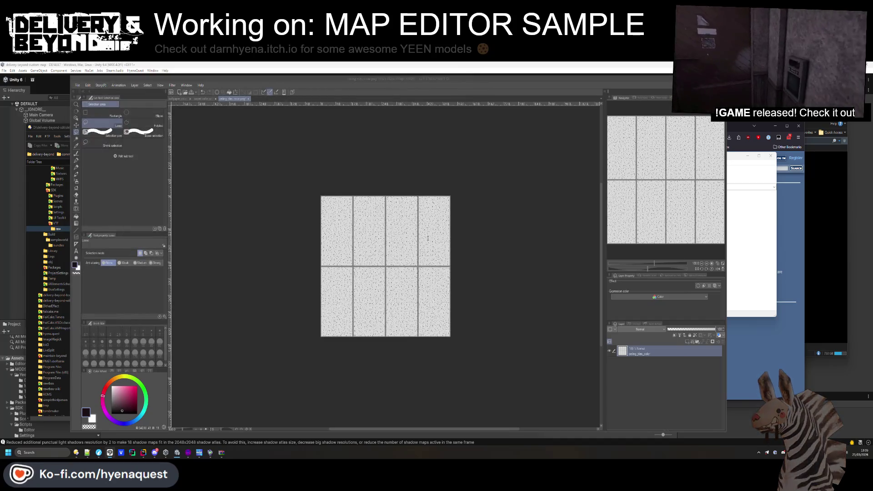
left_click(483, 183)
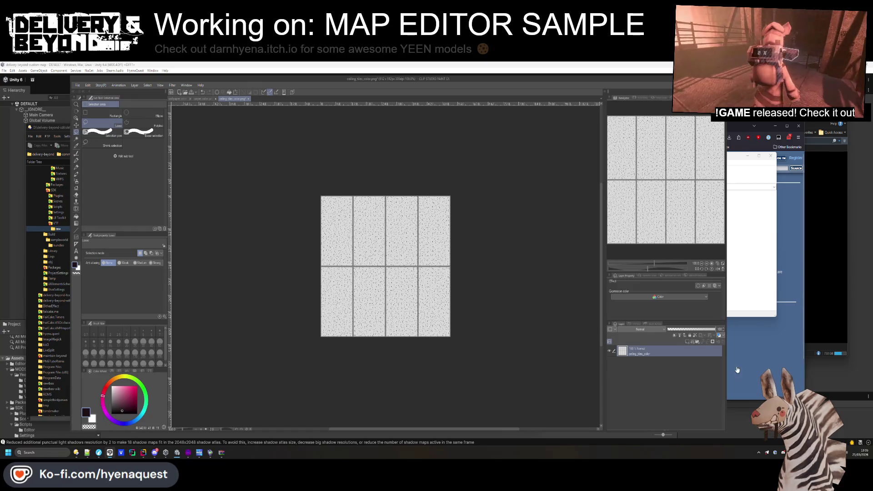
- Go back to the archive's backrooms folder and trim stray characters from the $basetexture path
left_click(403, 166)
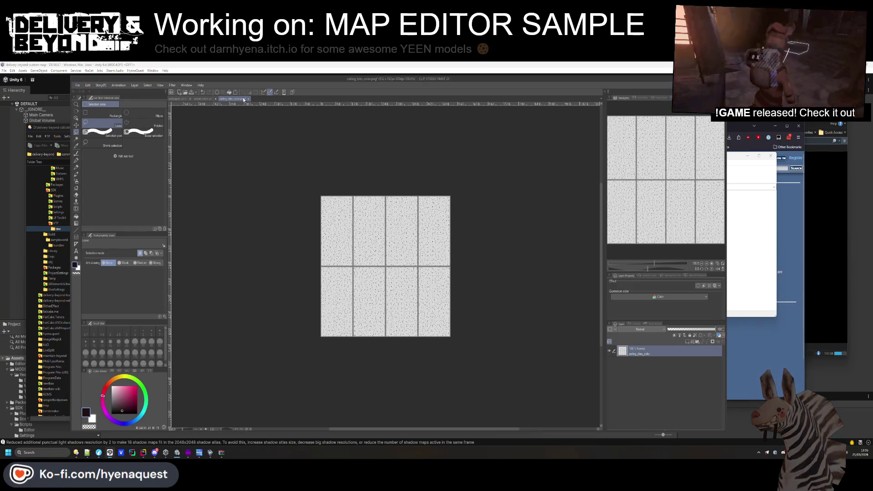
key("alt+Tab")
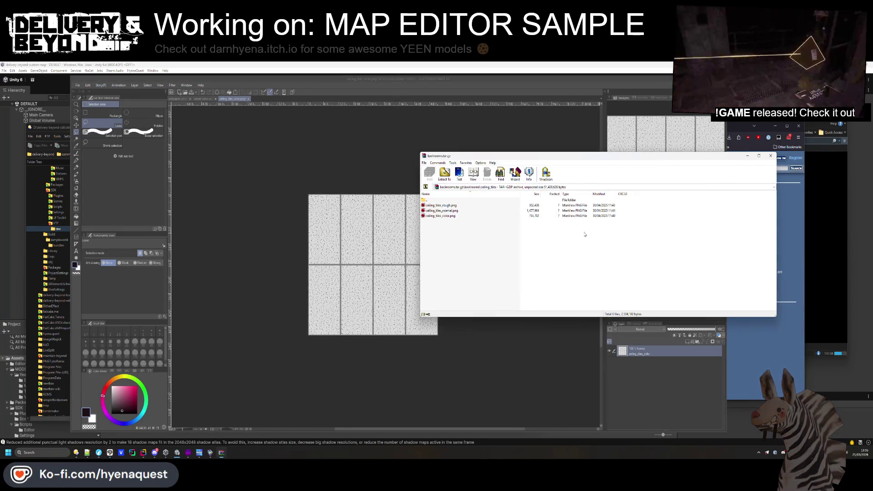
double_click(430, 201)
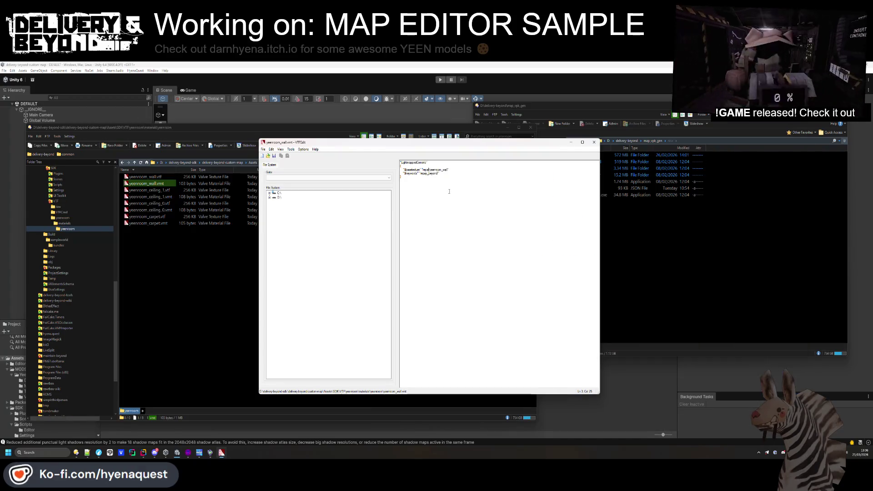
key("BackSpace")
key("BackSpace")
key("BackSpace")
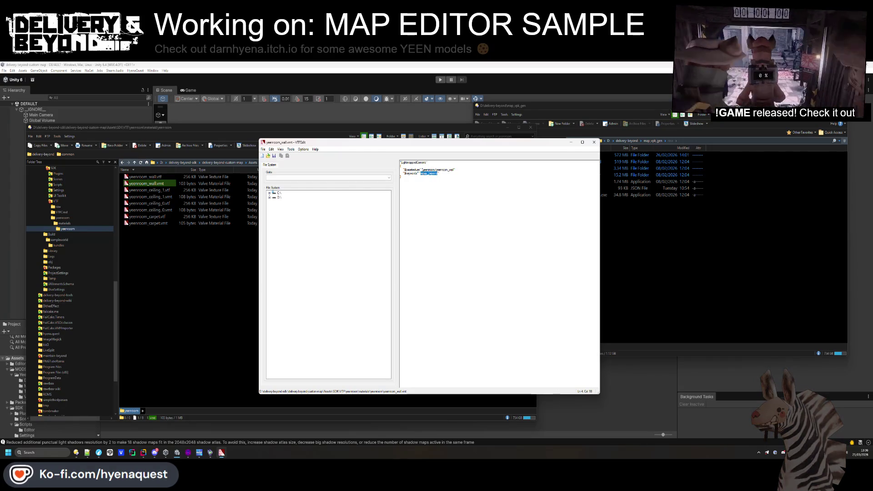
- Save the wall material, then replace the keywords in yeenroom_ceiling_1.vmt and save it
left_click(274, 156)
left_click(158, 197)
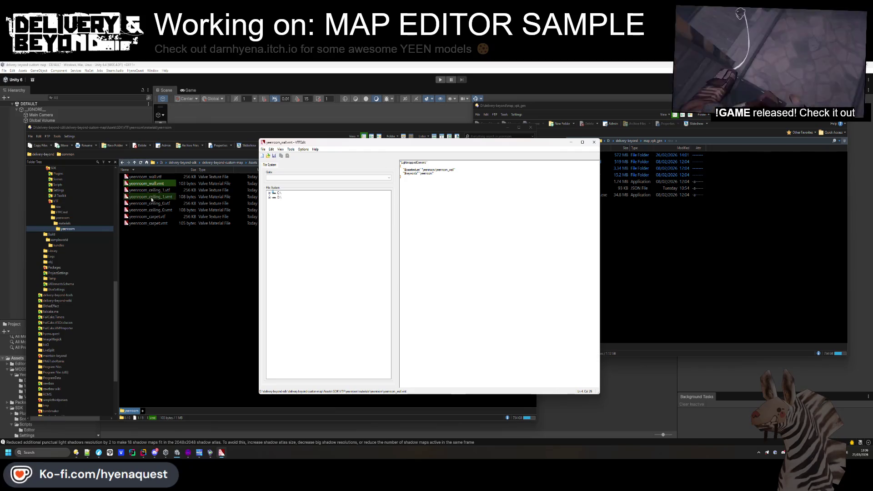
double_click(158, 196)
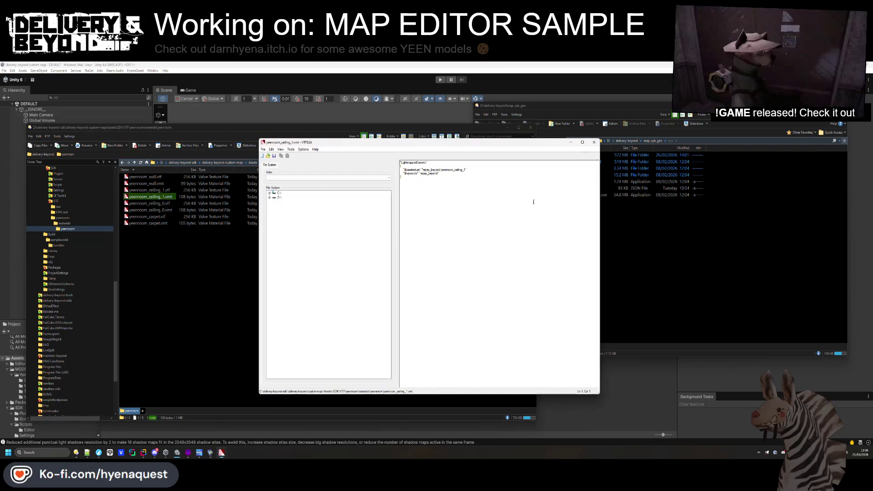
double_click(423, 173)
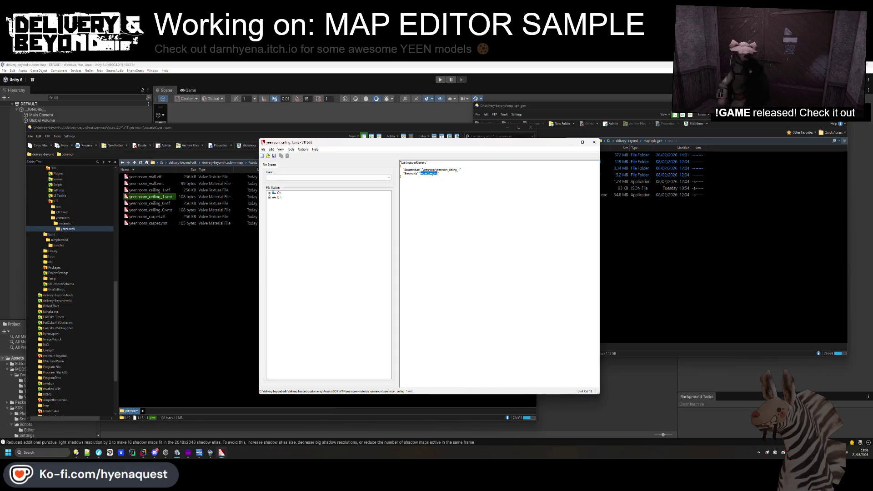
type("yeenroom")
left_click(274, 157)
left_click(158, 209)
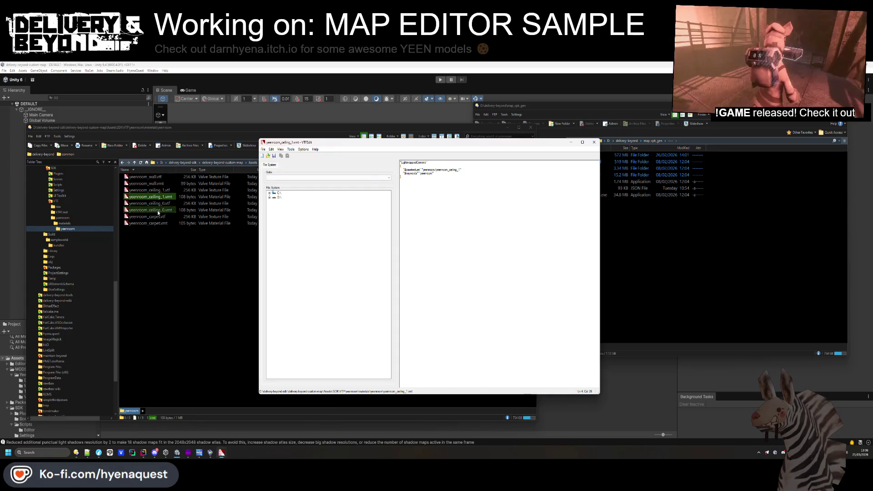
left_click(547, 221)
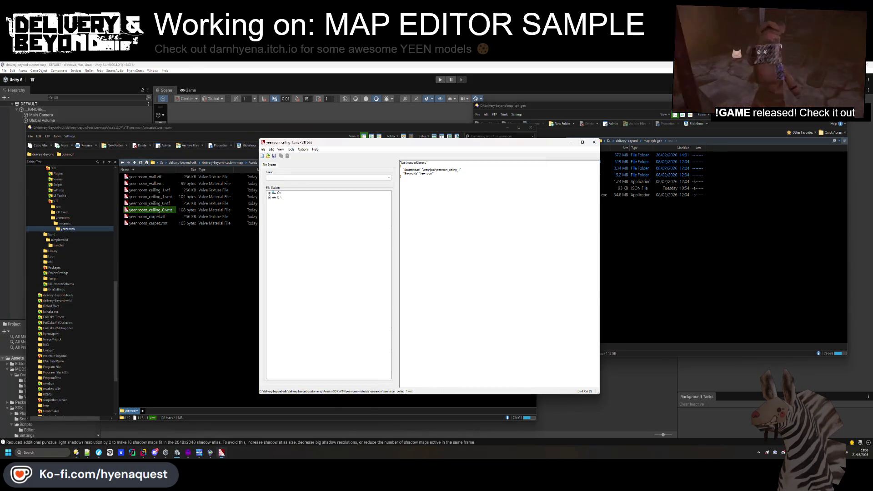
- Edit and save yeenroom_ceiling_0.vmt, then reopen it to verify the change
double_click(166, 212)
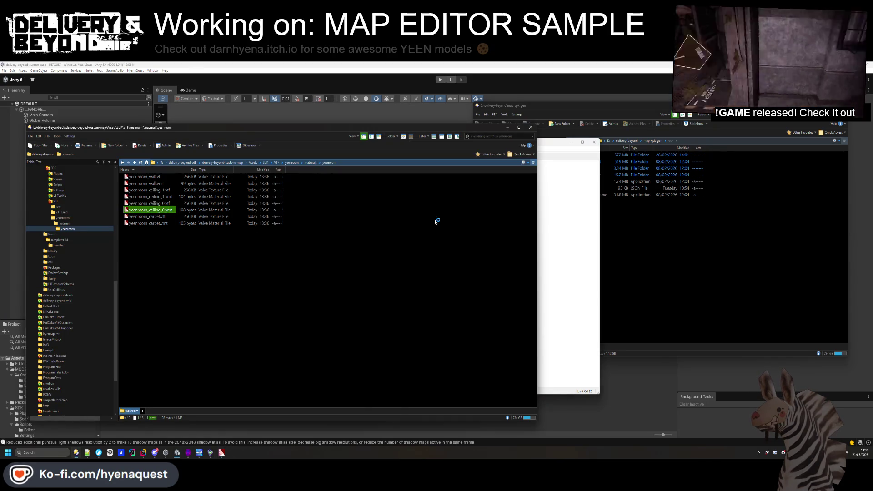
left_click(538, 219)
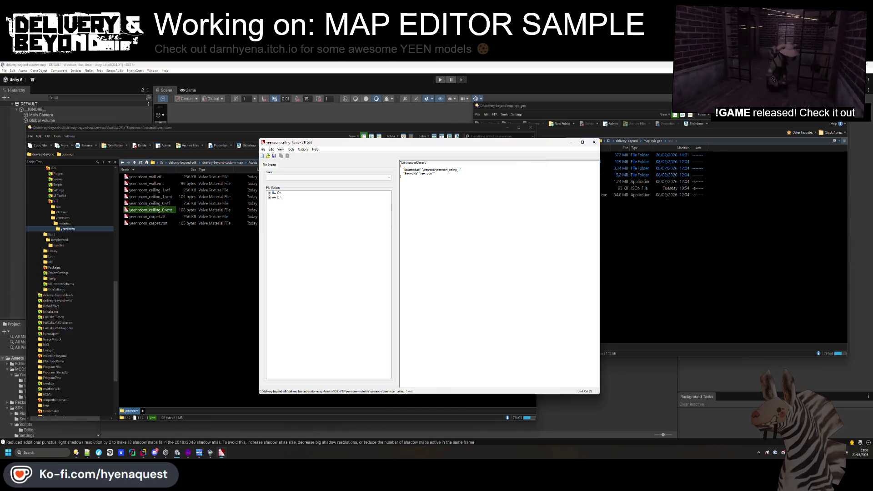
left_click(594, 142)
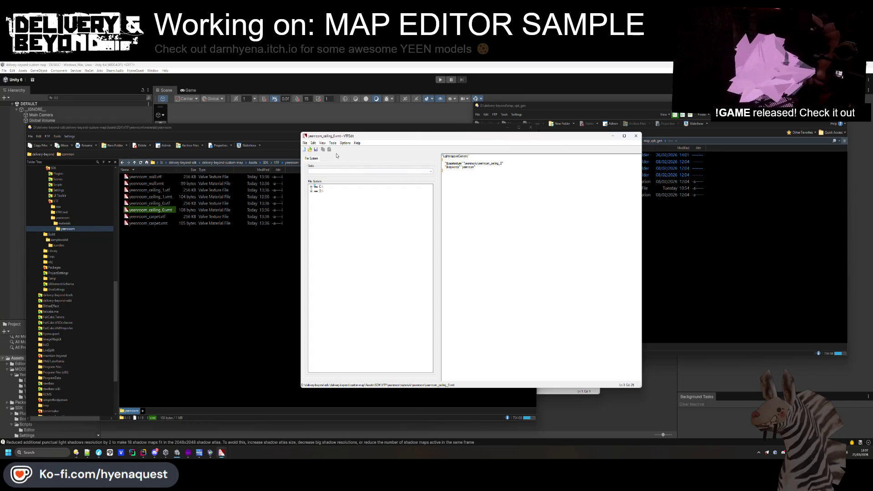
left_click(636, 136)
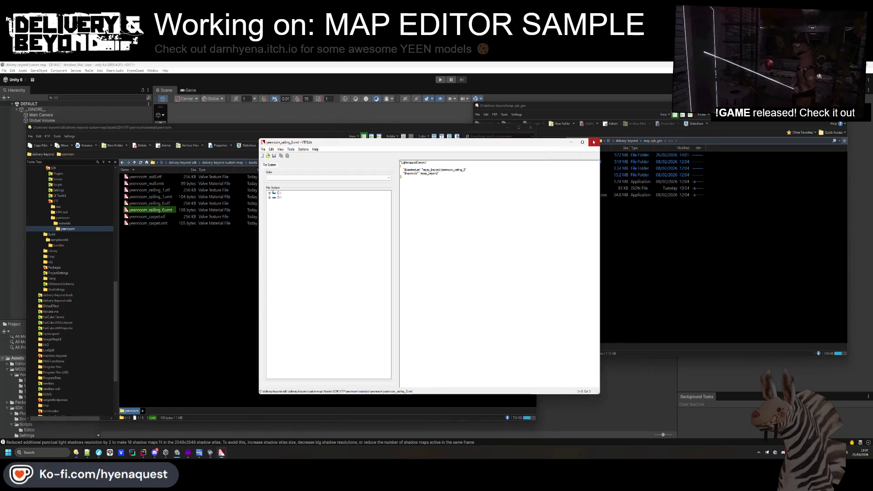
left_click(593, 142)
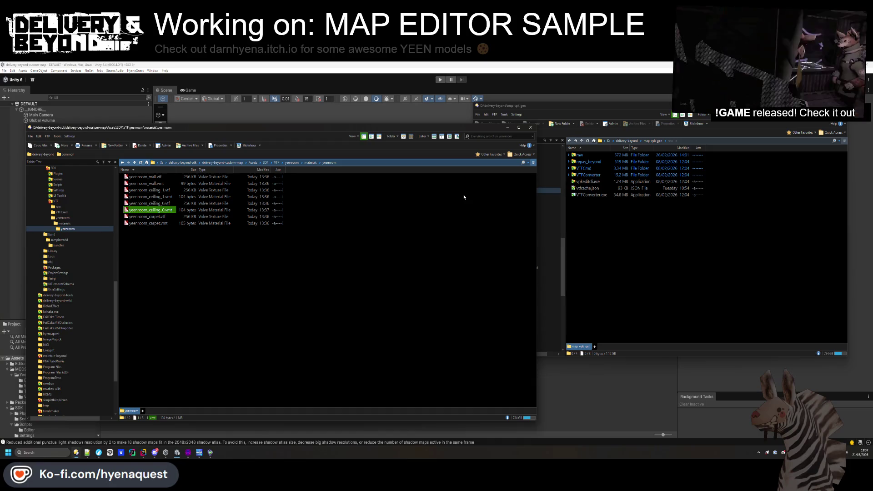
double_click(150, 209)
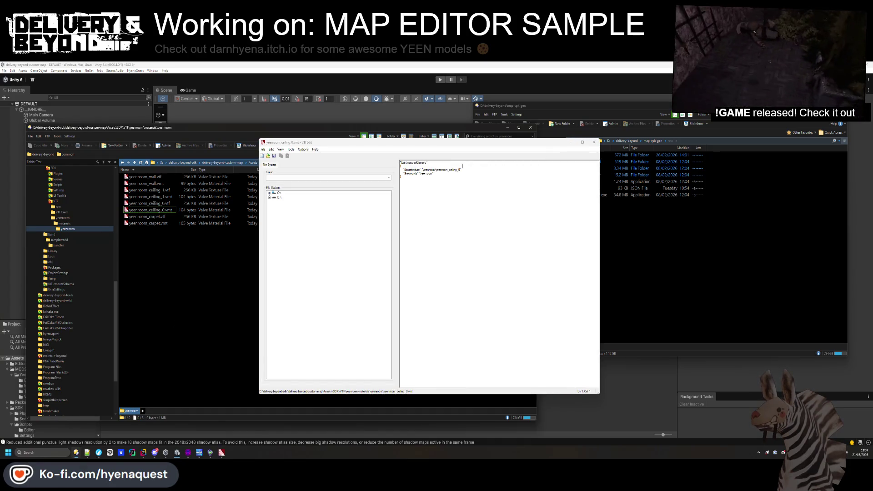
left_click(594, 142)
- Set yeenroom_carpet.vmt's $basetexture and $keywords to yeenroom and save it
left_click(482, 223)
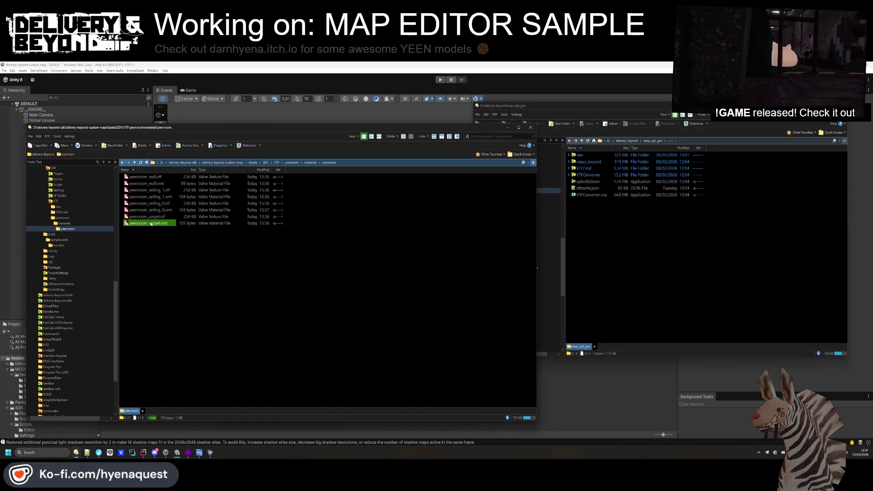
double_click(483, 224)
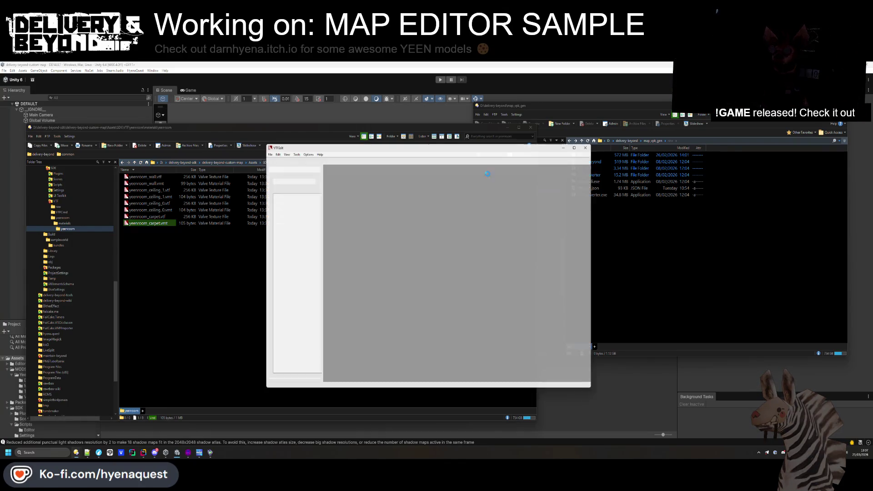
type("yeenroom/yeenroom_carpet\"")
left_click_drag(428, 173, 420, 173)
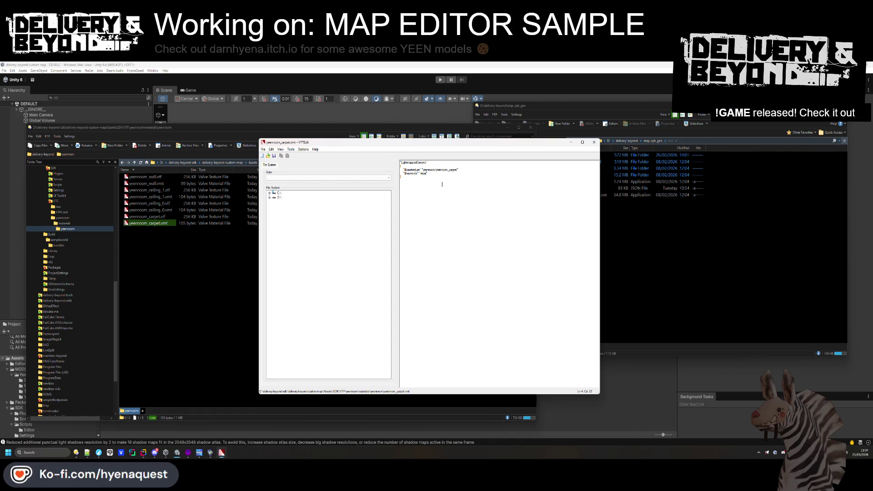
type("yeenroom")
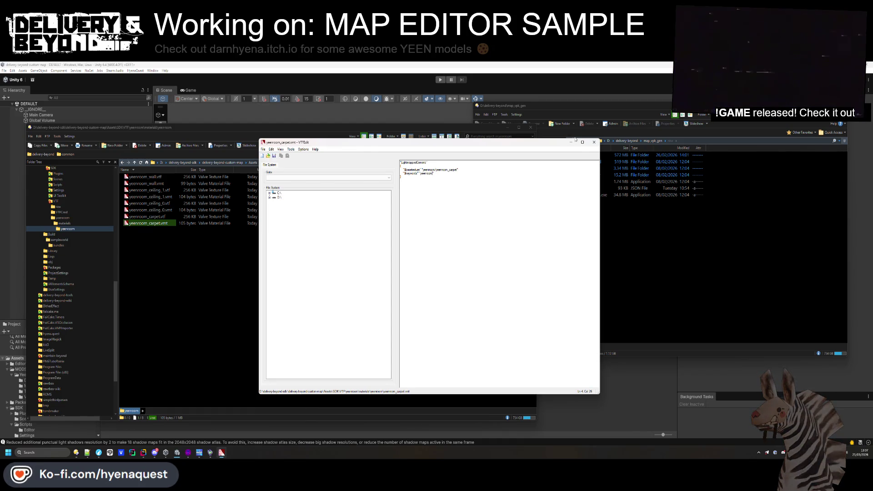
left_click(594, 142)
- Recheck yeenroom_ceiling_0.vmt, then go up to the VTF yeenroom folder
left_click(157, 210)
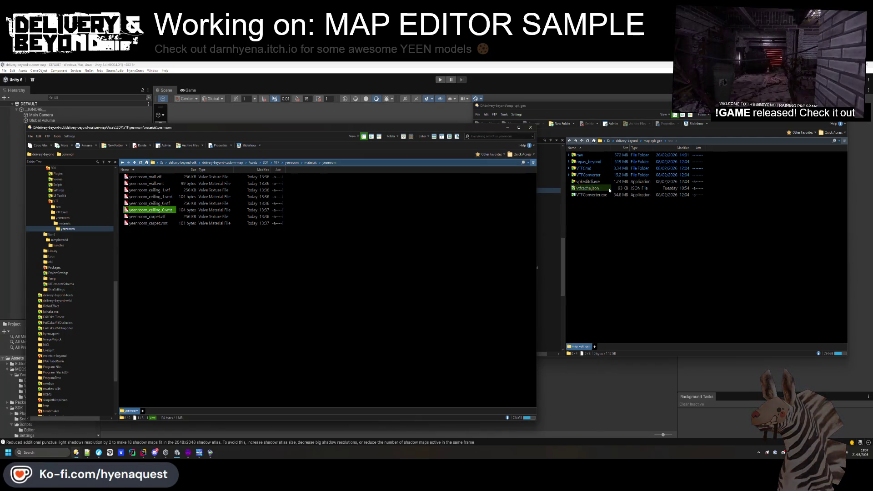
key("Return")
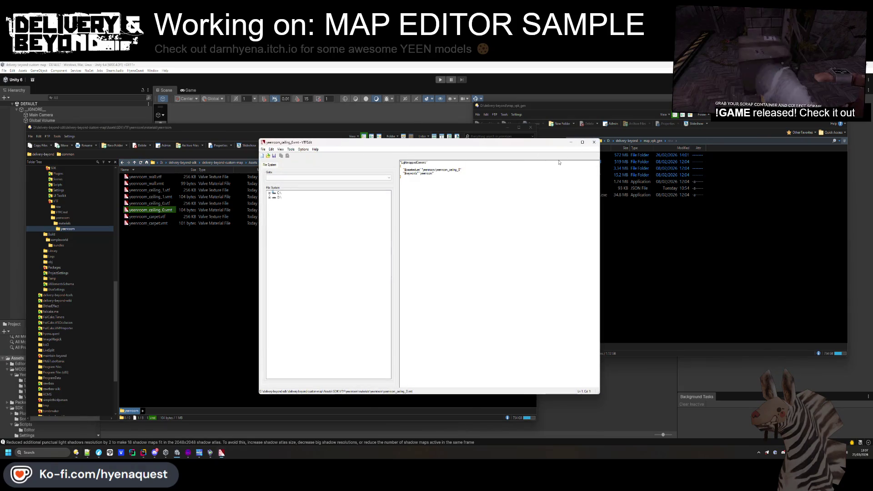
left_click(594, 142)
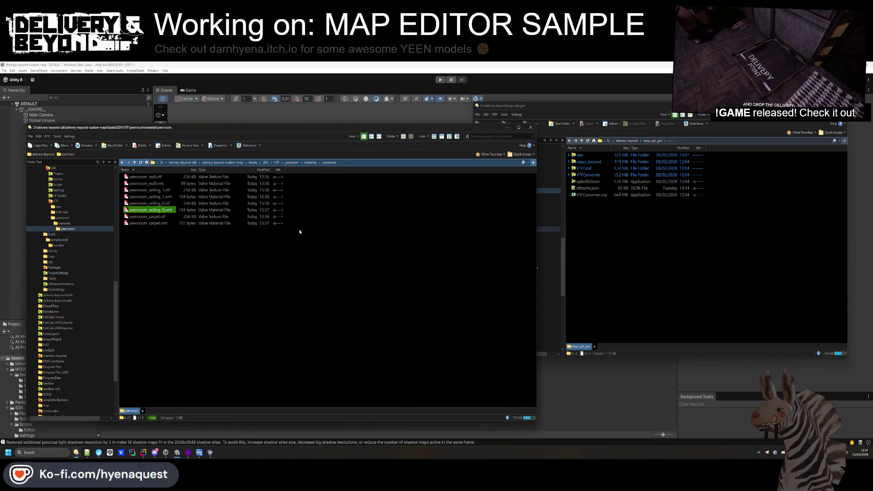
left_click(218, 234)
key("BackSpace")
key("BackSpace")
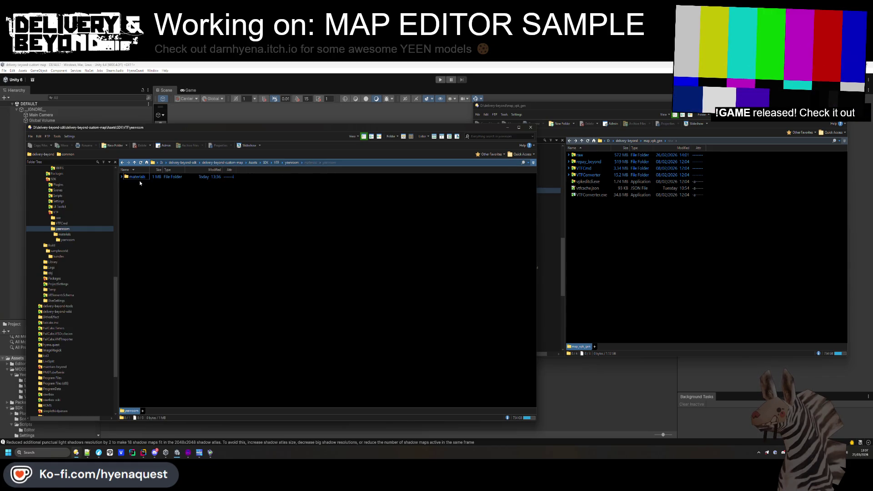
- Go up to the VTF folder and close the ShareX window
left_click(276, 163)
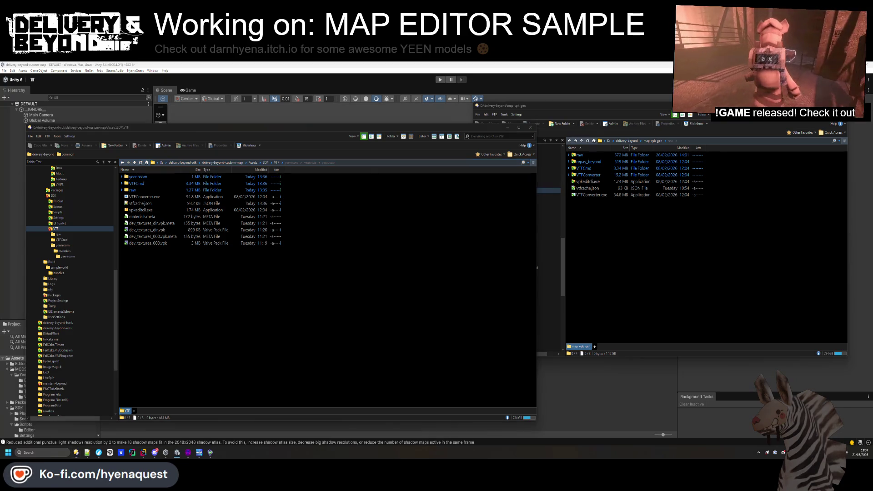
left_click(544, 180)
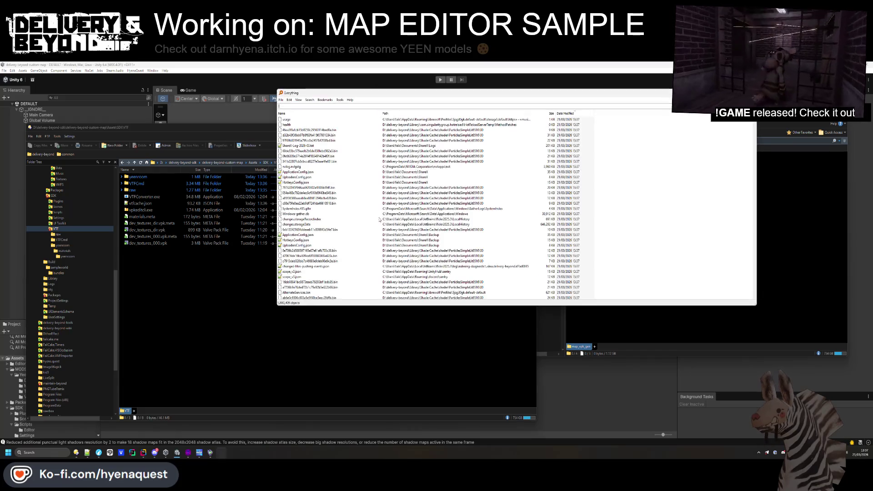
- Open repay_beyond.vpk's hl2 folder via Open Path, move that window right, and look for yeenroom
key("Down")
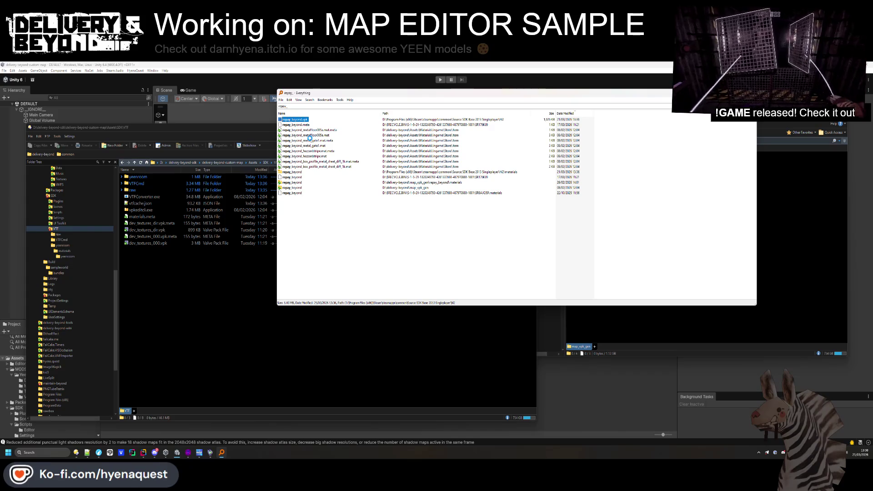
key("shift+F10")
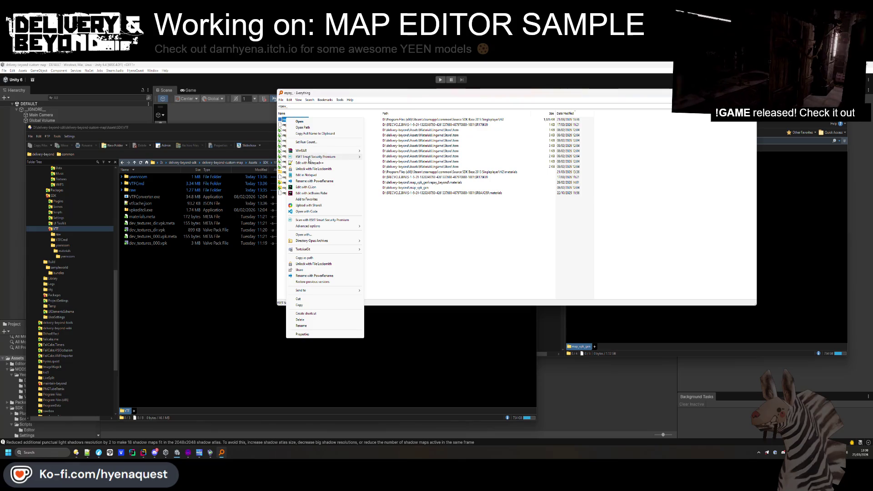
left_click(317, 122)
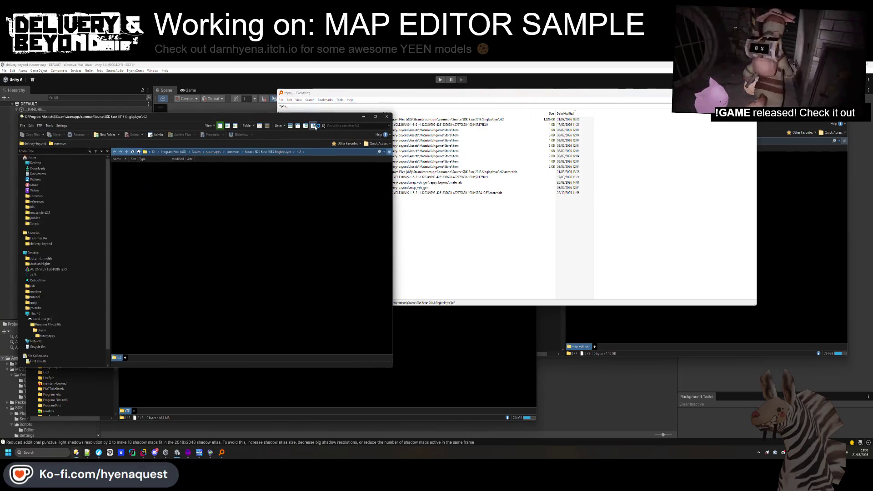
key("ctrl+v")
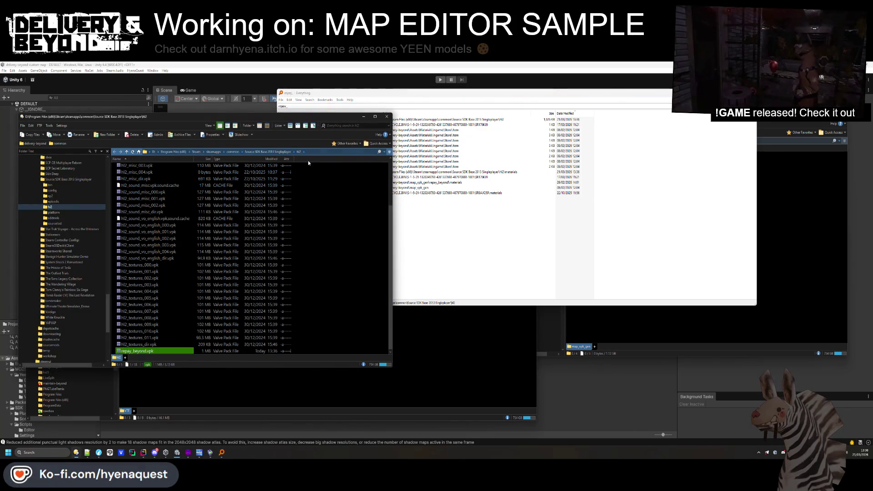
mouse_move(171, 119)
left_mouse_down()
mouse_move(541, 106)
mouse_move(539, 96)
left_mouse_up()
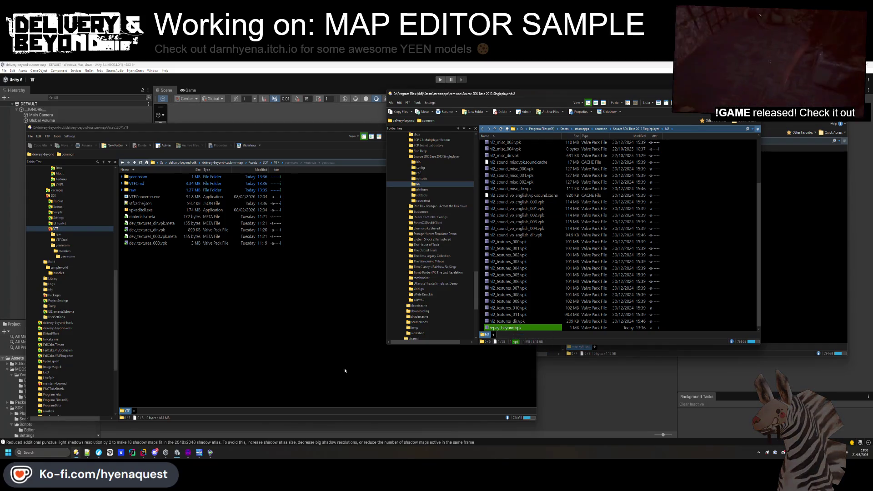
type("yeenroom")
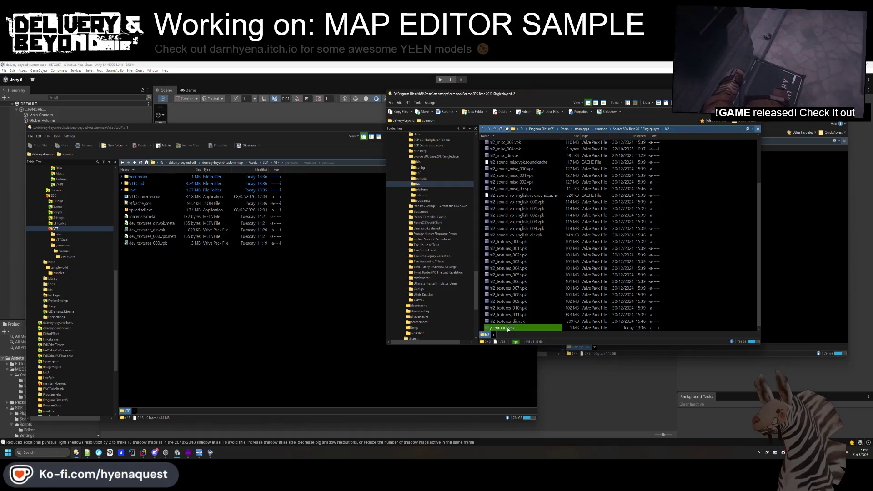
- Move yeenroom.vpk from hl2 into the VTF folder and compare the hl2 and yeenroom materials folders
key("ctrl+v")
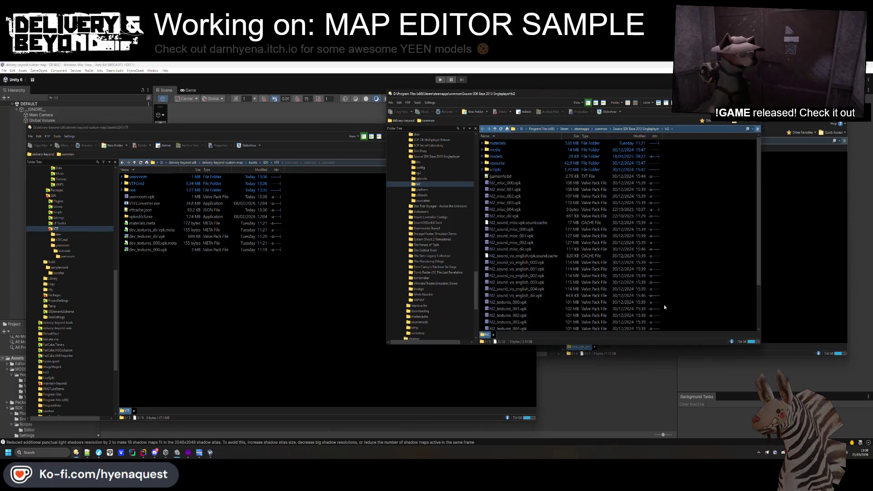
double_click(498, 143)
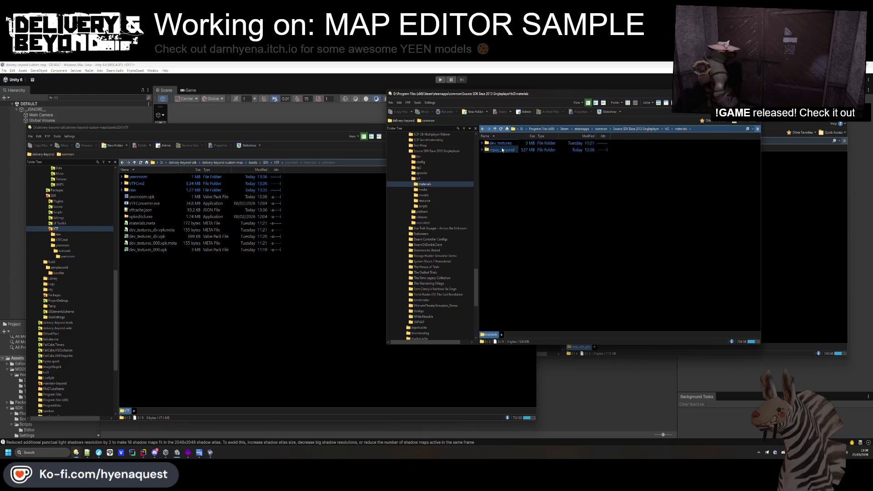
double_click(502, 150)
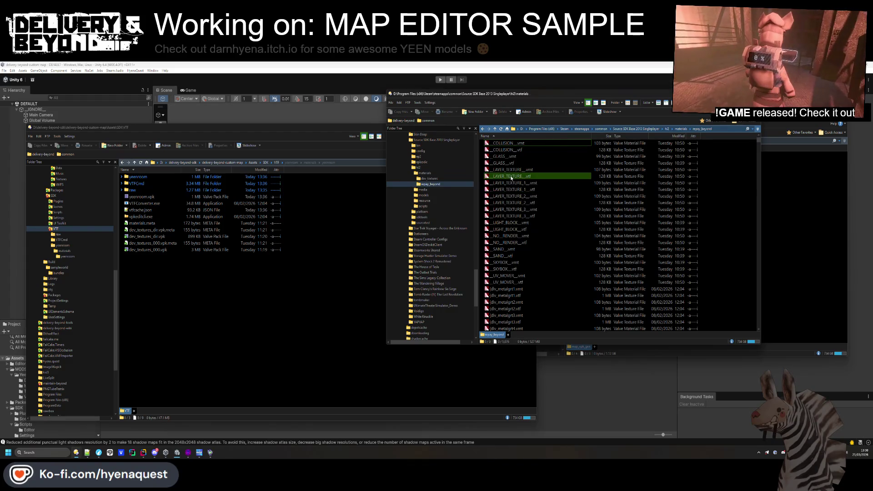
key("BackSpace")
left_click(489, 143)
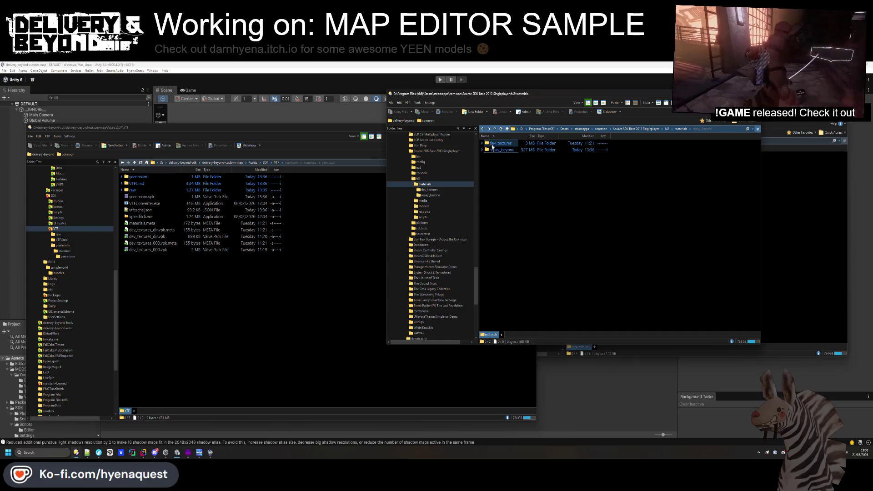
left_click(139, 177)
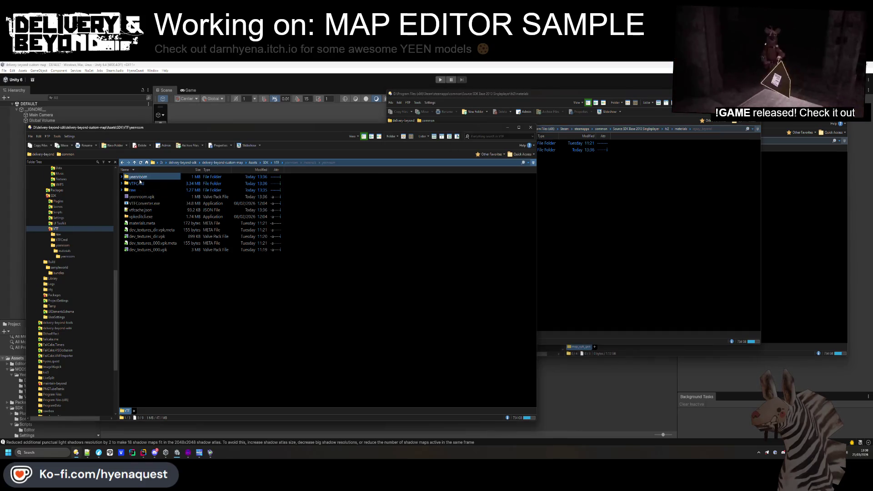
double_click(138, 178)
double_click(136, 177)
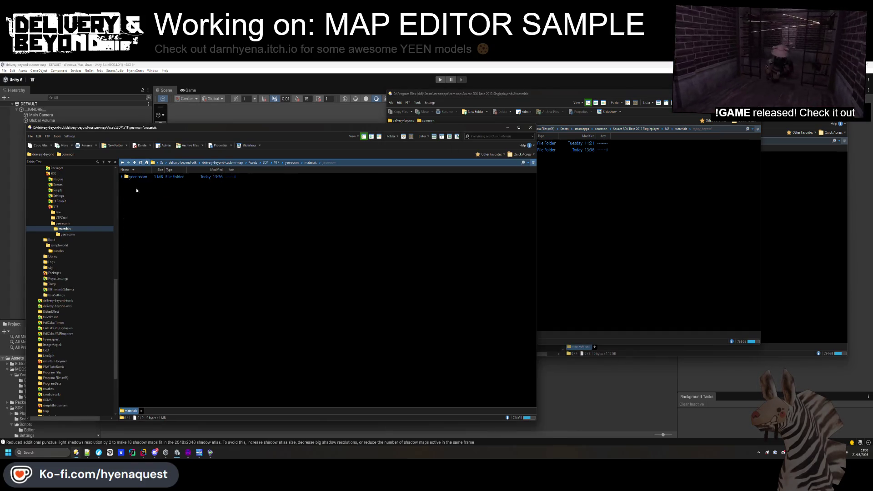
left_click(588, 206)
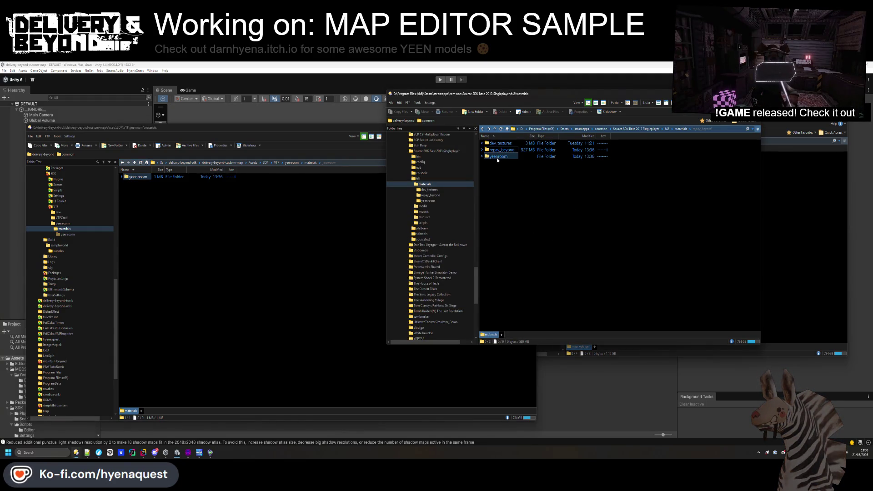
key("BackSpace")
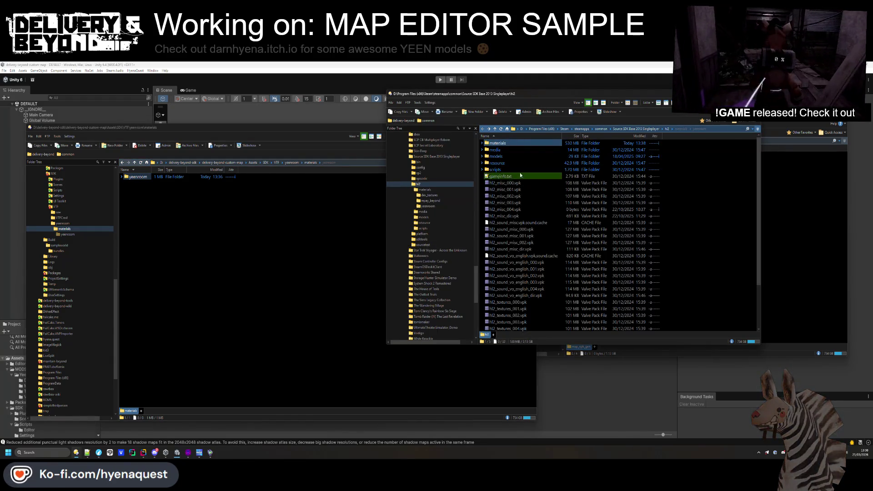
left_click(287, 250)
key("BackSpace")
key("BackSpace")
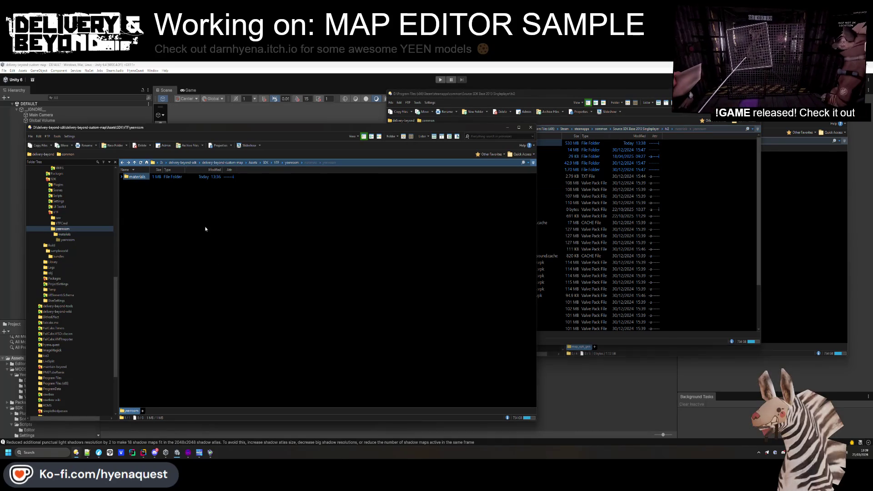
- Select yeenroom.vpk and search Windows for vpkedit.exe
left_click(207, 247)
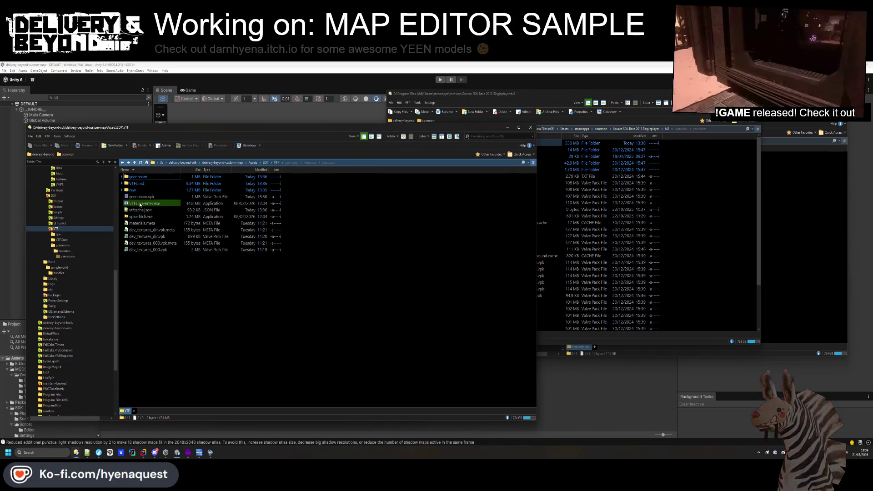
mouse_move(143, 199)
left_mouse_down()
mouse_move(136, 225)
mouse_move(204, 241)
mouse_move(57, 457)
left_mouse_up()
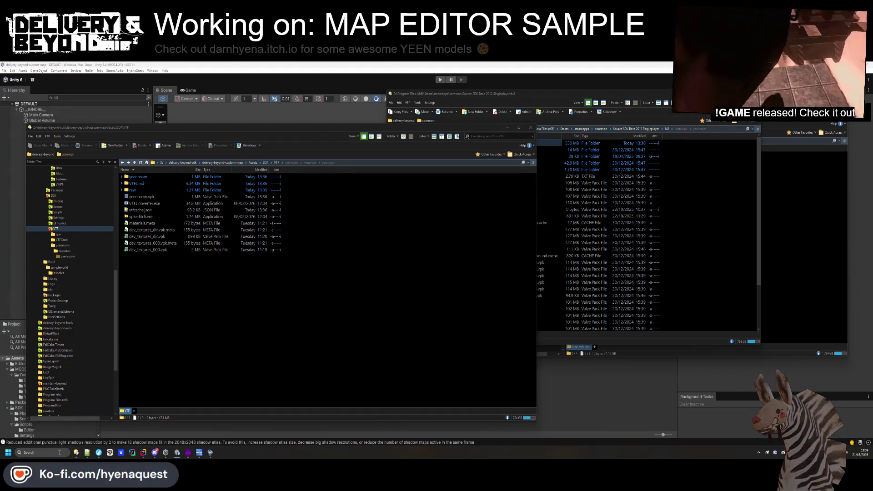
left_click(56, 457)
type("vpkedit.exe")
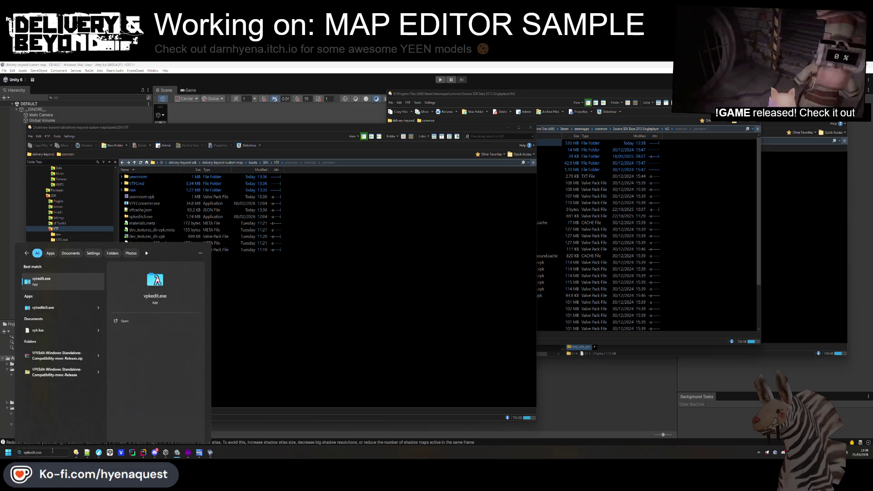
- Launch VPKEdit past the security warning and open yeenroom.vpk
left_click(39, 281)
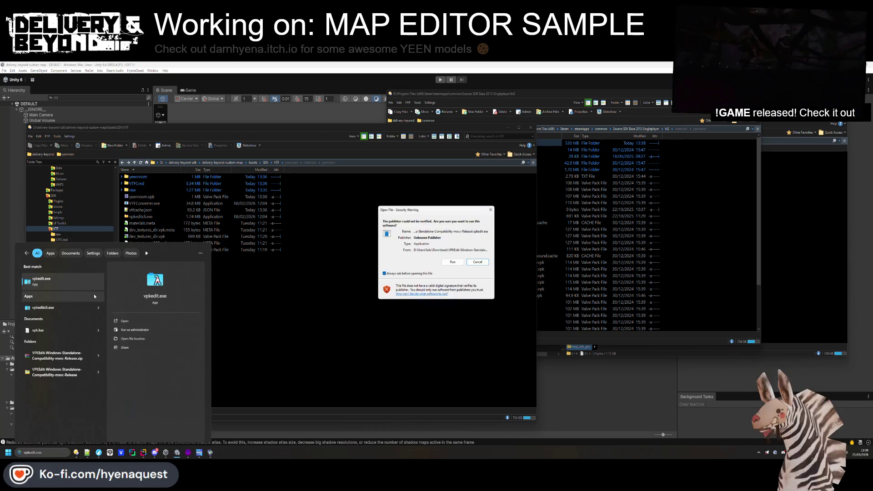
left_click(490, 210)
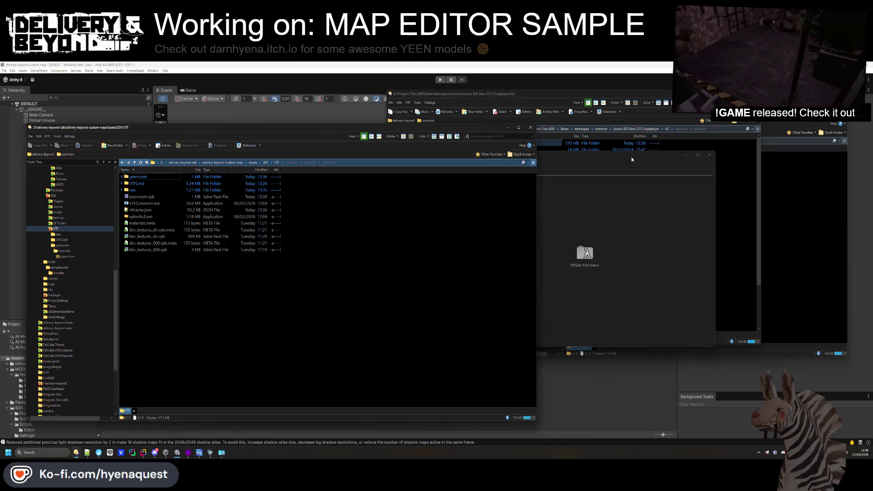
left_click(141, 198)
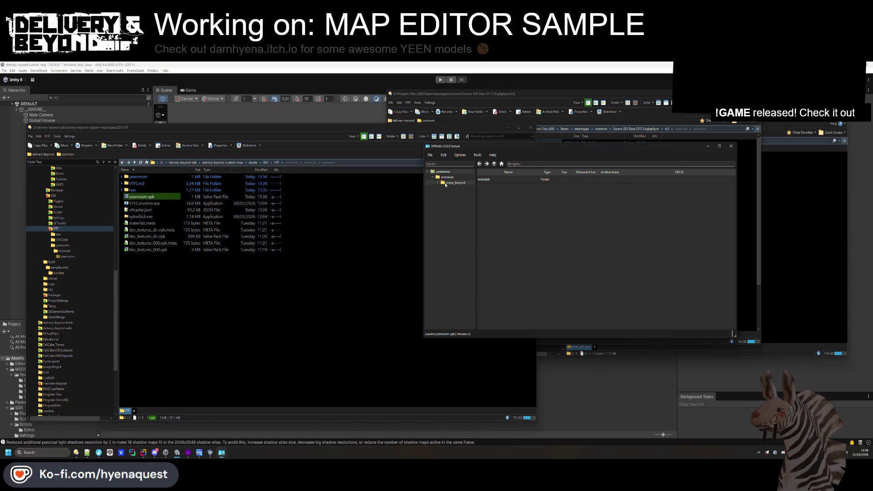
- View the carpet VMT in repay_beyond, then delete the materials/repay_beyond folder from the pack
left_click(456, 183)
right_click(456, 185)
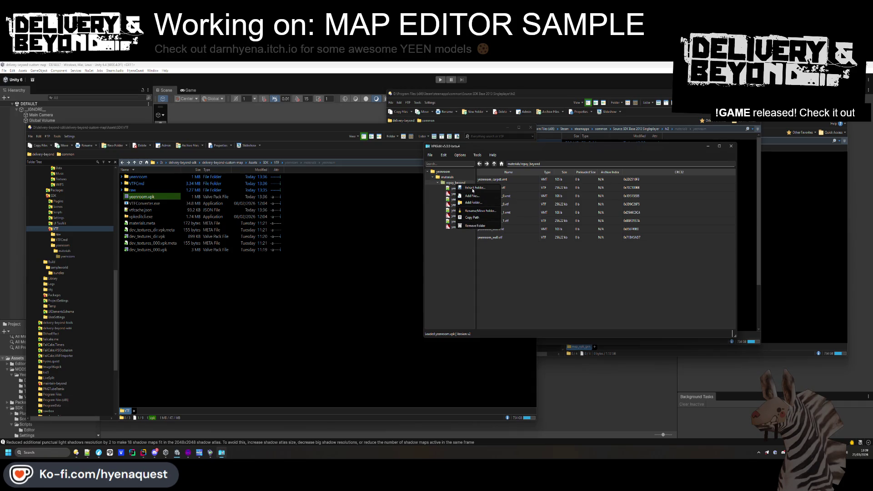
left_click(509, 178)
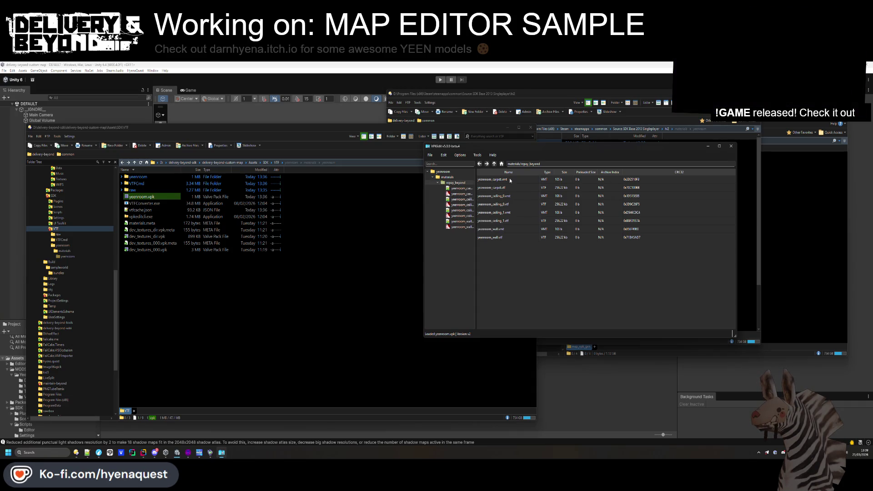
double_click(509, 178)
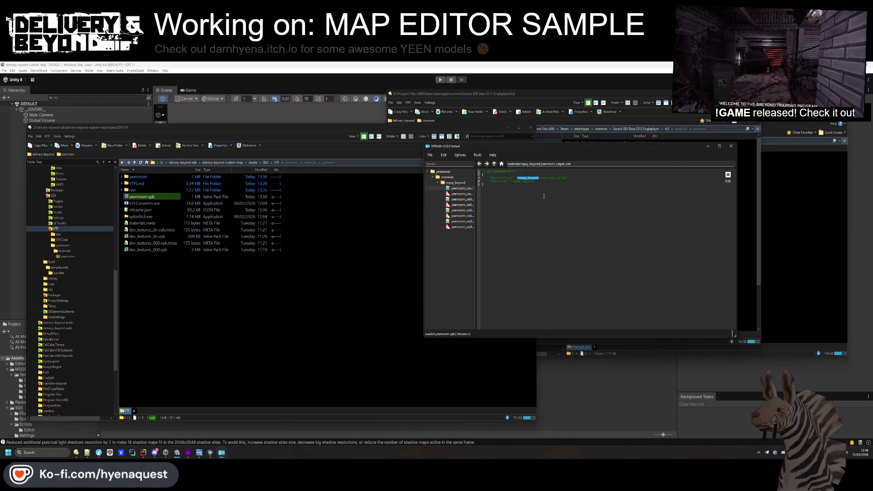
left_click(494, 164)
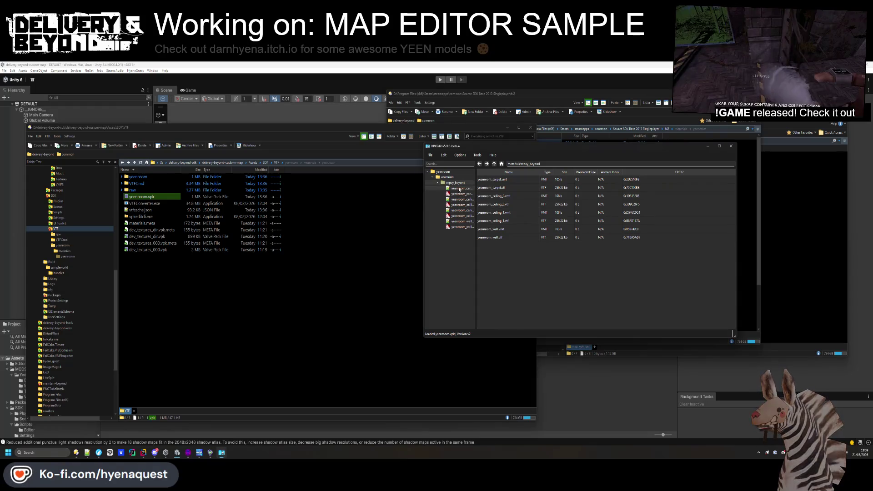
key("Delete")
key("Return")
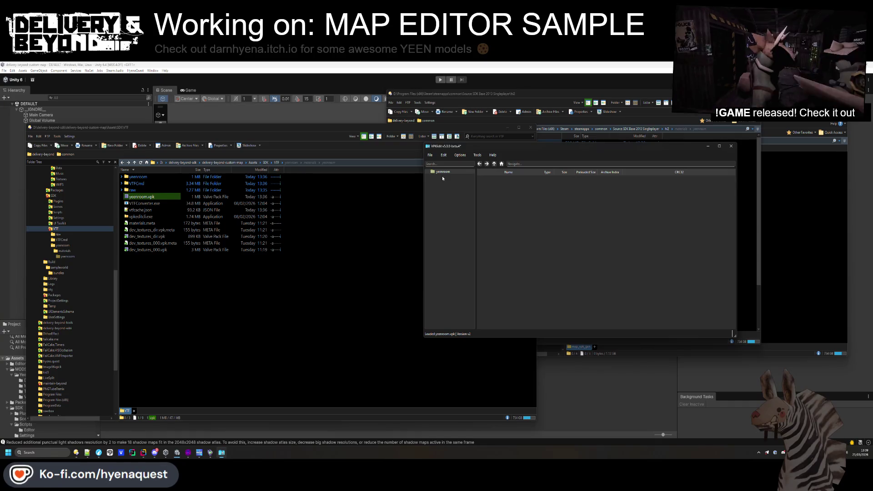
left_click(750, 197)
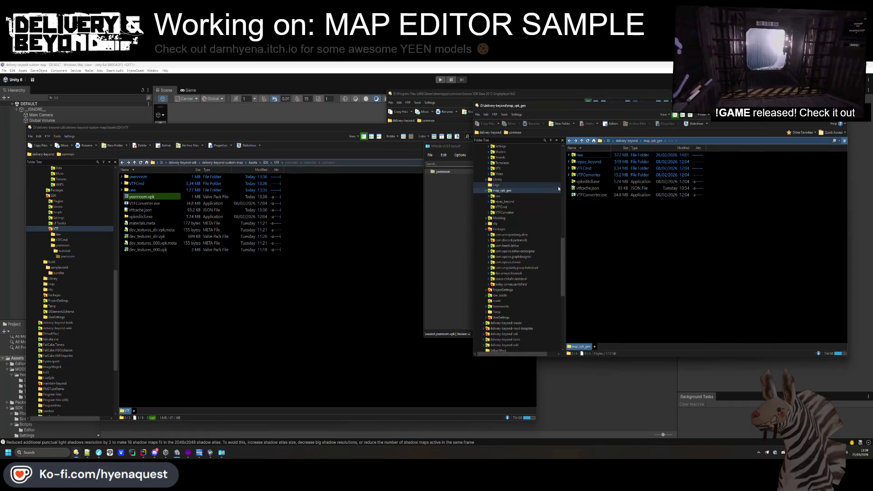
- Drag the yeenroom materials folder into the yeenroom.vpk tree in VPKEdit
left_click(158, 178)
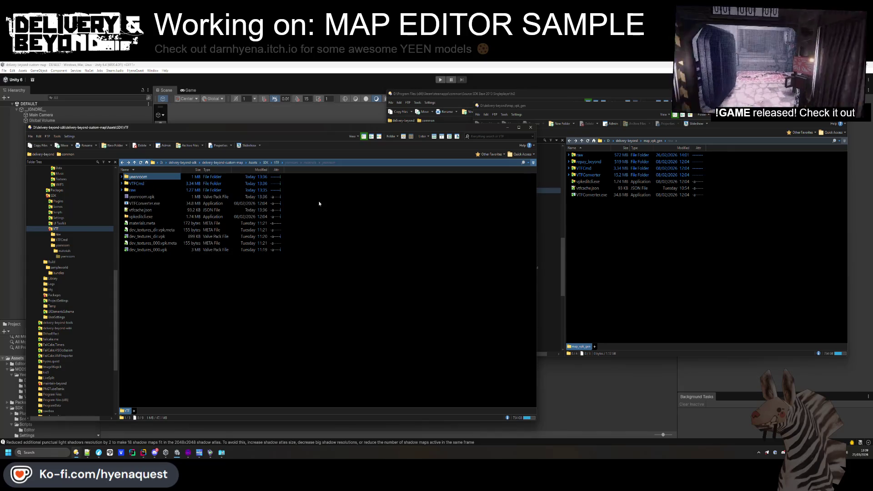
left_click(122, 177)
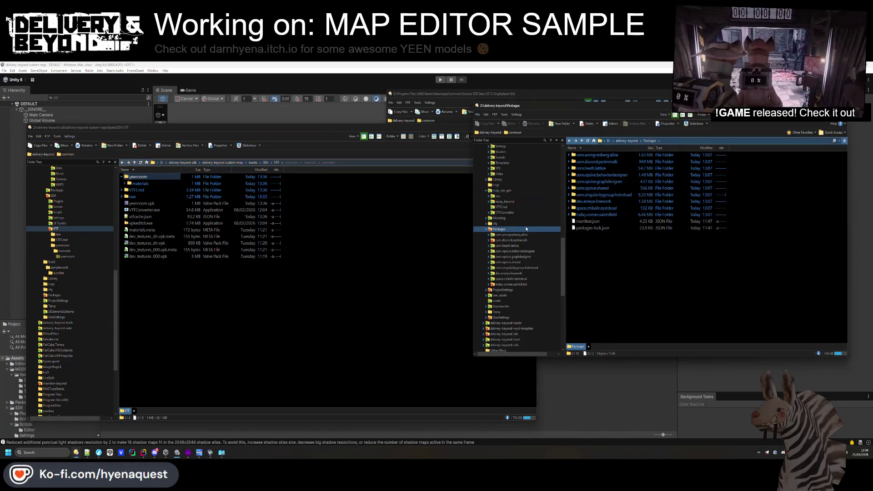
mouse_move(428, 133)
left_mouse_down()
mouse_move(390, 160)
mouse_move(427, 164)
left_mouse_up()
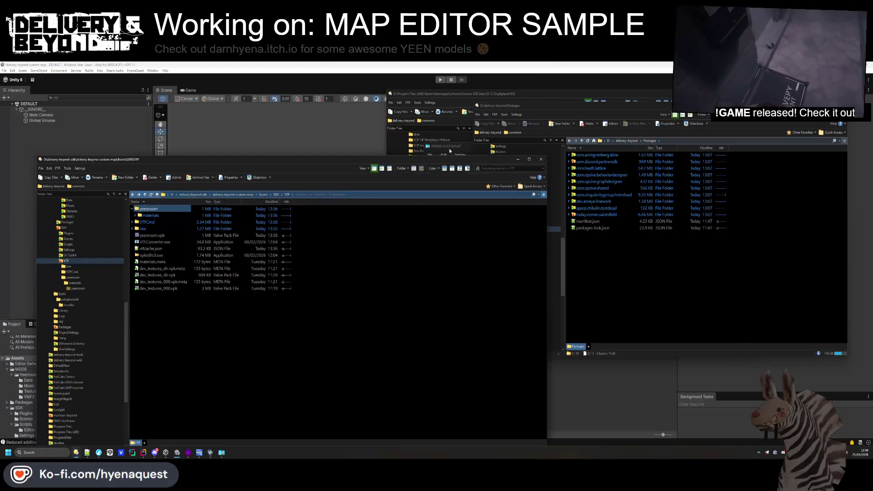
double_click(155, 235)
left_click_drag(150, 215, 536, 180)
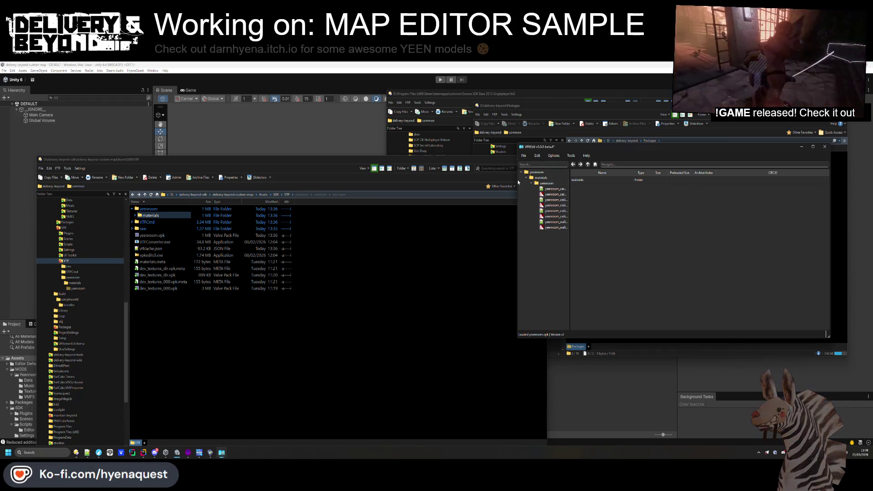
- Widen the VPKEdit window and save the updated yeenroom.vpk
left_click_drag(517, 180, 407, 180)
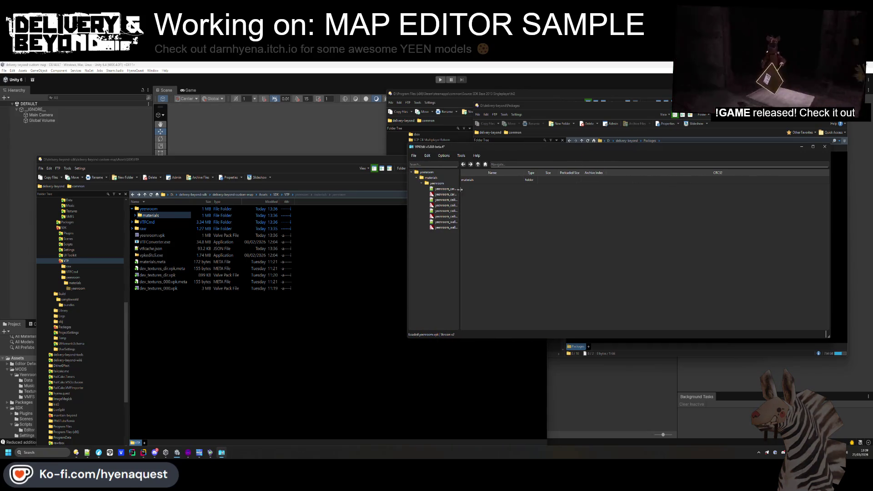
left_click_drag(460, 189, 492, 189)
left_click(414, 155)
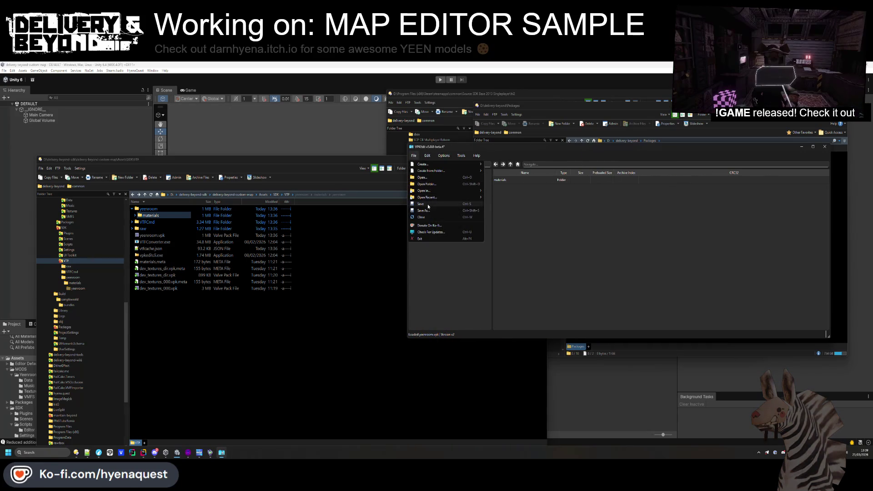
left_click(428, 204)
- Open yeenroom.vpk in GCFScape and expand materials/yeenroom to check its files
left_click(301, 319)
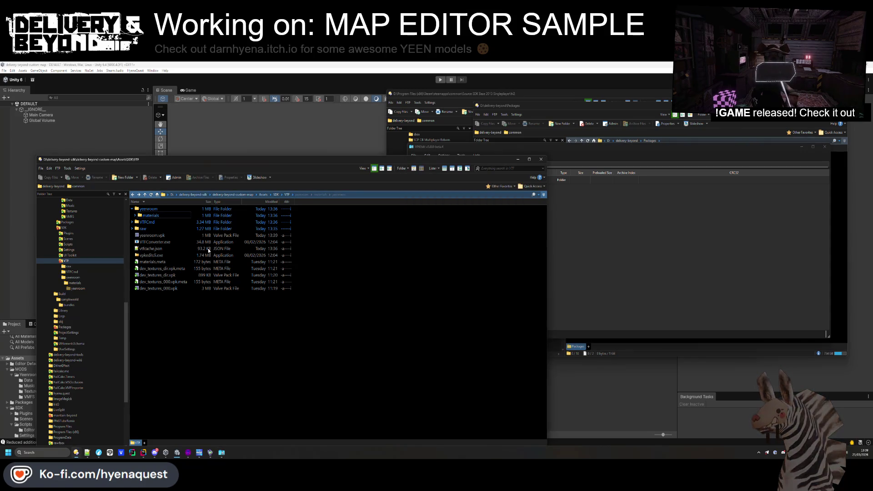
double_click(151, 229)
left_click(517, 164)
double_click(523, 168)
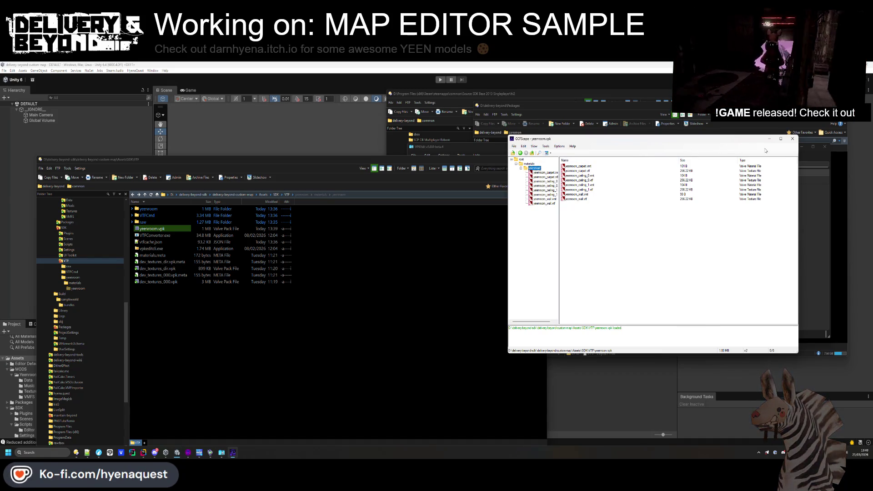
- Close GCFScape and delete the four leftover converter, cache and tool files
left_click(793, 138)
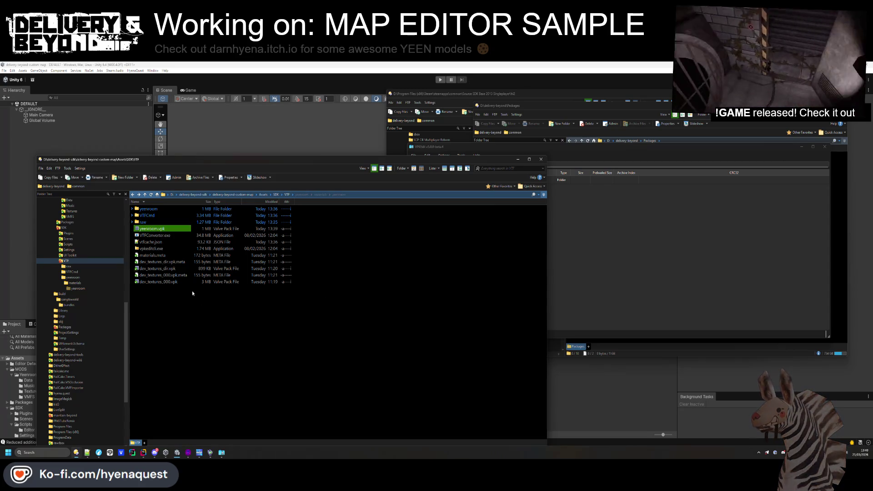
left_click_drag(136, 256, 134, 238)
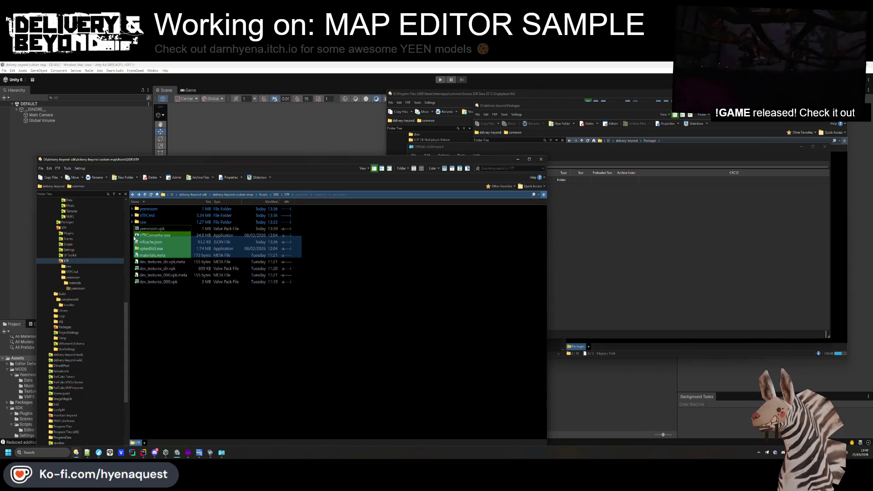
key("Delete")
key("Return")
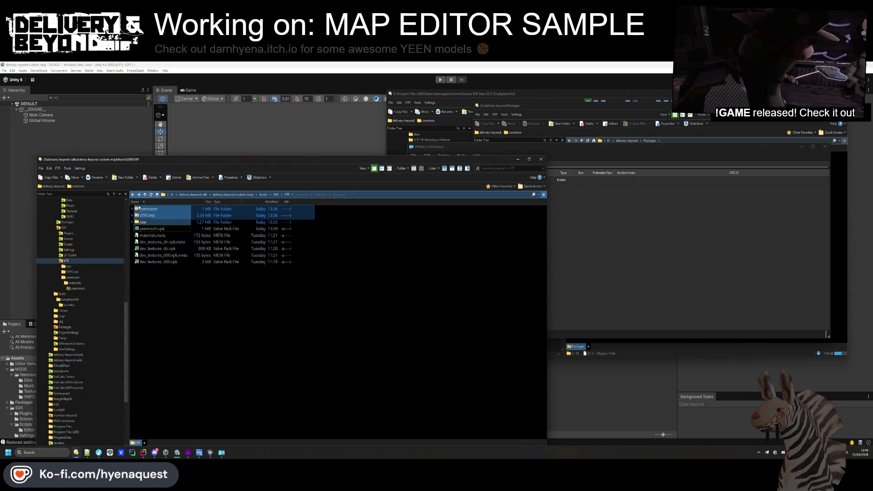
- Delete the yeenroom, VTFCmd and raw folders, then return to Unity
key("Delete")
key("Return")
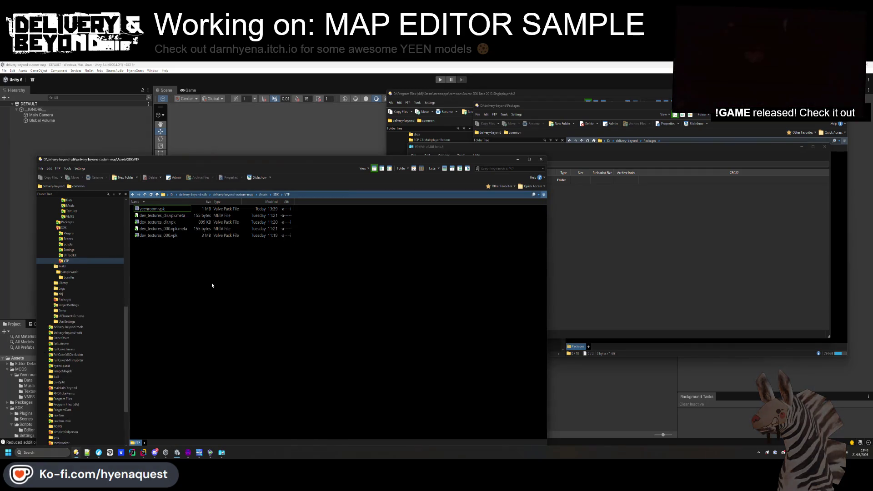
left_click(571, 387)
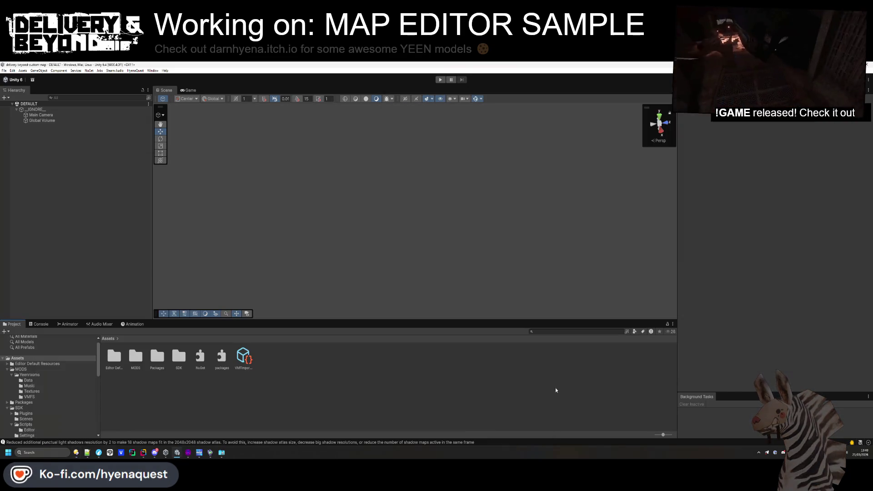
- Refresh the project assets and add a second VPK path entry in VMFImporter settings
right_click(486, 388)
left_click(500, 334)
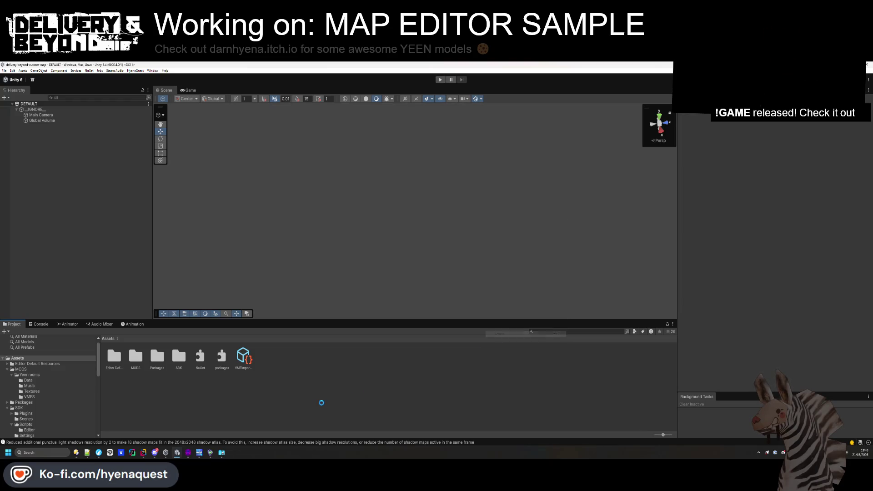
left_click(243, 357)
left_click(795, 142)
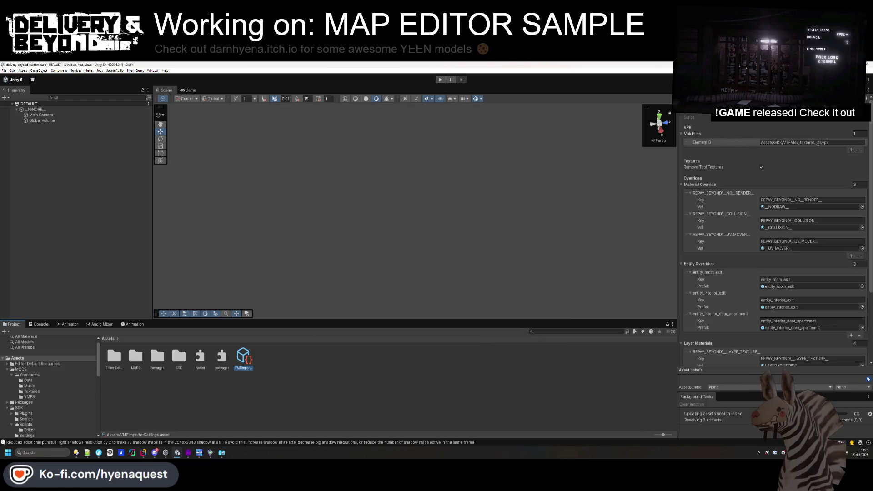
left_click(849, 150)
- Name the second VPK path yeenroom, save the project, and bring up Windows search
left_click(814, 149)
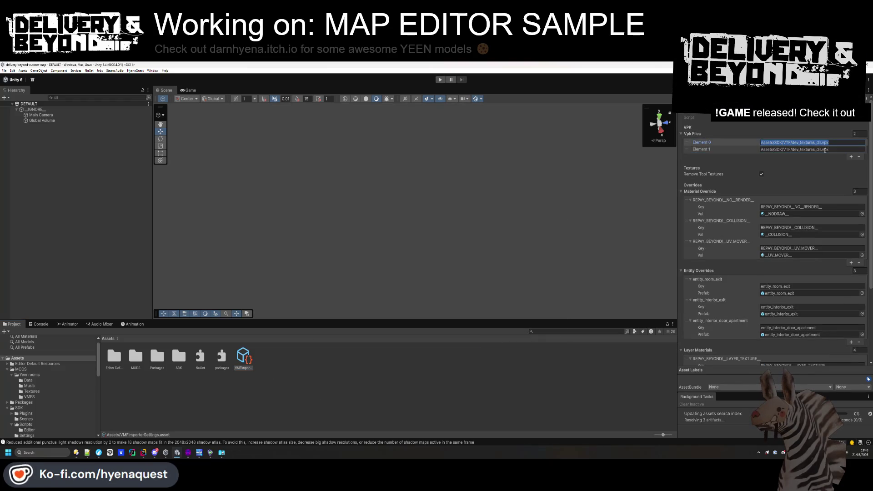
double_click(814, 150)
type("yeeenroom")
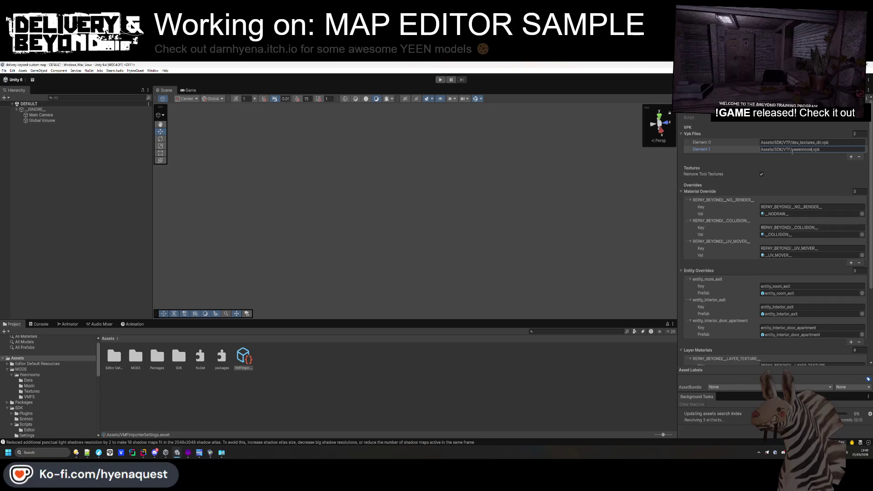
left_click(809, 144)
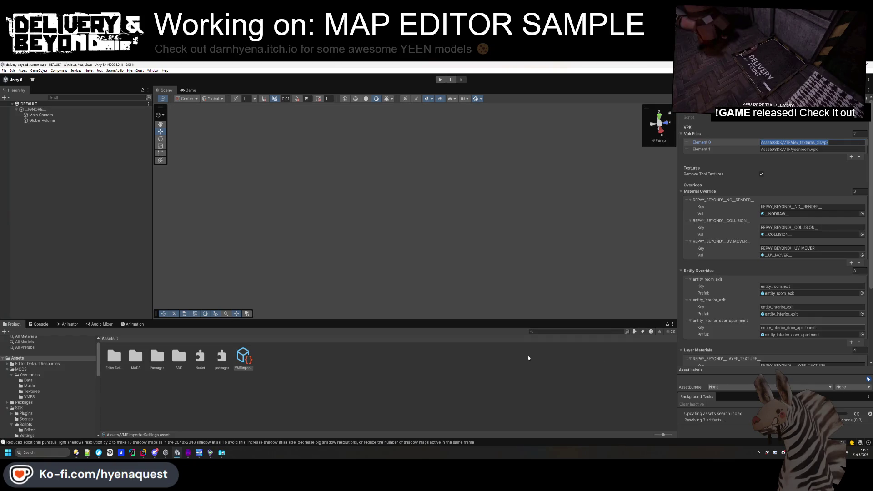
key("ctrl+s")
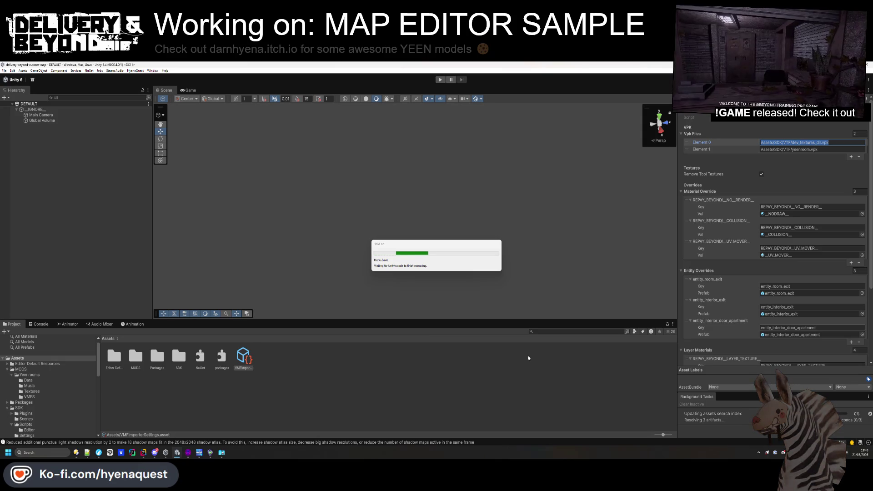
left_click(188, 452)
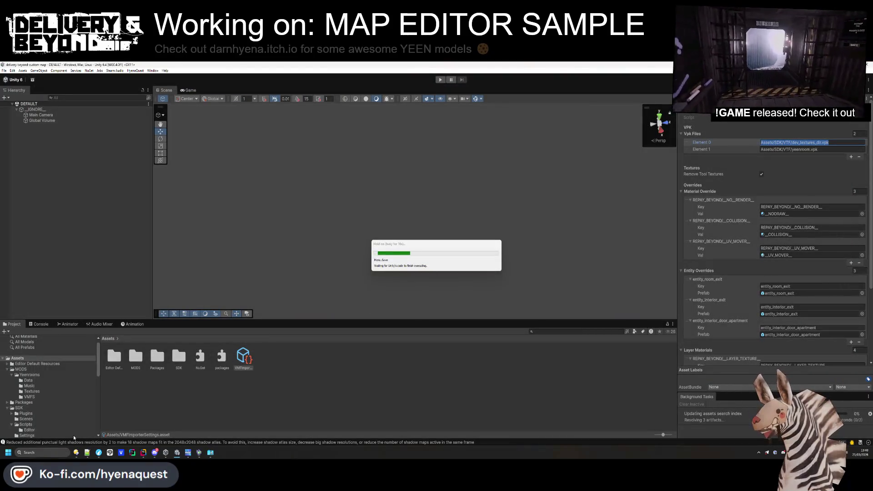
left_click(43, 452)
- Launch Hammer++ from search and confirm the game configuration
type("ha")
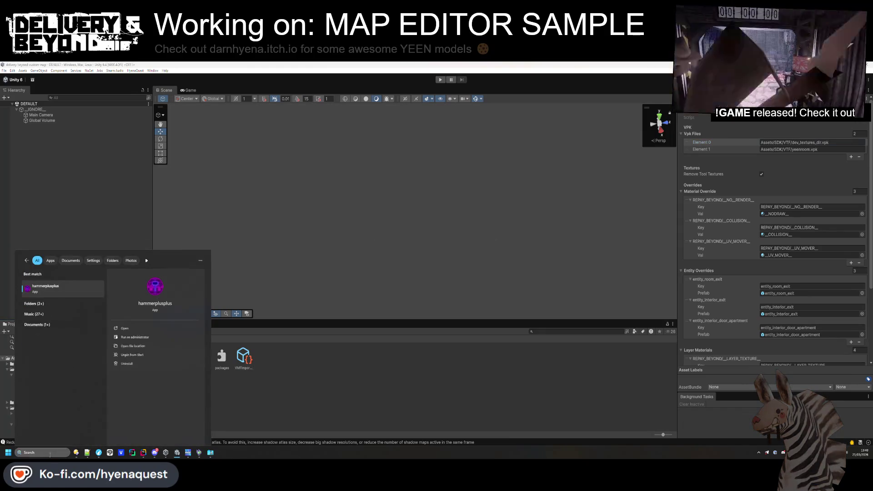
key("Return")
key("Escape")
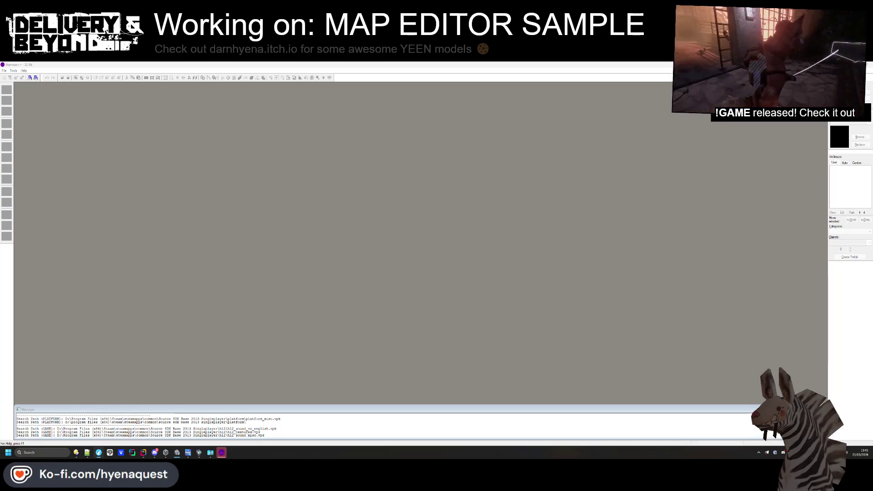
- Load the recent map entry-0.vmf from File > Recent Files
left_click(4, 70)
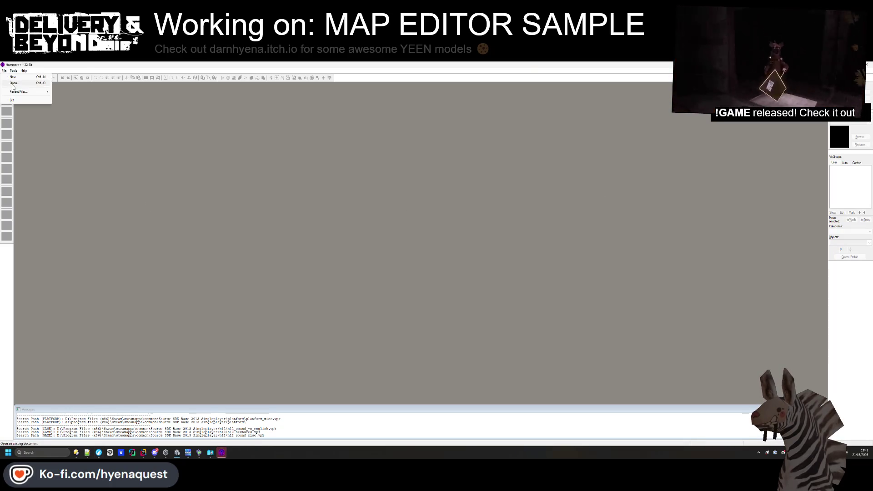
mouse_move(27, 91)
left_click(90, 93)
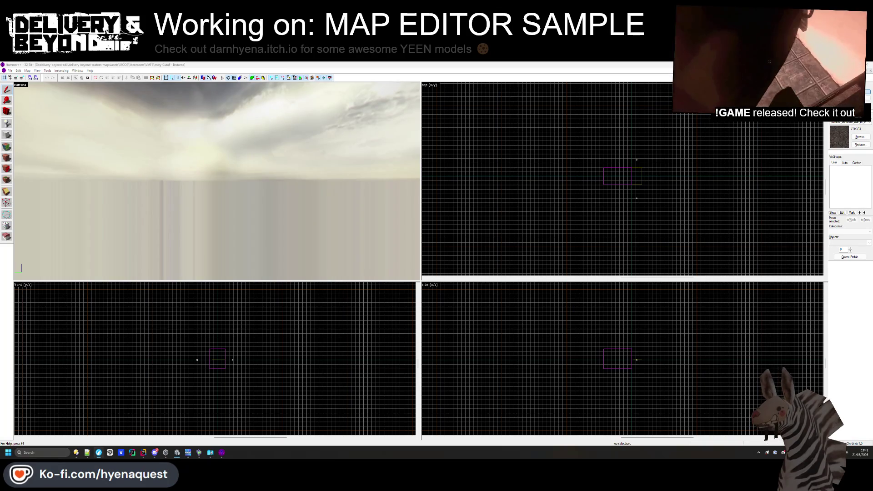
- Apply the brown yeenroom carpet texture to the floor, filtering the browser by 'yeenroom'
key("z")
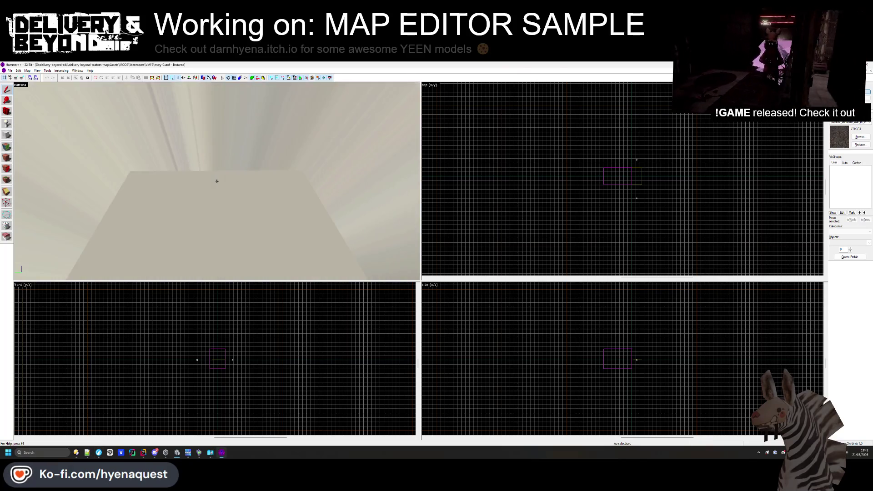
mouse_move(217, 181)
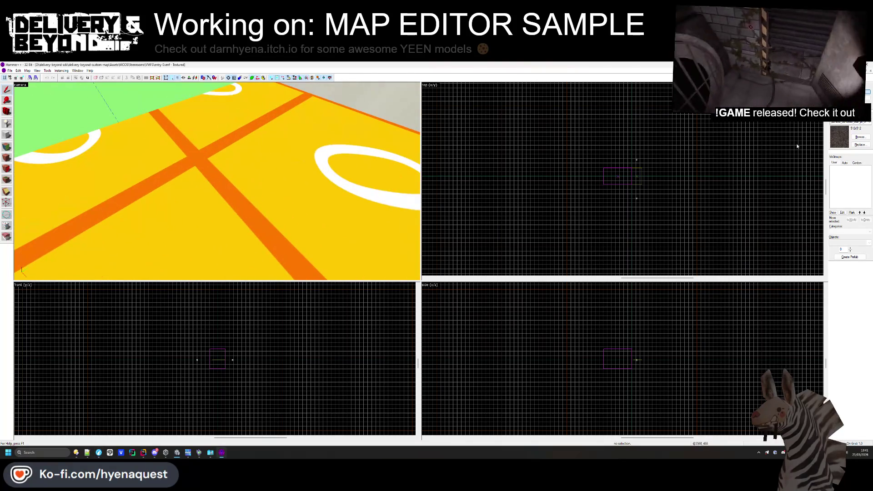
left_click(859, 137)
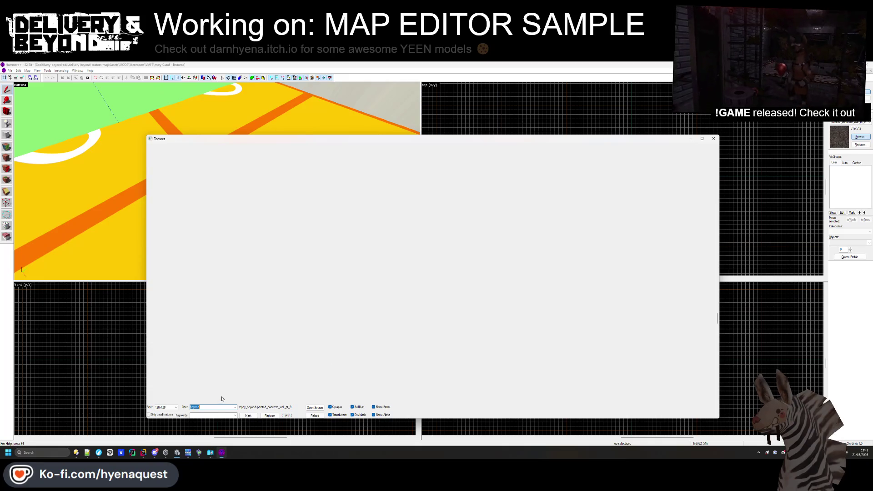
type("yeenroom")
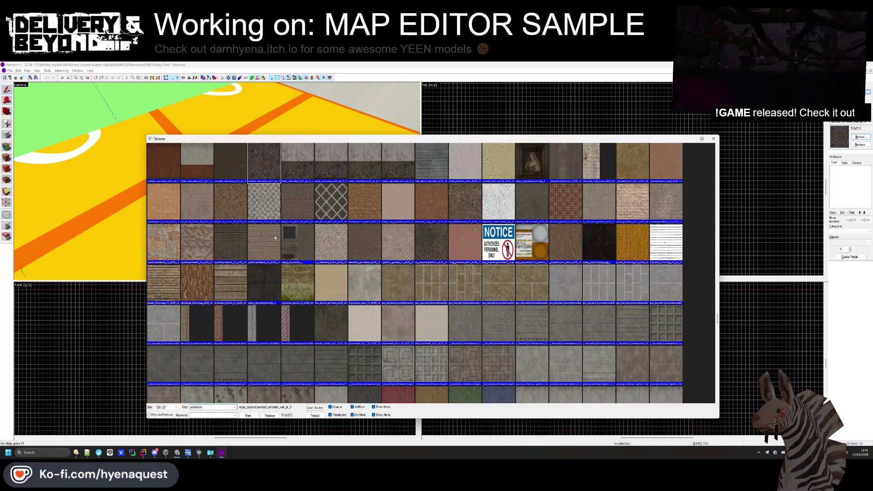
key("Return")
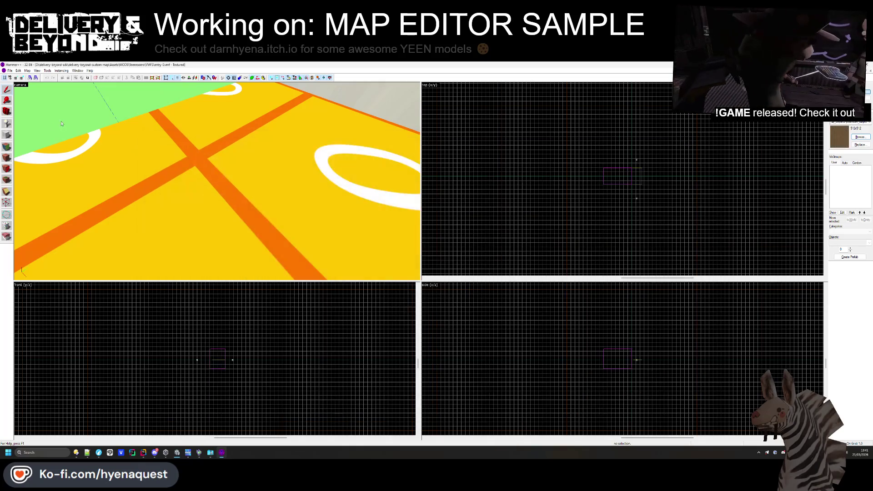
left_click(9, 156)
left_click(203, 176)
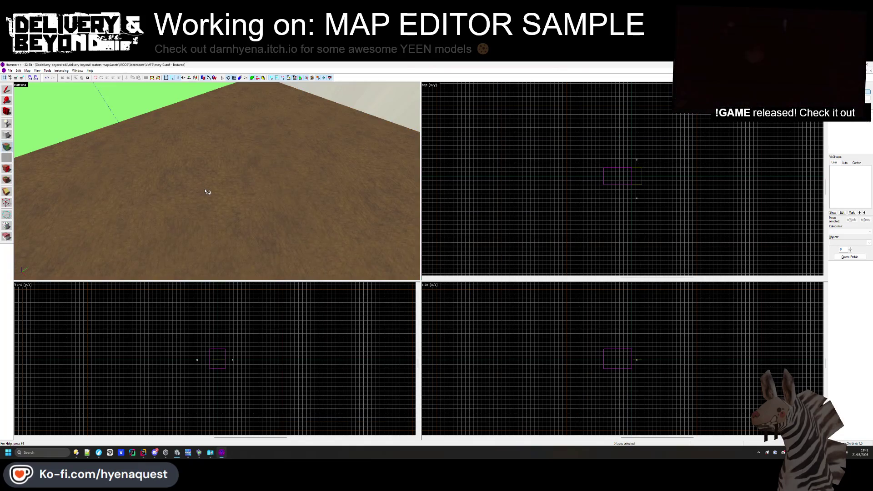
- Select the carpeted floor face for texture editing, then switch to Directory Opus
key("z")
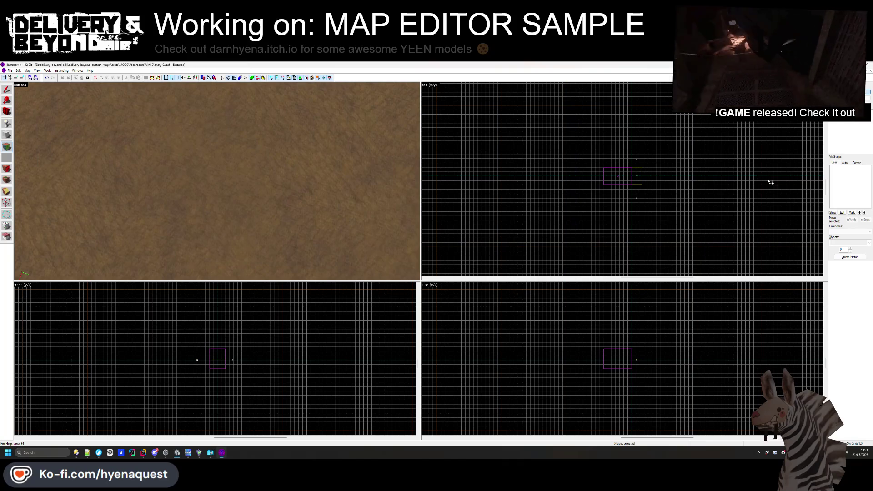
key("z")
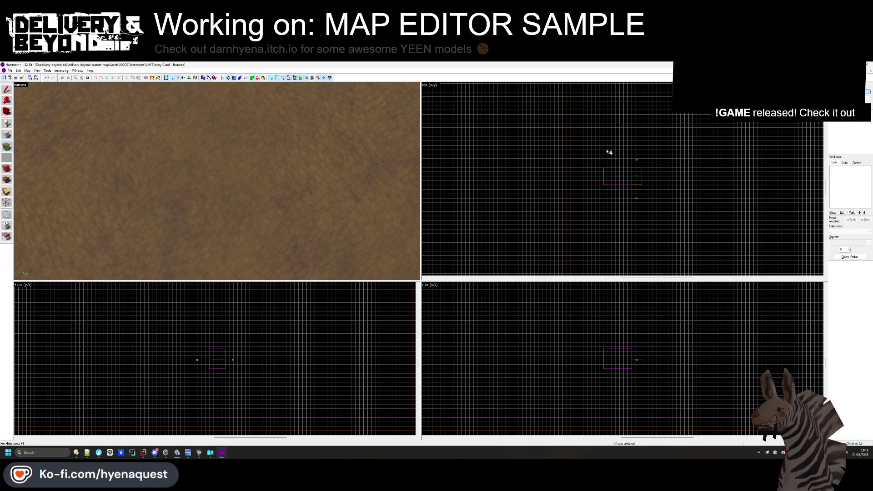
left_click(136, 179)
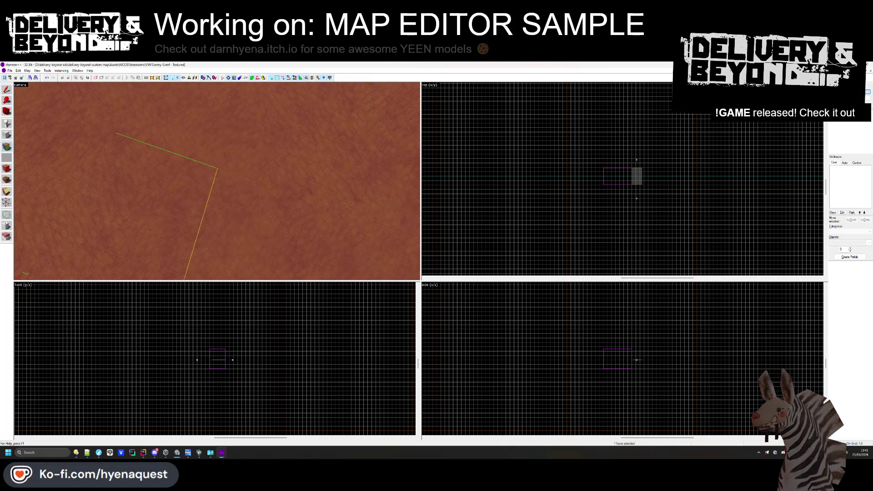
left_click(7, 208)
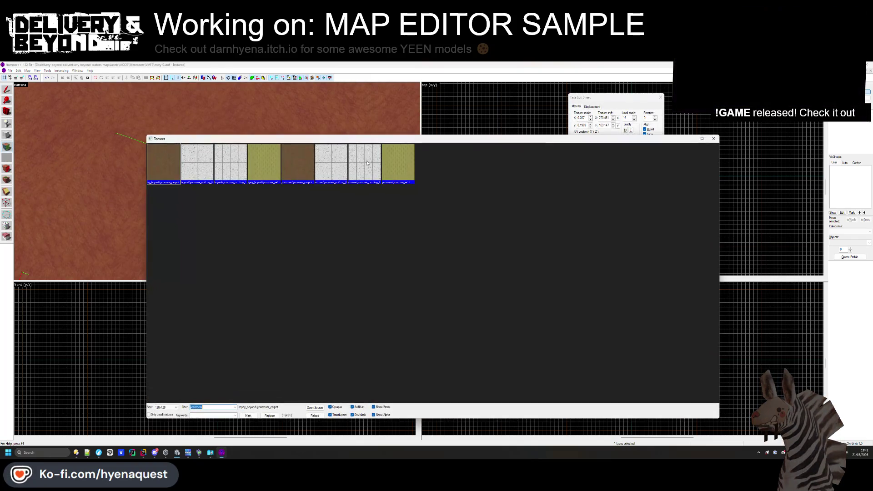
key("alt+Tab")
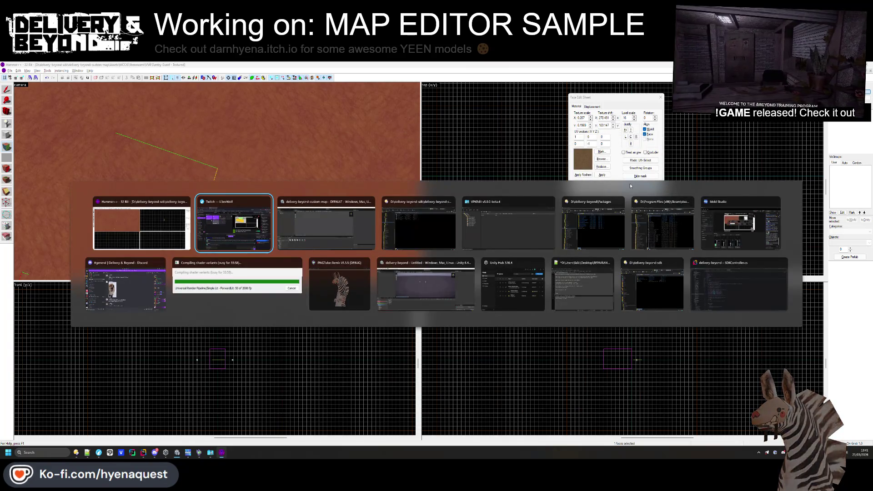
left_click(591, 238)
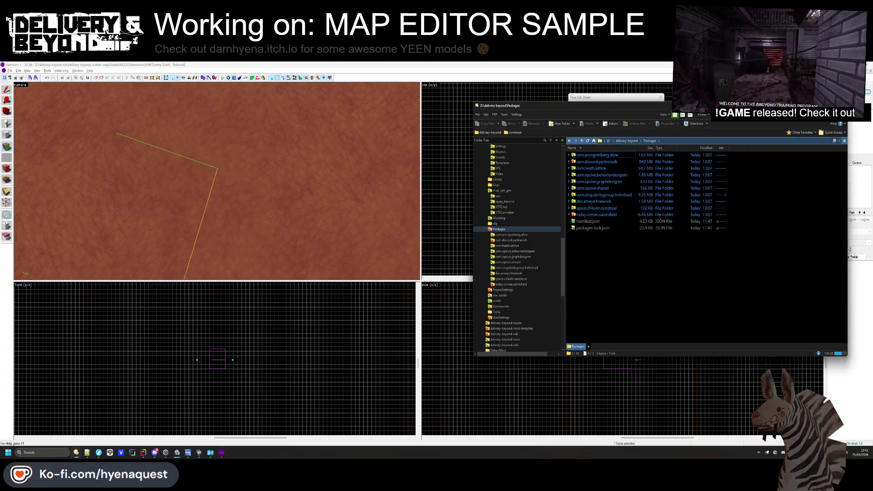
- Close Hammer++ and run VTFConverter.exe from D:\delivery-beyond\map_vpk_gen
key("alt+Tab")
key("alt+F4")
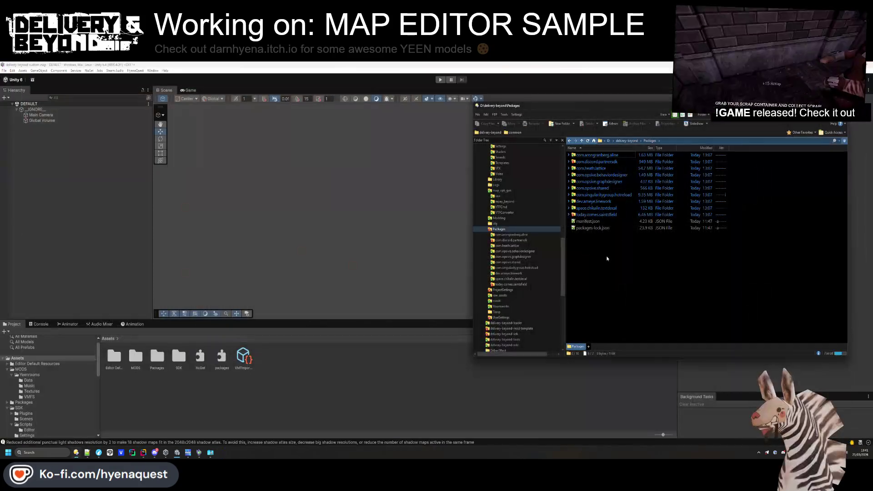
left_click(627, 141)
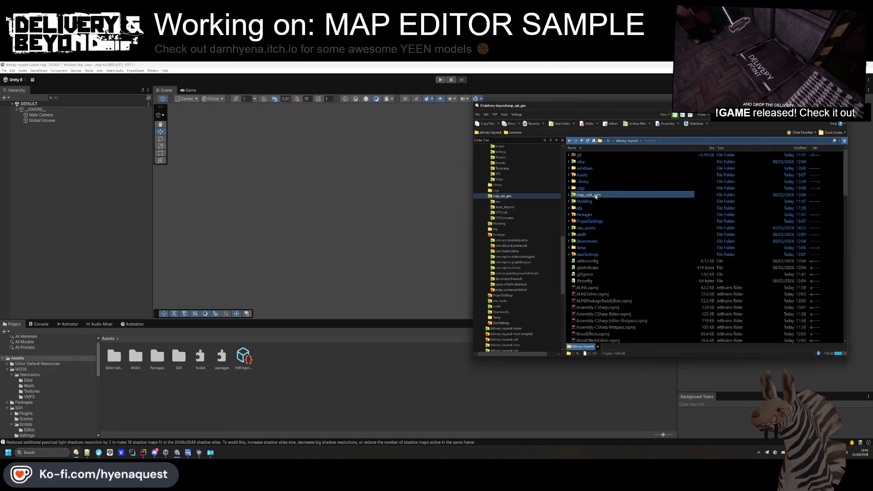
double_click(591, 195)
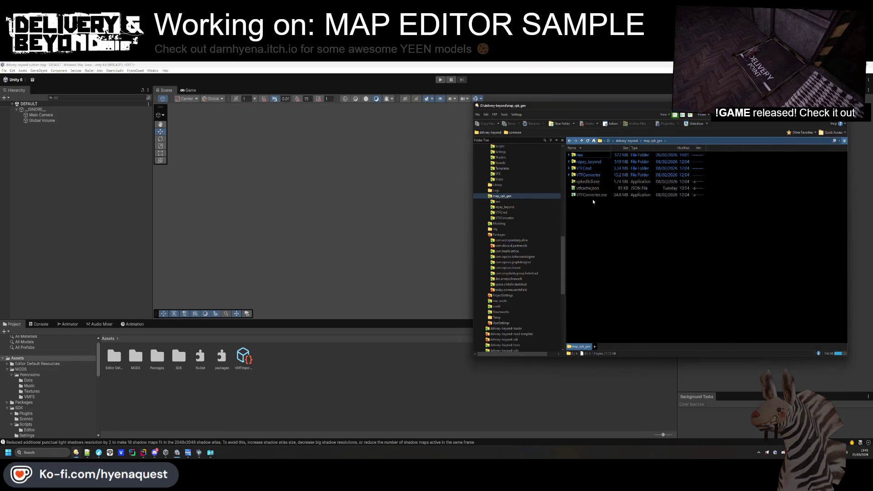
left_click(591, 187)
left_click(593, 195)
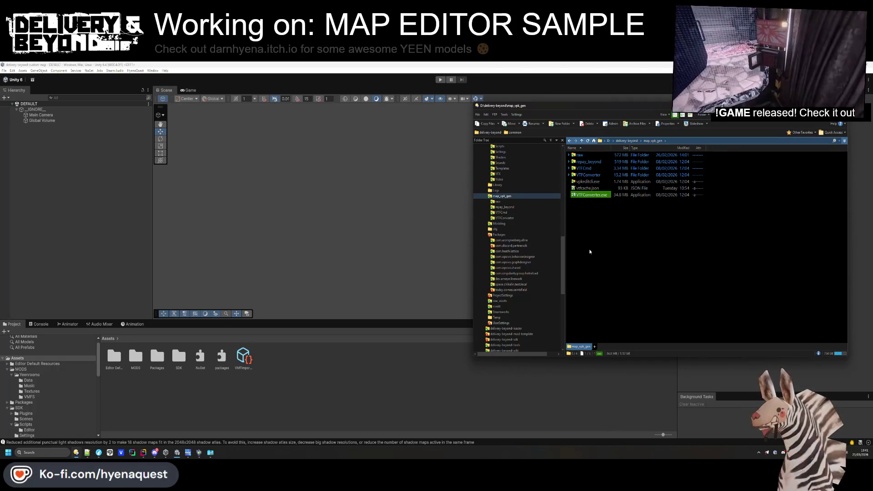
key("Return")
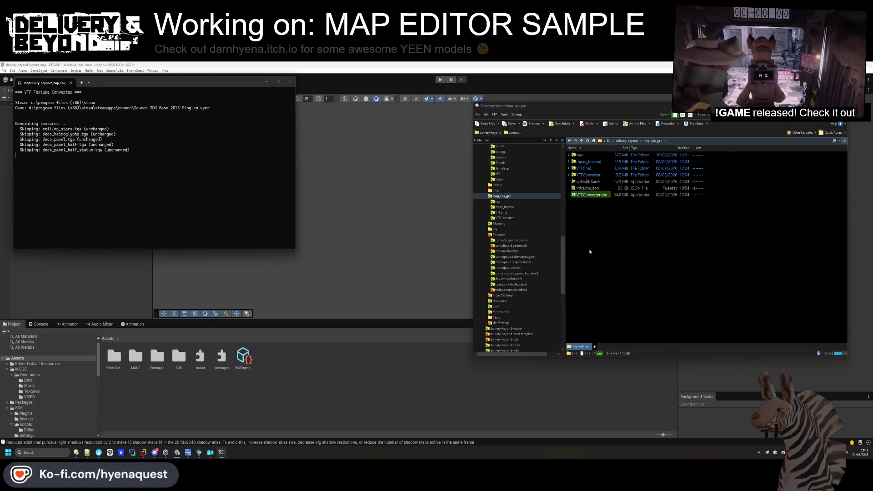
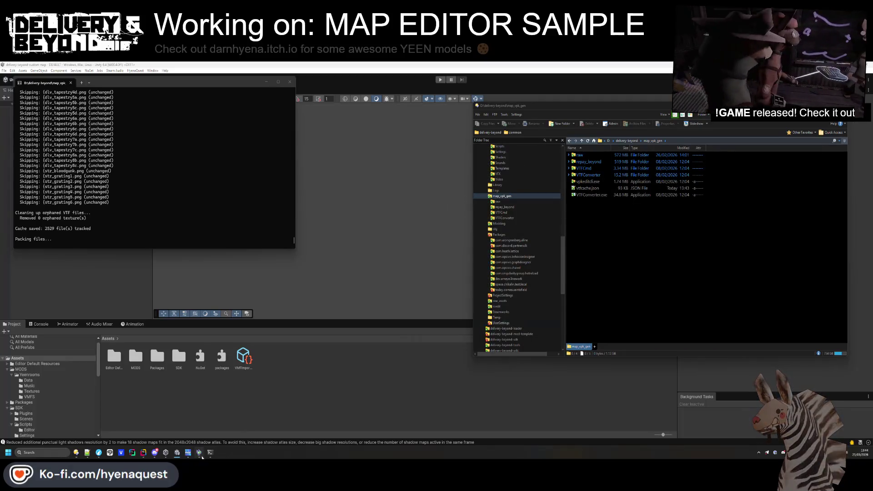
- Reimport the project assets and read the full prefab import error in the Console
mouse_move(175, 456)
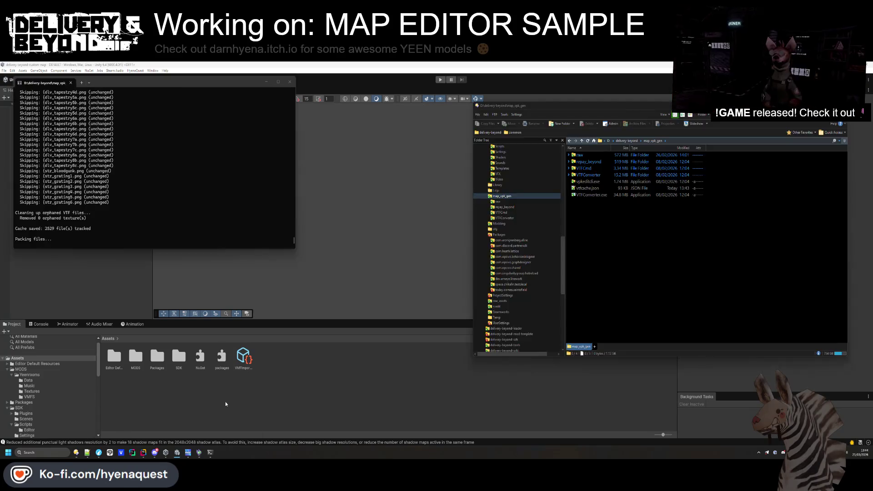
right_click(226, 404)
left_click(220, 396)
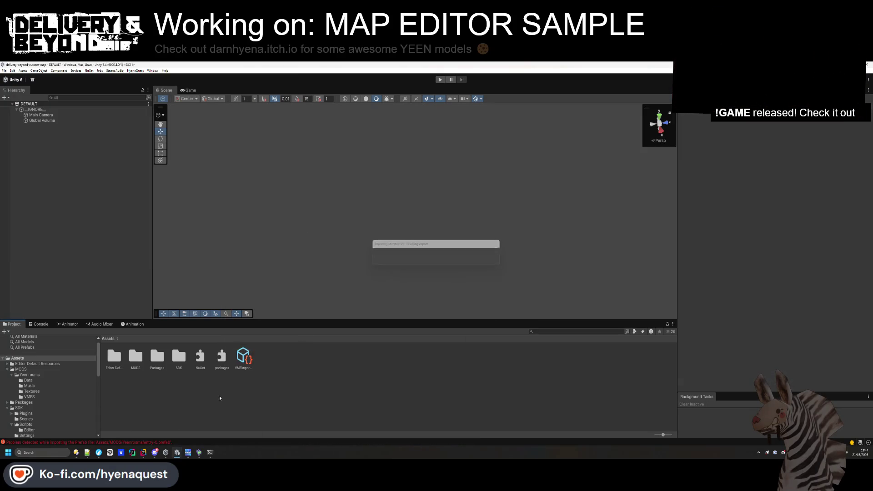
left_click(136, 442)
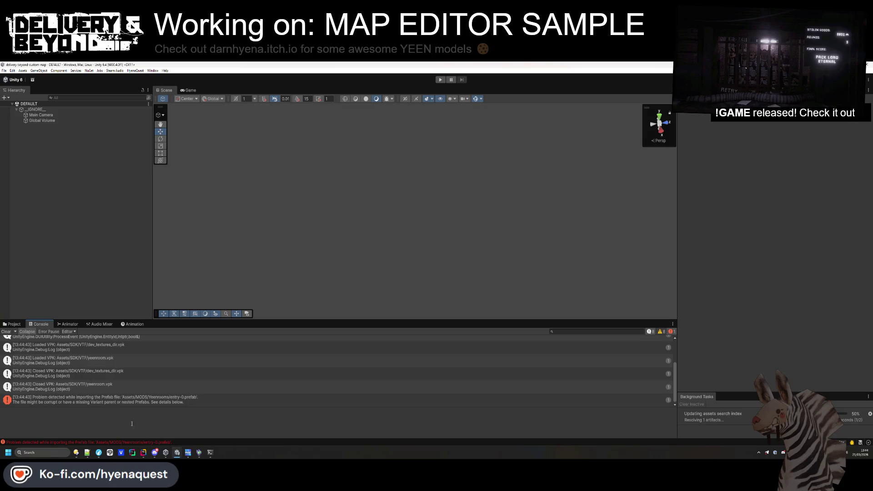
left_click(130, 403)
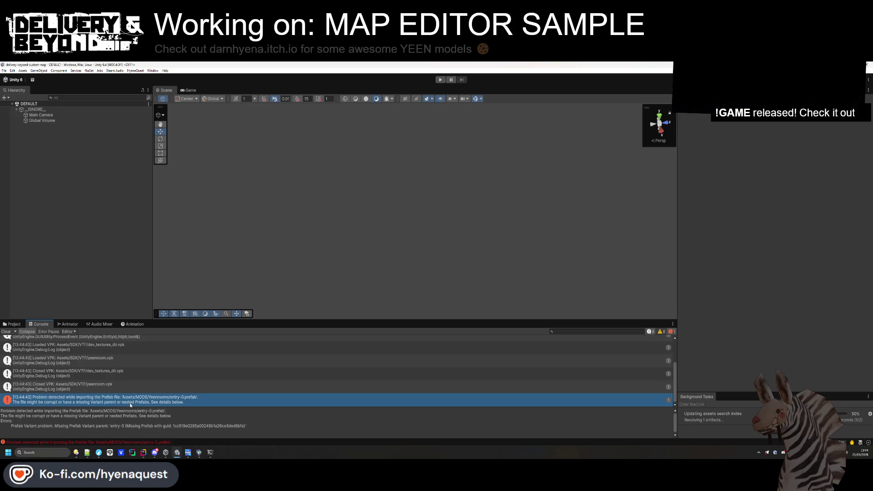
left_click(107, 400)
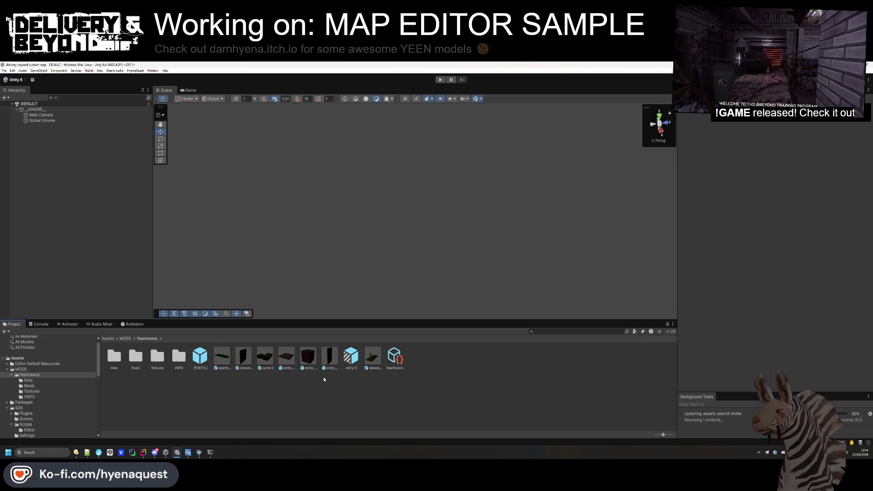
- Select the Yeenrooms room prefabs, attempt to delete them, then clear the selection
left_click(223, 358)
left_click(373, 357, "shift")
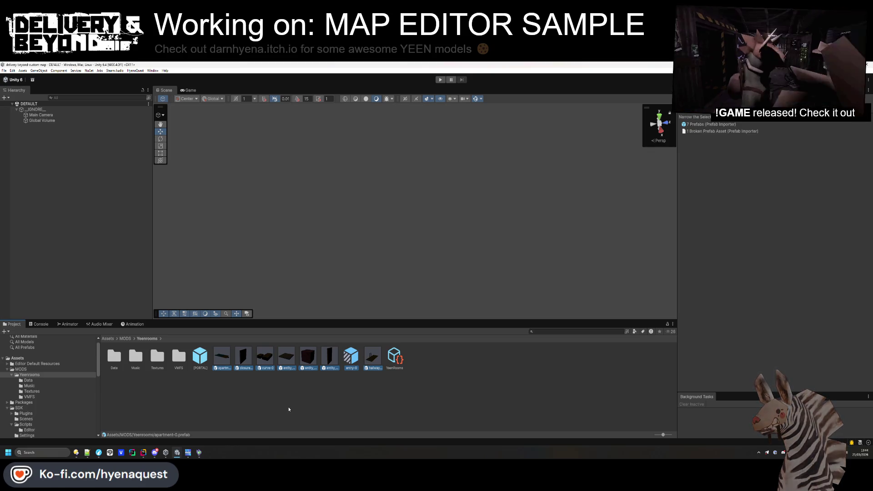
key("Delete")
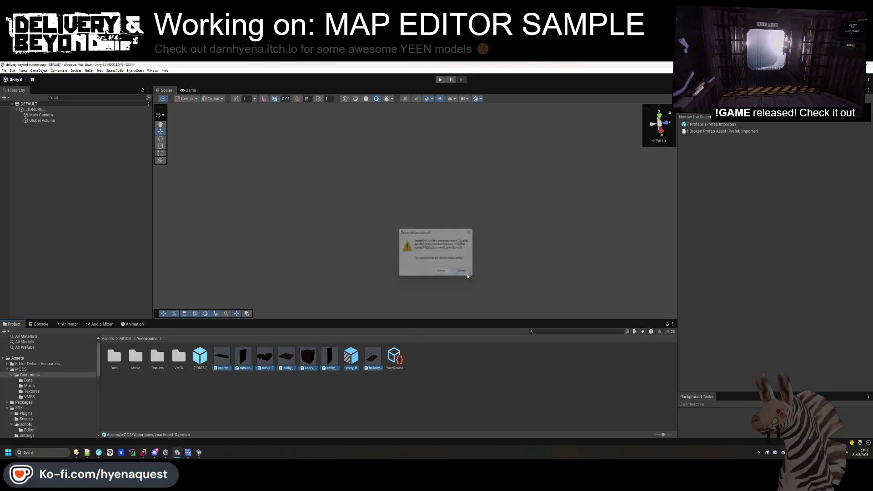
key("Escape")
left_click(309, 359, "ctrl")
left_click(329, 359, "ctrl")
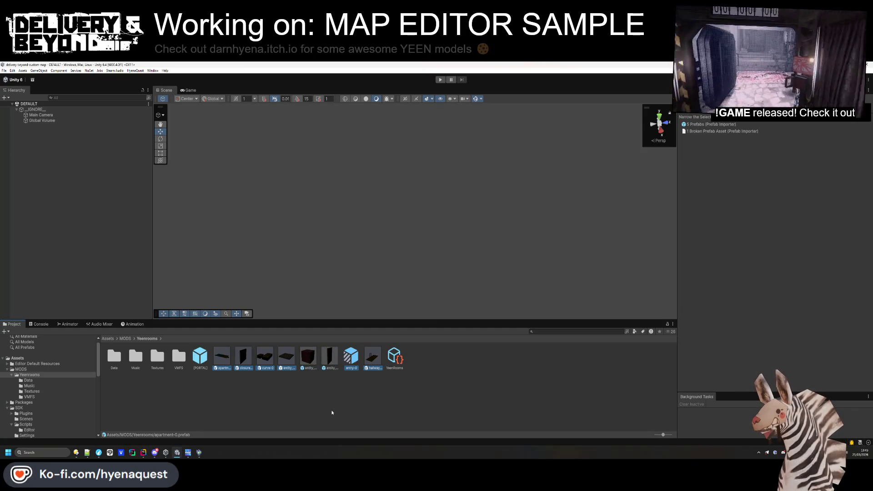
left_click(256, 409)
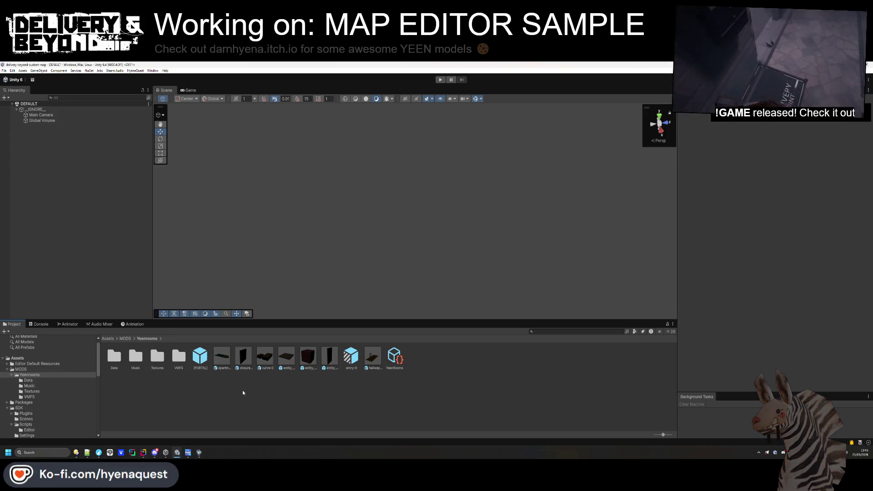
- Launch Hammer by searching Windows for 'hammer' and confirm the game configuration
left_click(65, 451)
type("hammer")
key("Return")
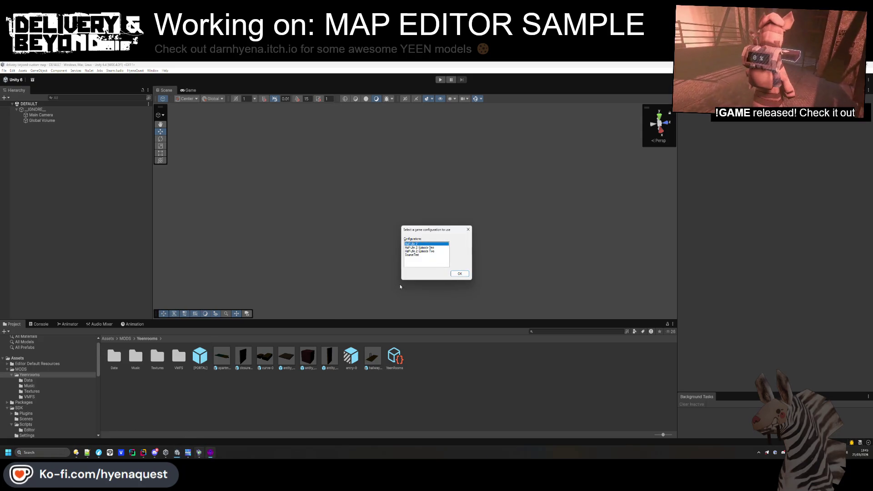
left_click(460, 273)
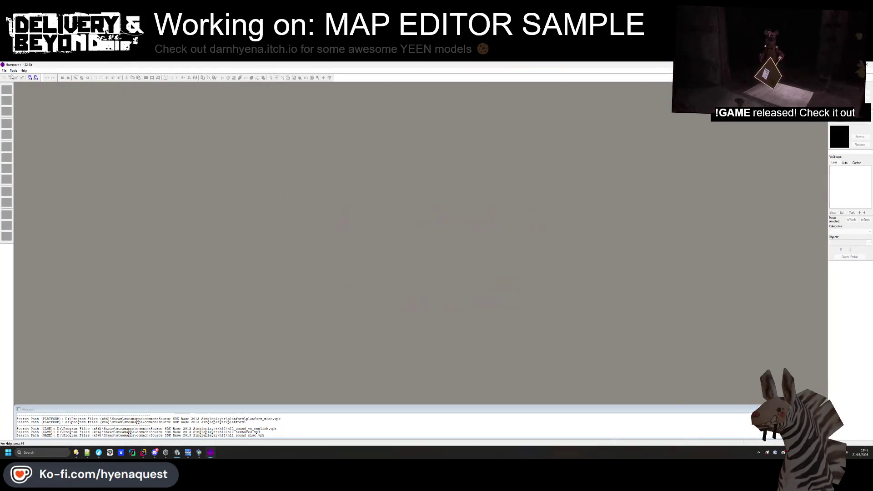
- Open the most recent room map and look down at its floor
left_click(3, 70)
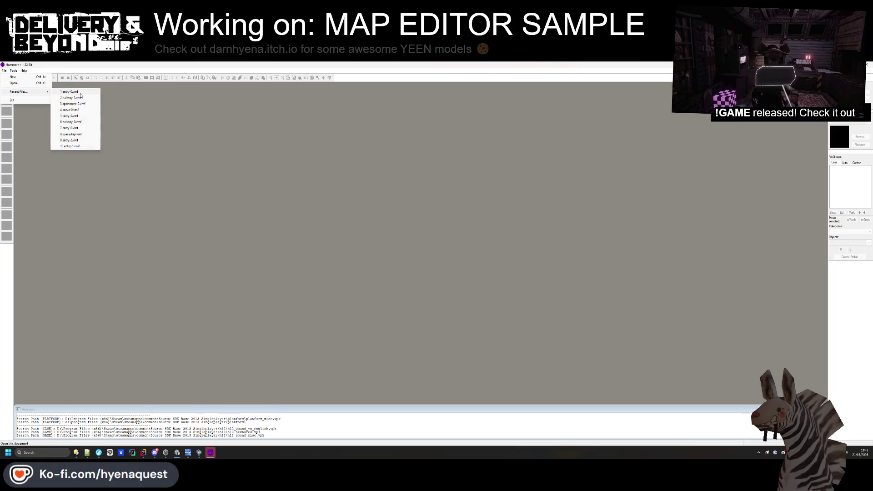
left_click(4, 70)
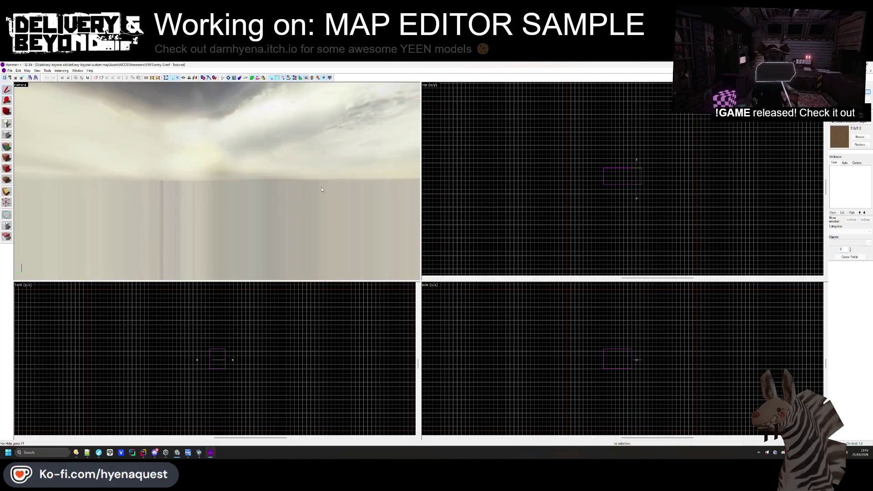
left_click_drag(290, 208, 204, 177)
- Apply the yeenroom_carpet texture to the floor face
key("shift+a")
left_click(210, 165)
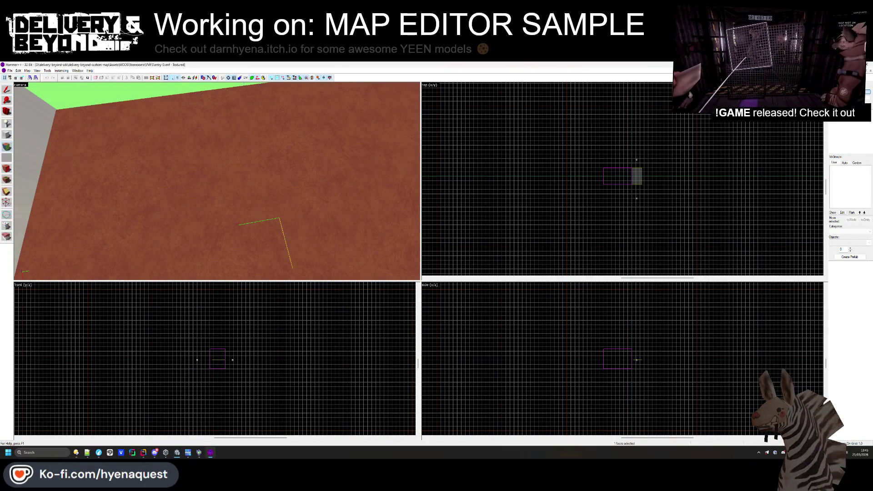
mouse_move(109, 234)
left_mouse_down()
mouse_move(396, 149)
mouse_move(547, 143)
left_mouse_up()
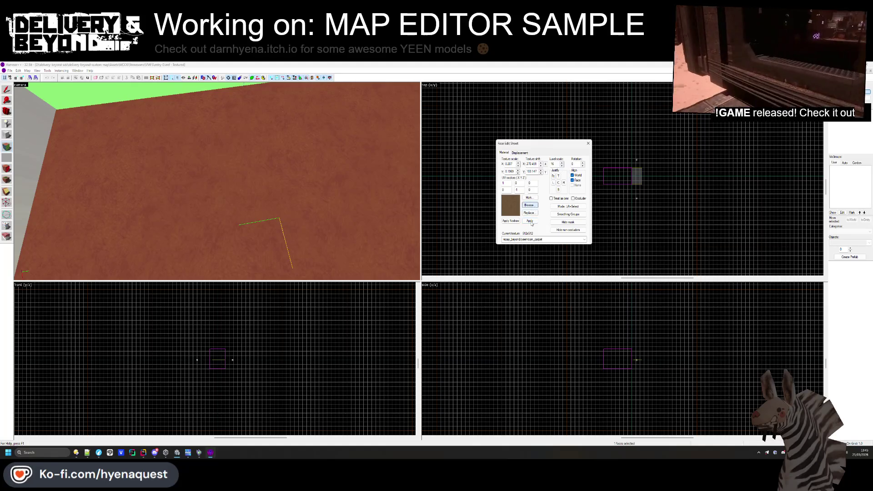
left_click(523, 207)
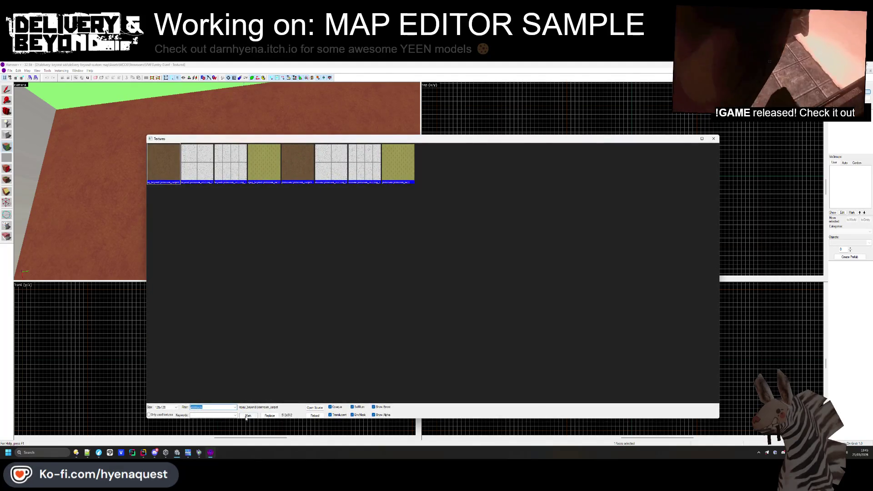
left_click(319, 418)
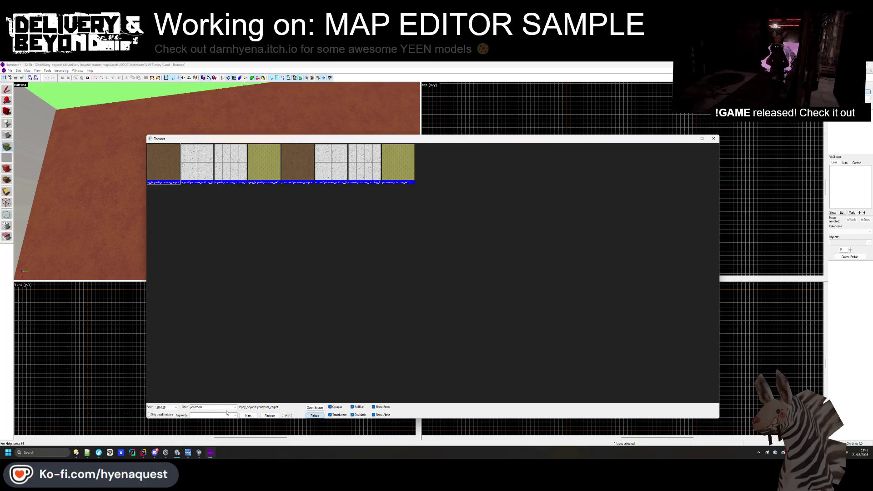
left_click(308, 171)
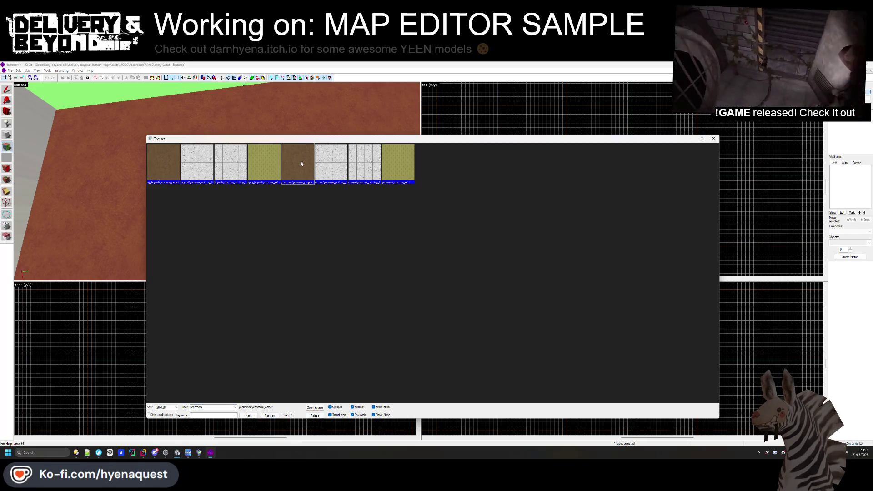
double_click(308, 171)
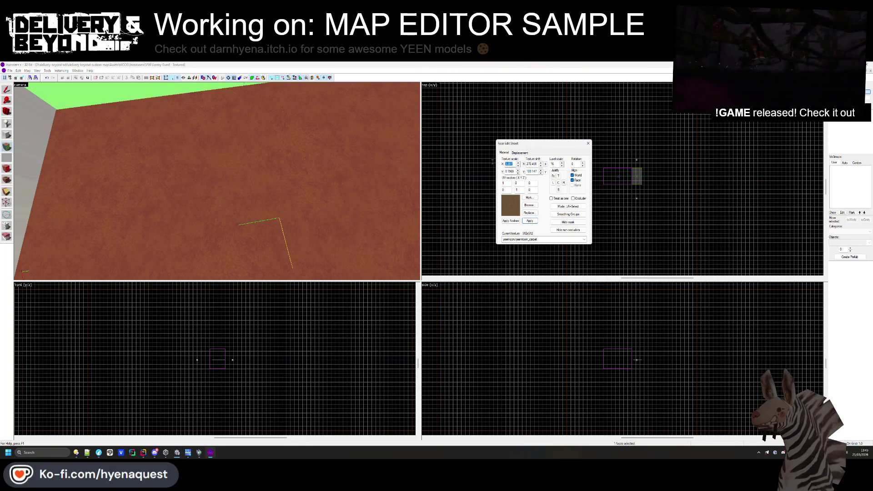
- Set the floor texture scale to 0.25 and its shift to 0
type("0")
double_click(503, 171)
type("0")
key("Return")
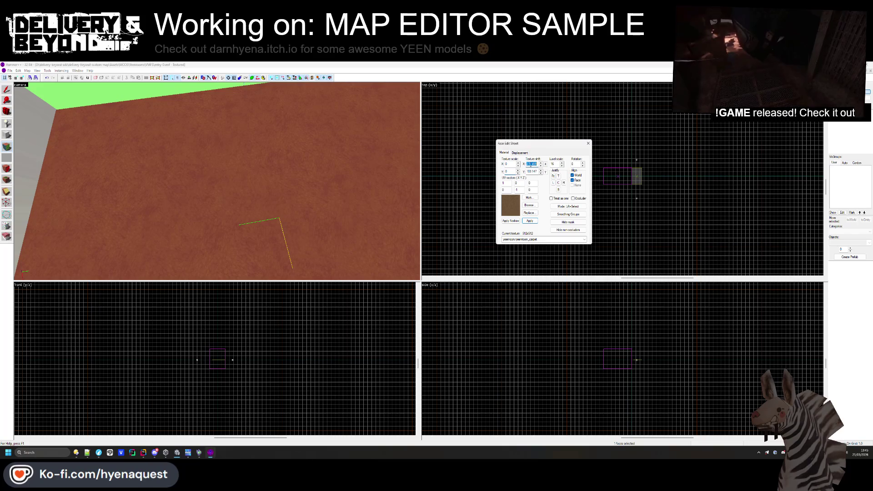
left_click(588, 144)
- Give a face the OUTSIDE texture, found by filtering the browser for 'bey'
key("z")
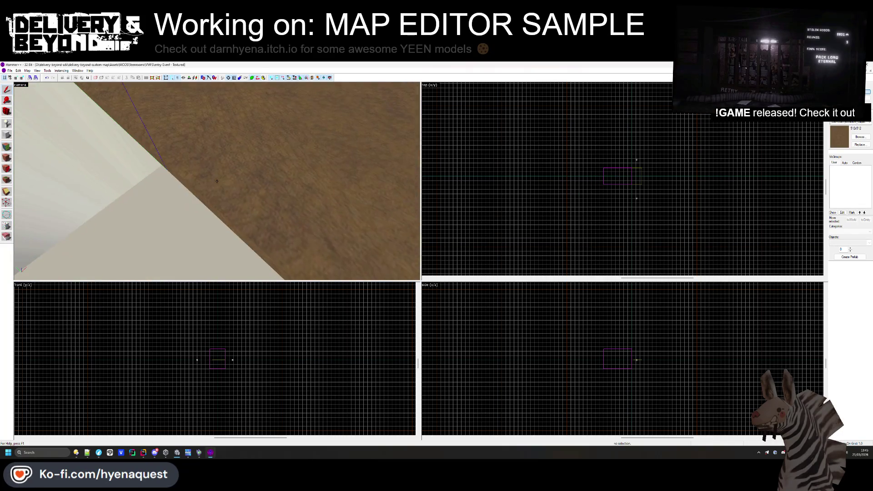
key("shift+a")
left_click(217, 181)
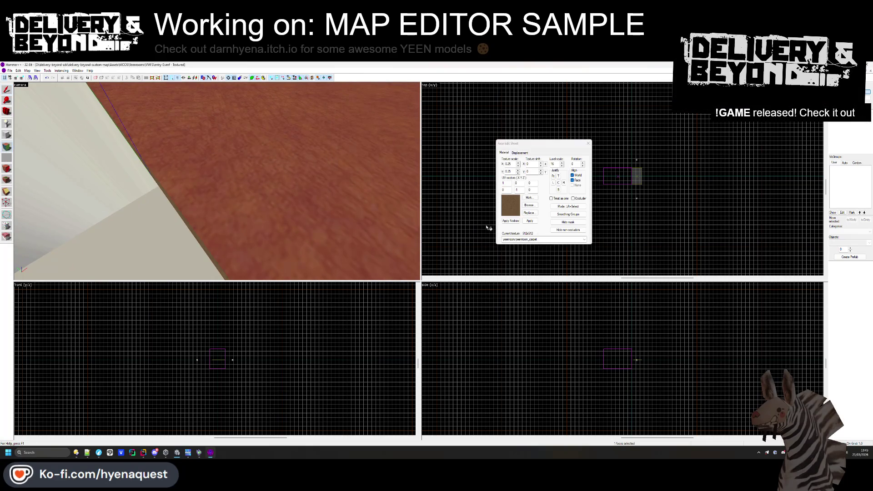
left_click(529, 205)
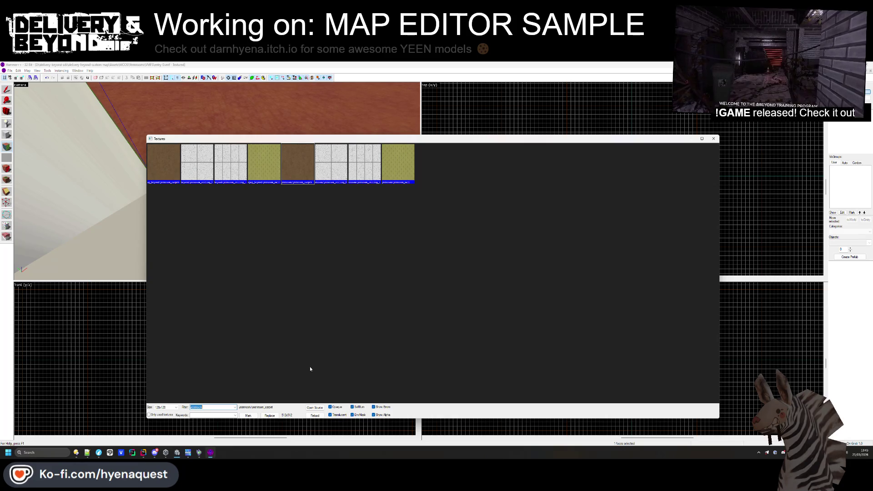
key("BackSpace")
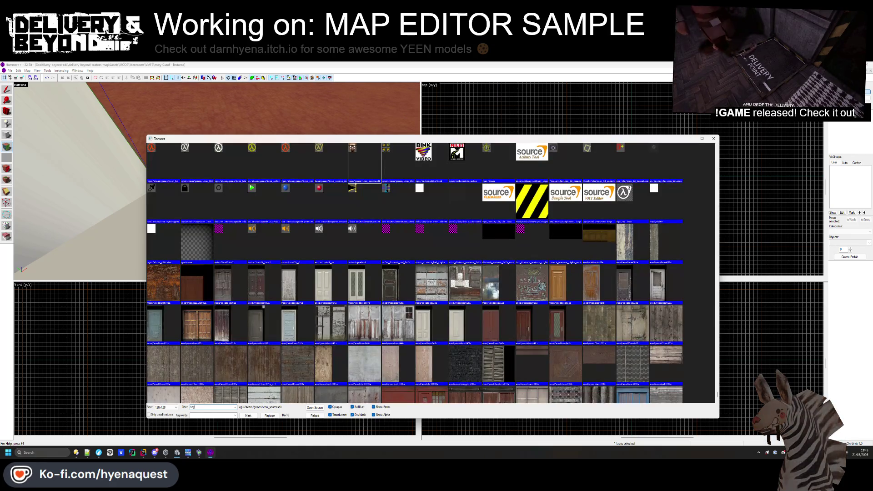
type("bey")
double_click(398, 162)
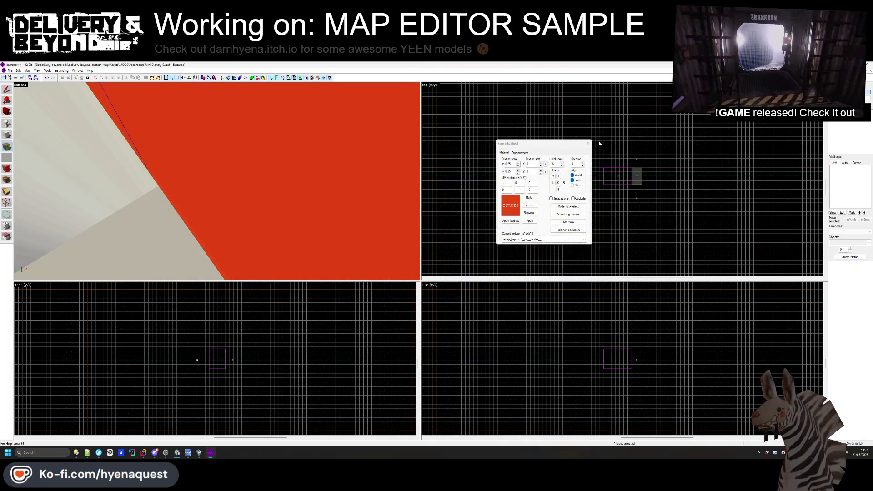
left_click(589, 143)
- Select the floor face and reopen the texture browser filtered to the yeenroom textures
left_click_drag(217, 181, 178, 179)
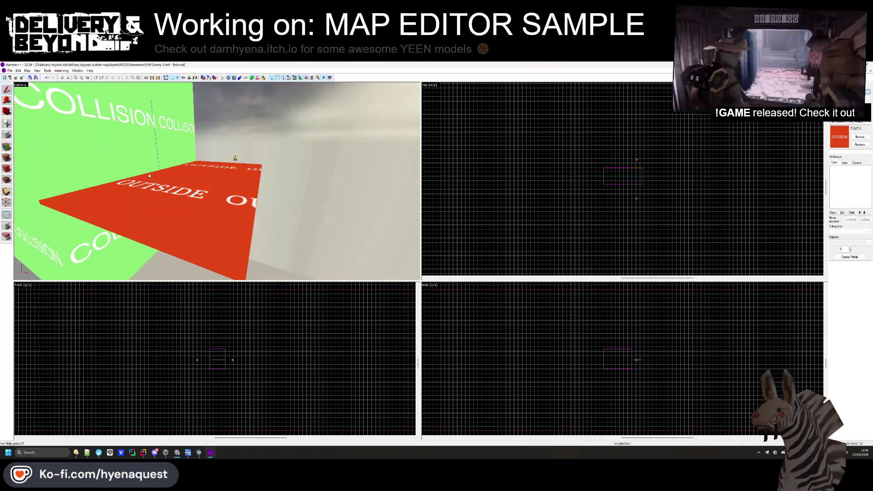
left_click(7, 169)
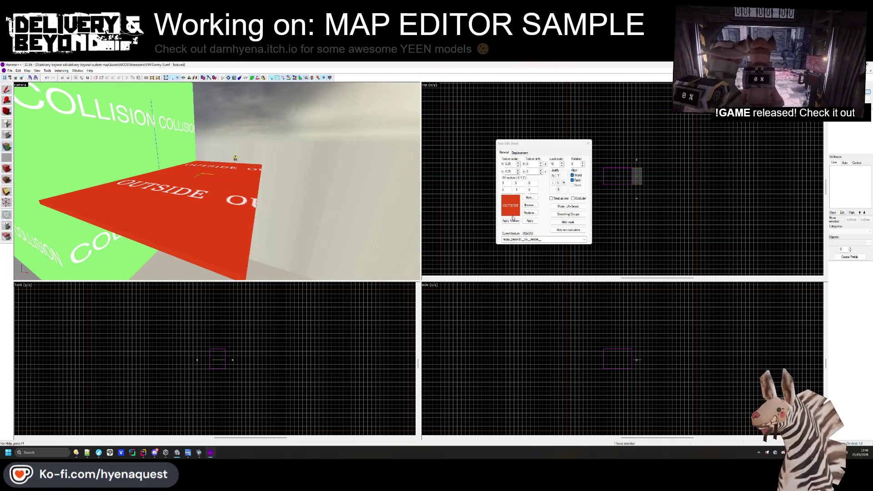
left_click(529, 206)
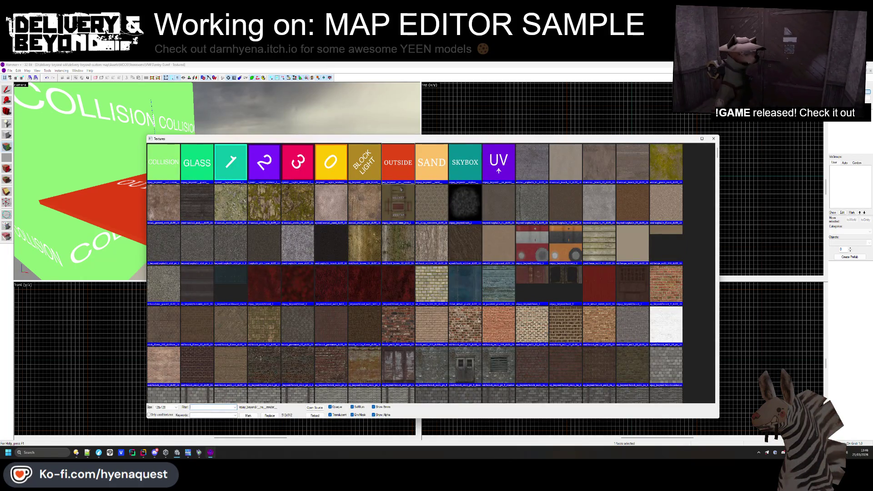
key("Down")
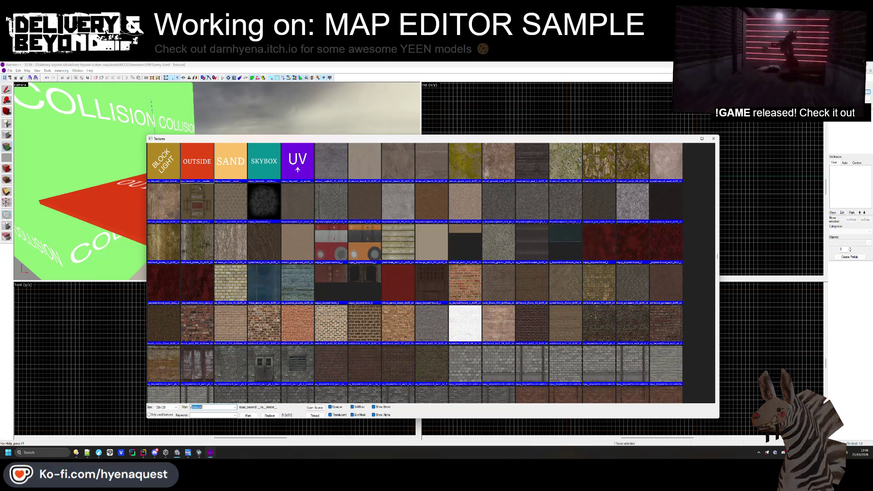
key("Return")
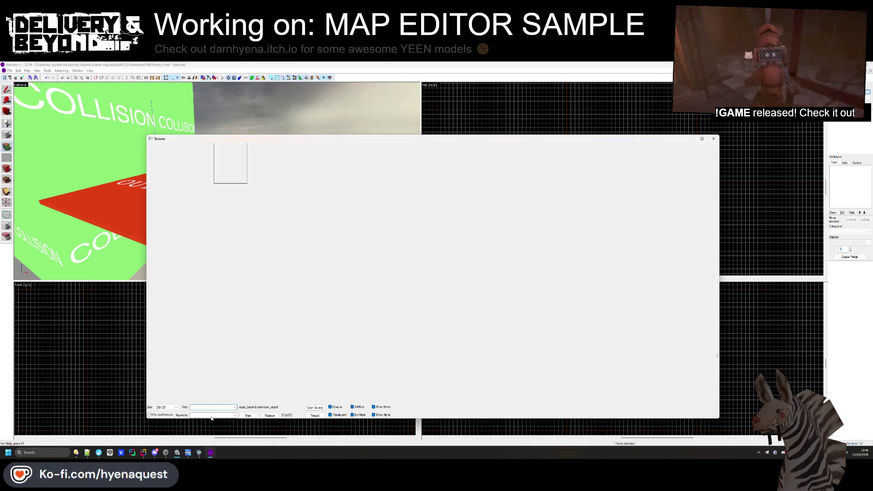
left_click(206, 416)
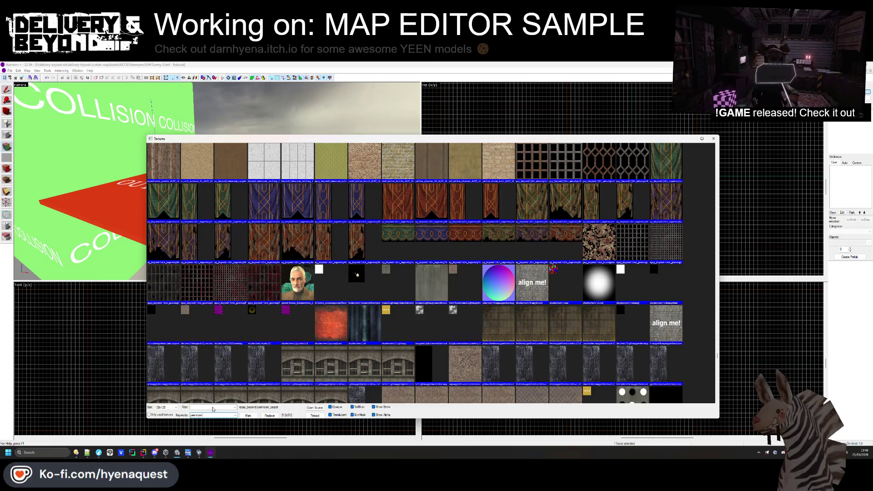
key("Escape")
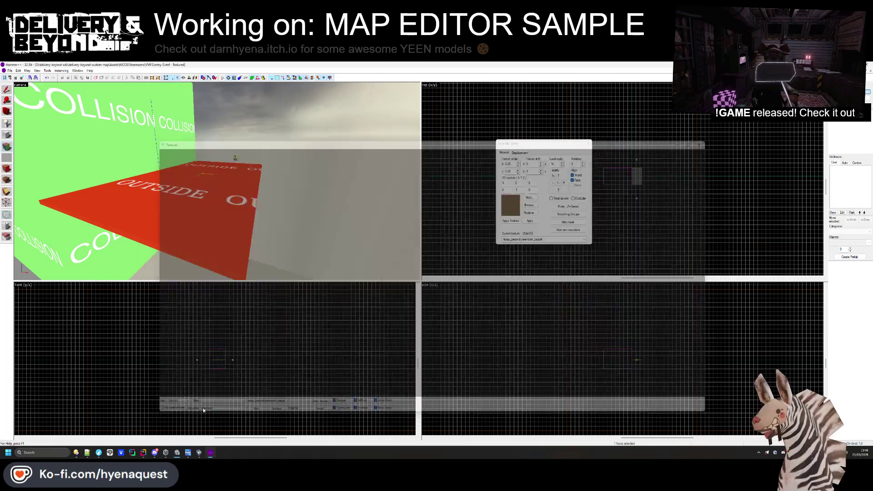
left_click(529, 205)
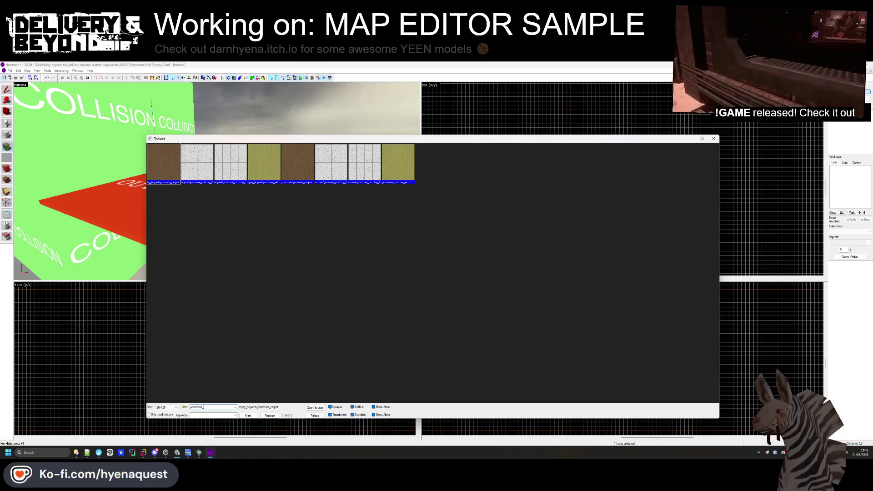
- Carpet the floor and stretch it from 242 to 494 units
double_click(291, 167)
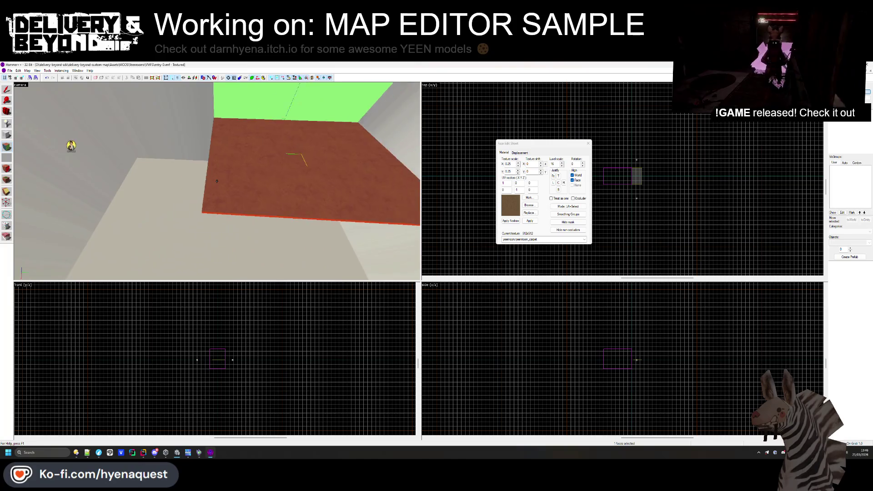
left_click_drag(217, 181, 278, 170)
left_click(588, 143)
scroll(220, 189, "down", 5)
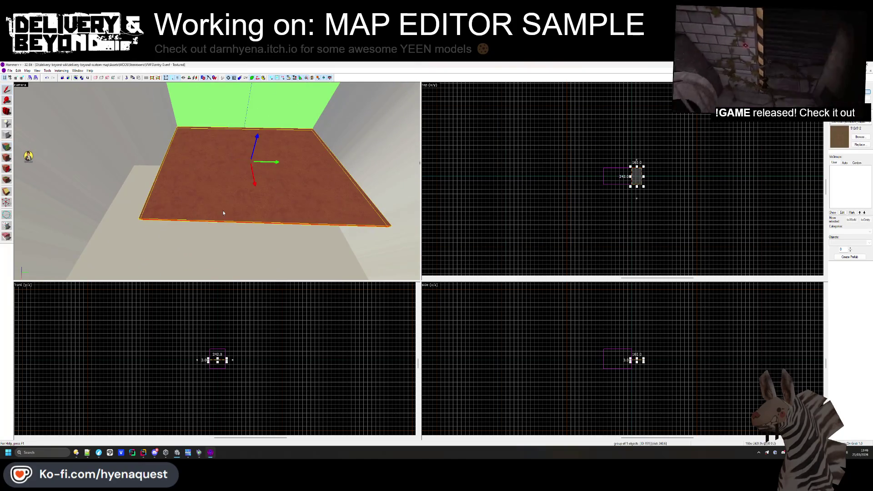
scroll(618, 168, "up", 5)
left_click_drag(621, 185, 617, 97)
scroll(612, 97, "up", 3)
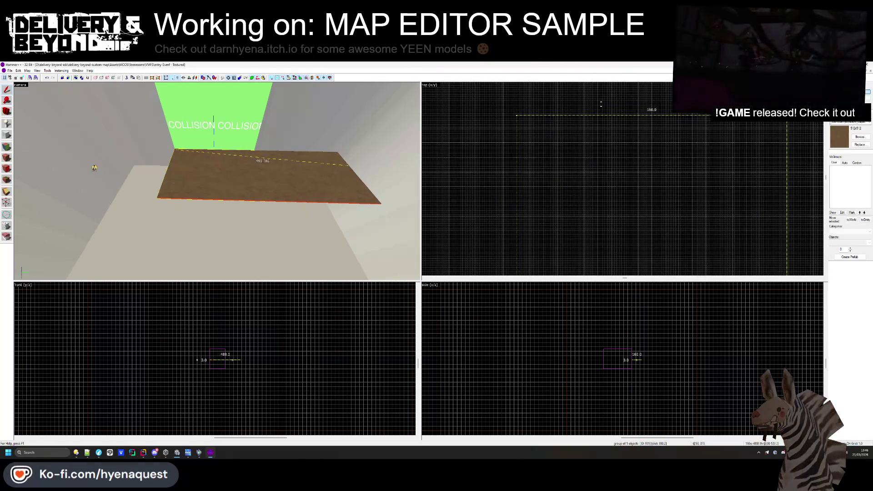
- Make the olive wall texture current and outline a new block beside the floor
left_click(619, 107)
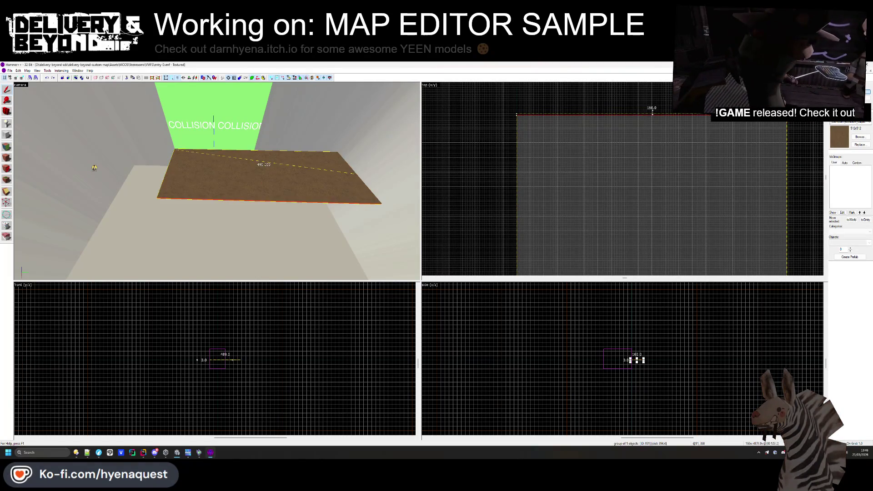
scroll(659, 108, "down", 3)
key("ctrl+b")
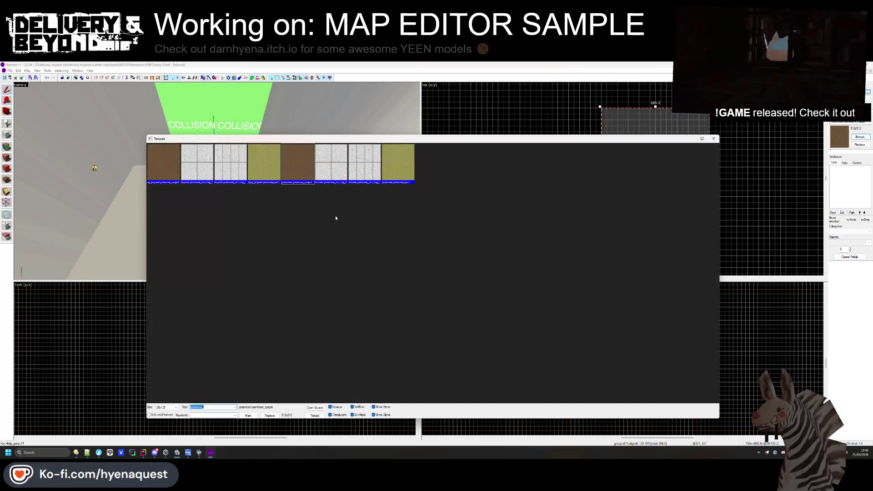
double_click(263, 161)
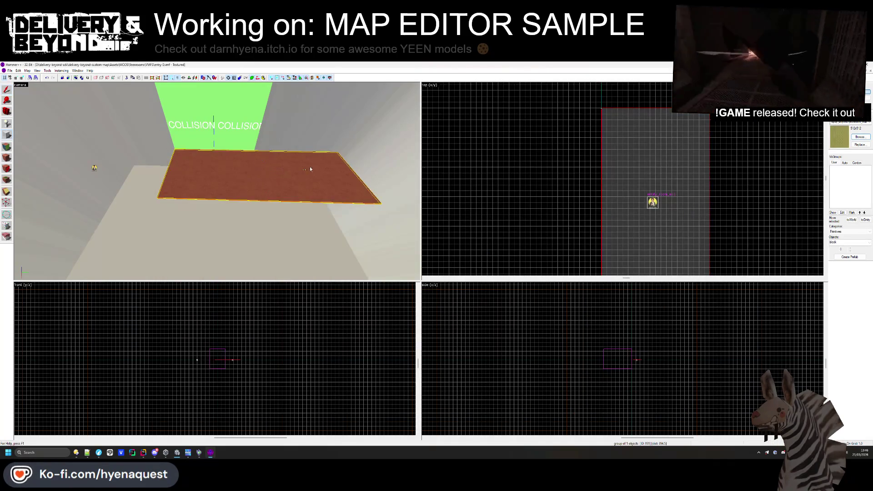
scroll(584, 94, "up", 4)
left_click_drag(580, 88, 427, 250)
scroll(591, 182, "down", 3)
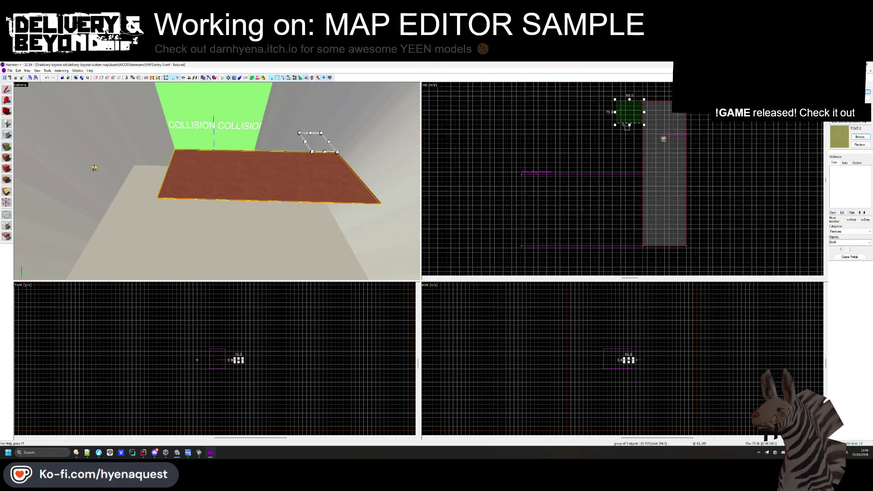
scroll(534, 177, "up", 4)
scroll(535, 177, "down", 2)
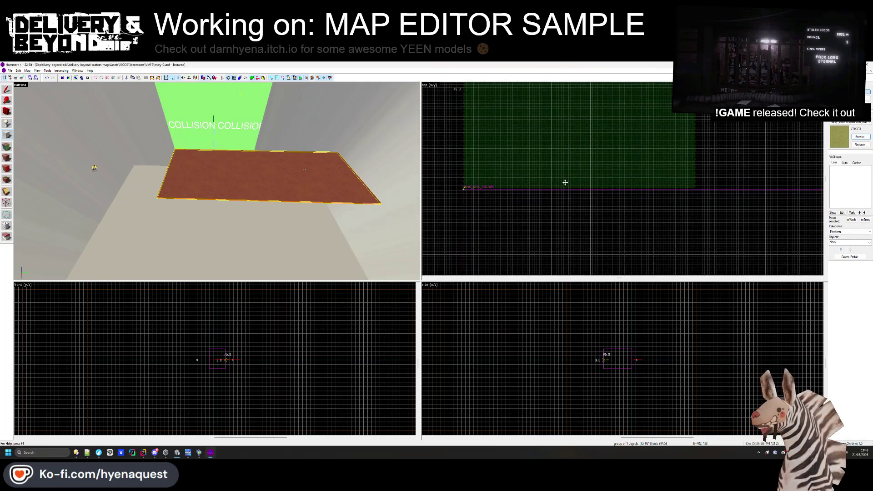
scroll(541, 204, "up", 2)
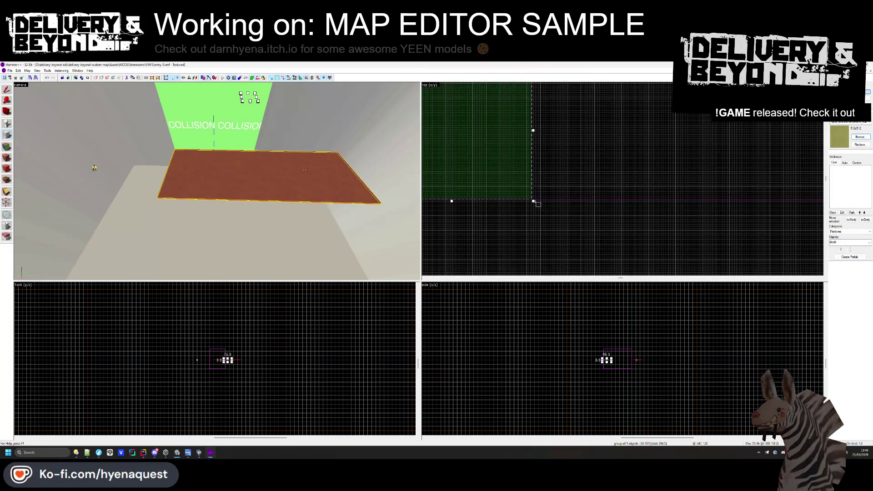
scroll(537, 203, "down", 2)
- Size the block outline to 444 by 108 units, create it, then undo it
left_click_drag(535, 202, 653, 200)
scroll(653, 200, "up", 2)
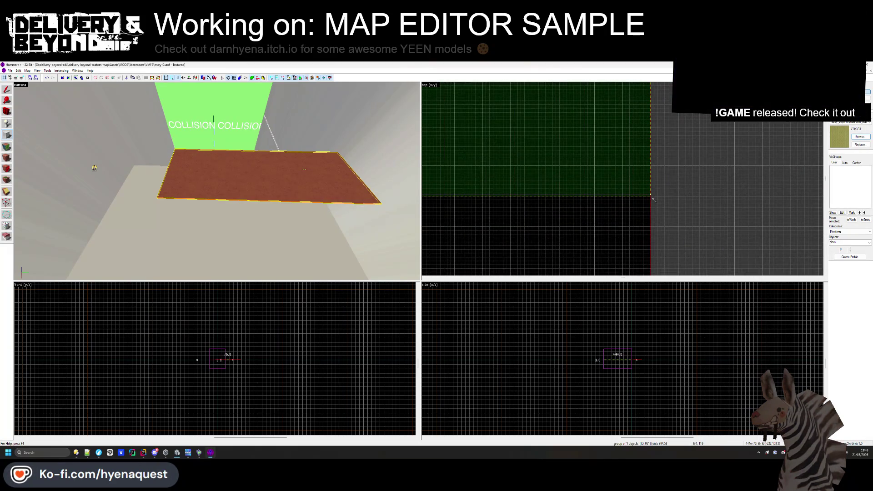
scroll(653, 201, "down", 2)
left_click_drag(586, 200, 586, 171)
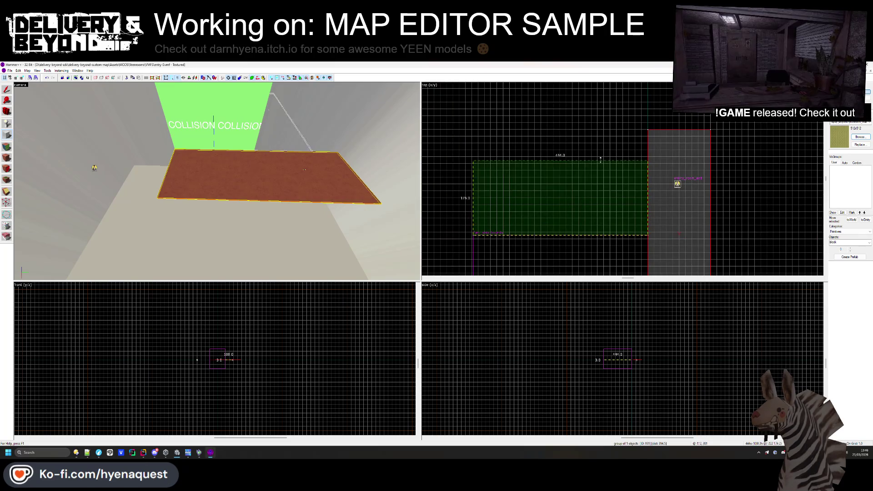
key("Return")
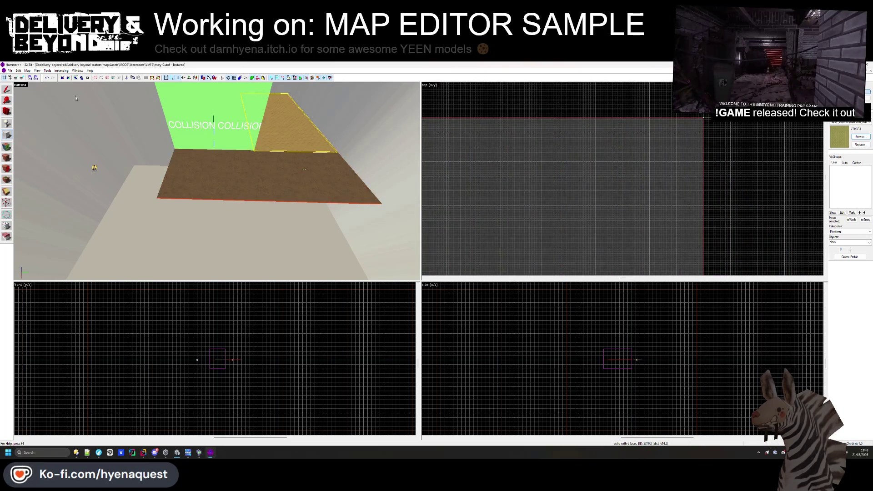
key("ctrl+z")
scroll(629, 175, "down", 2)
scroll(609, 219, "up", 1)
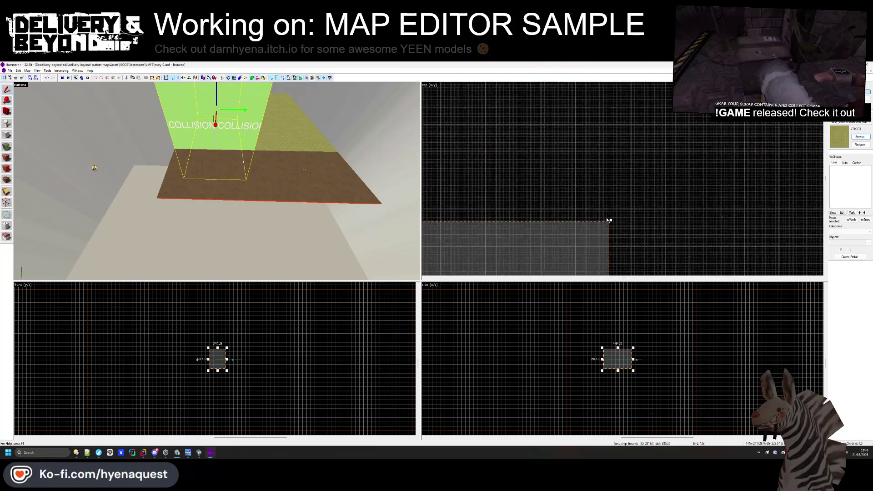
scroll(618, 181, "down", 2)
scroll(621, 210, "up", 3)
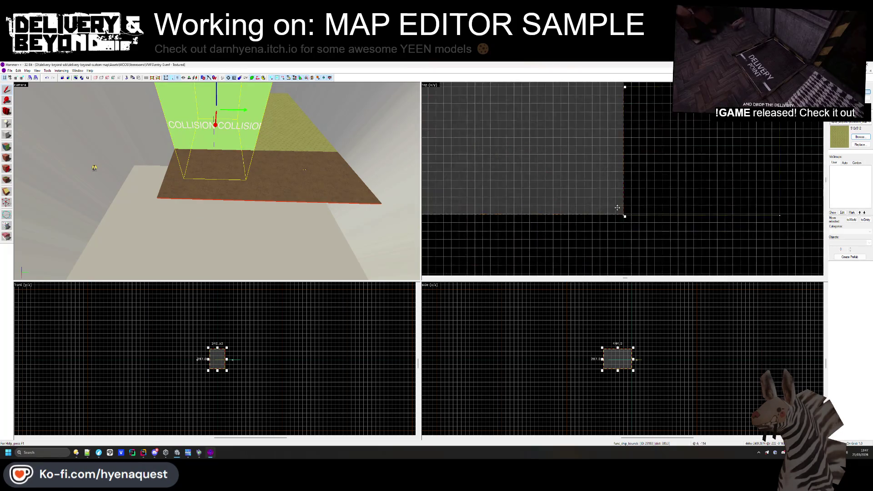
key("Escape")
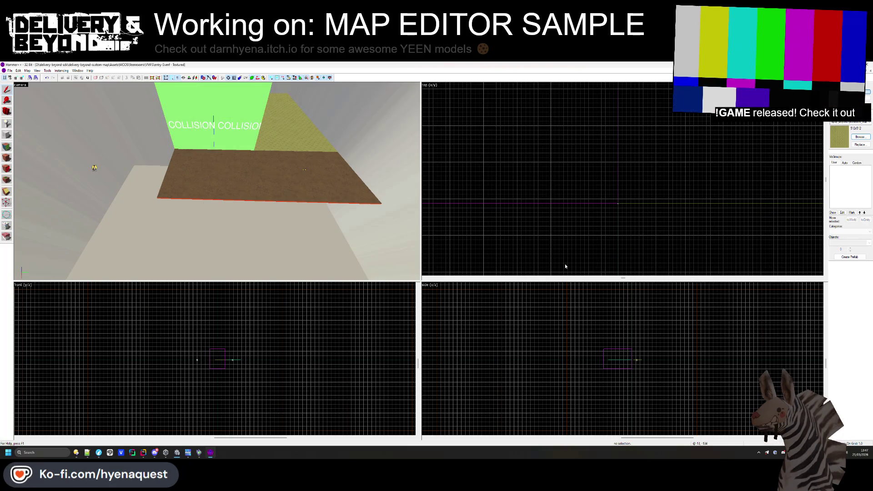
- Move the olive block behind the green wall down in the Top view
left_click(291, 132)
scroll(523, 182, "up", 3)
mouse_move(523, 142)
left_mouse_down()
mouse_move(522, 213)
mouse_move(533, 192)
left_mouse_up()
scroll(563, 205, "up", 5)
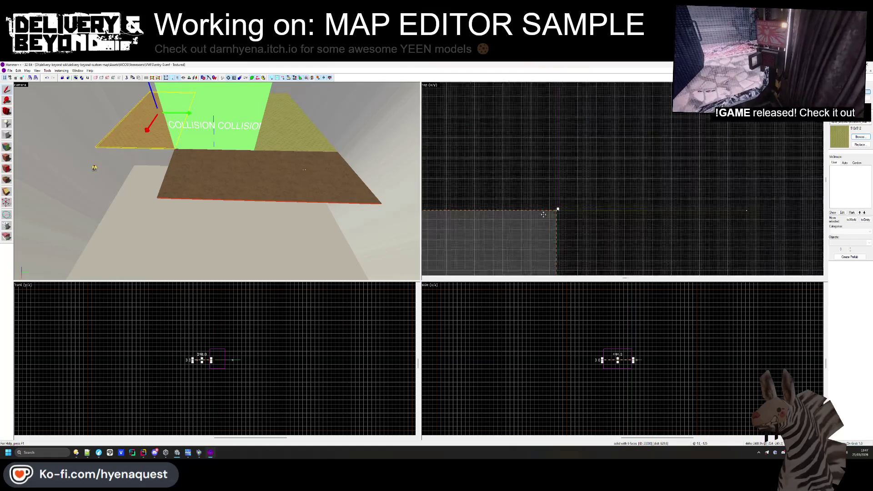
- Lengthen the brown carpeted floor to about 737 units
left_click(242, 165)
scroll(603, 178, "down", 2)
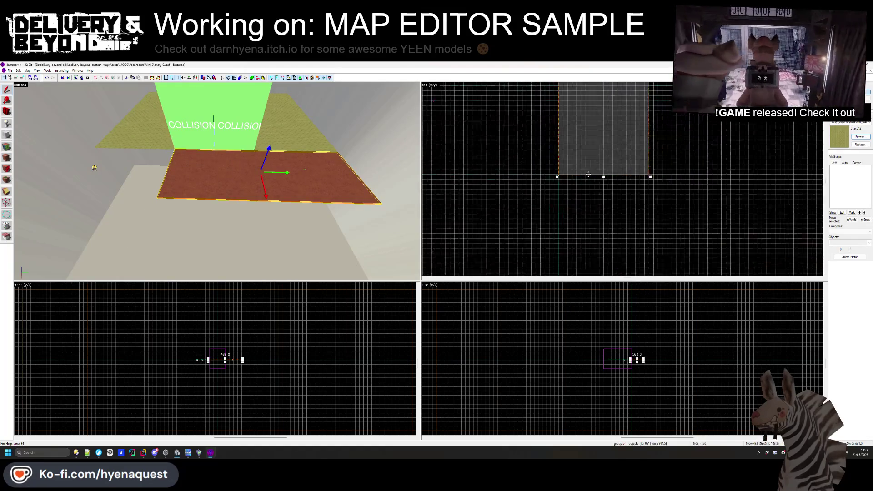
mouse_move(603, 178)
left_mouse_down()
mouse_move(602, 220)
mouse_move(606, 189)
mouse_move(579, 194)
mouse_move(604, 175)
mouse_move(591, 141)
left_mouse_up()
scroll(578, 191, "down", 3)
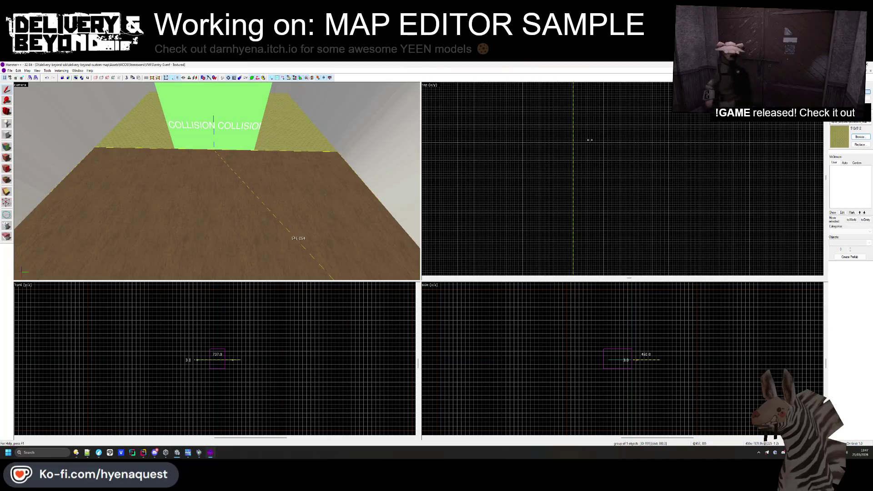
- Center on the floor brush and widen it from 472 to 556 units
key("ctrl+shift+e")
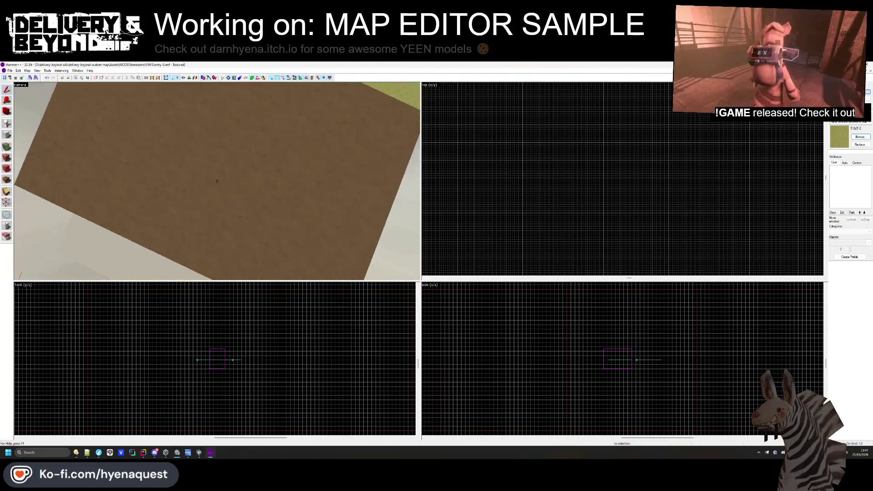
key("ctrl+e")
scroll(645, 191, "down", 4)
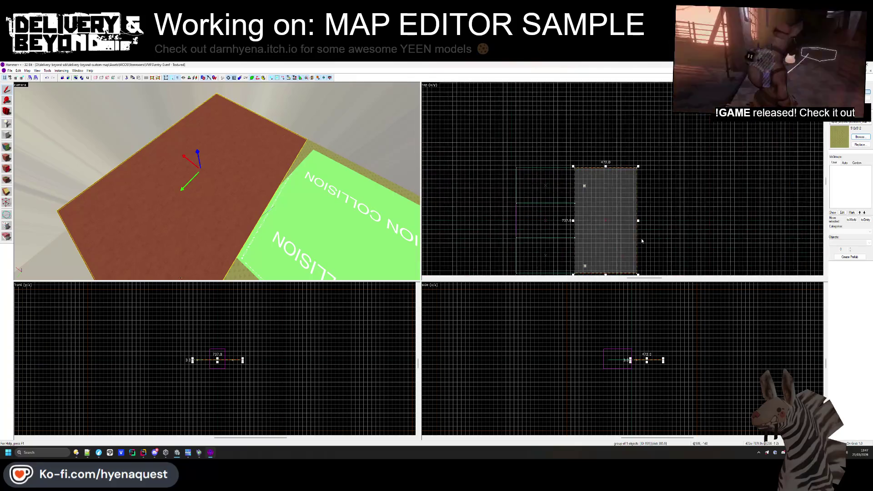
scroll(633, 208, "up", 2)
left_click_drag(636, 209, 660, 128)
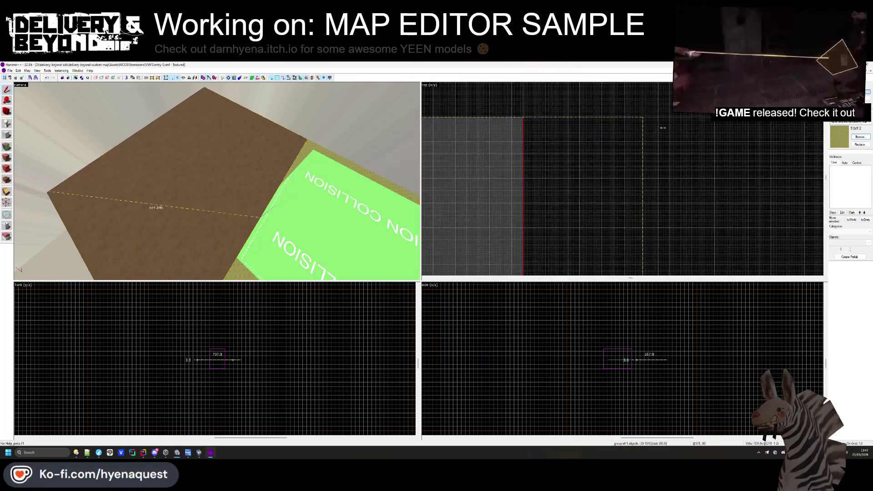
key("Escape")
- Delete the tan floor block and reselect the brown floor brush
key("z")
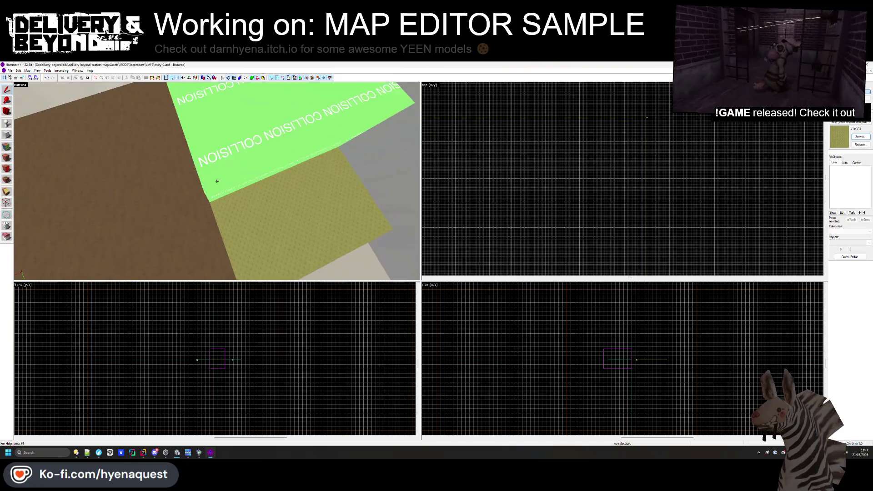
key("z")
key("z")
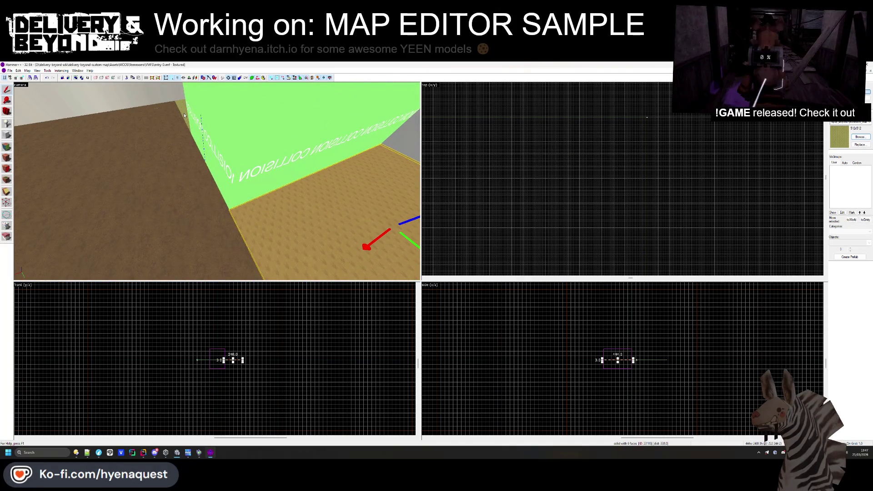
key("Delete")
key("z")
key("z")
left_click(177, 180)
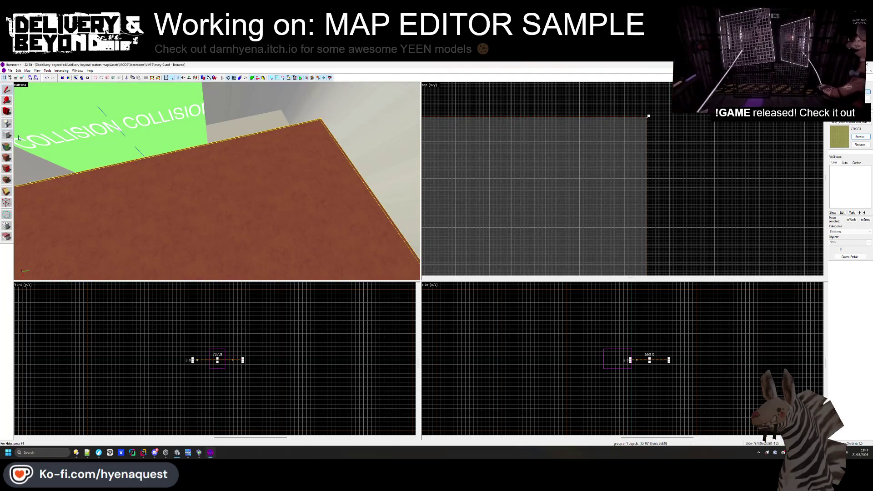
scroll(452, 185, "down", 3)
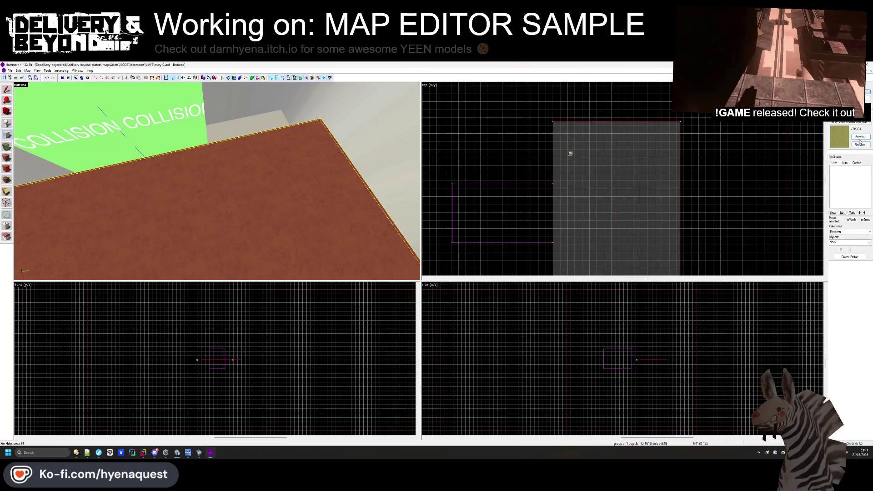
- Leave face editing and select the floor as one object
left_click(6, 146)
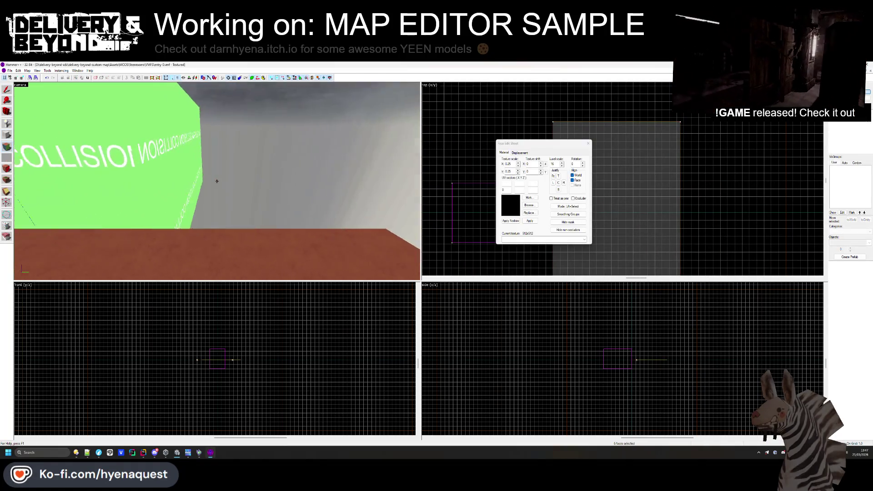
left_click(588, 143)
left_click(43, 163)
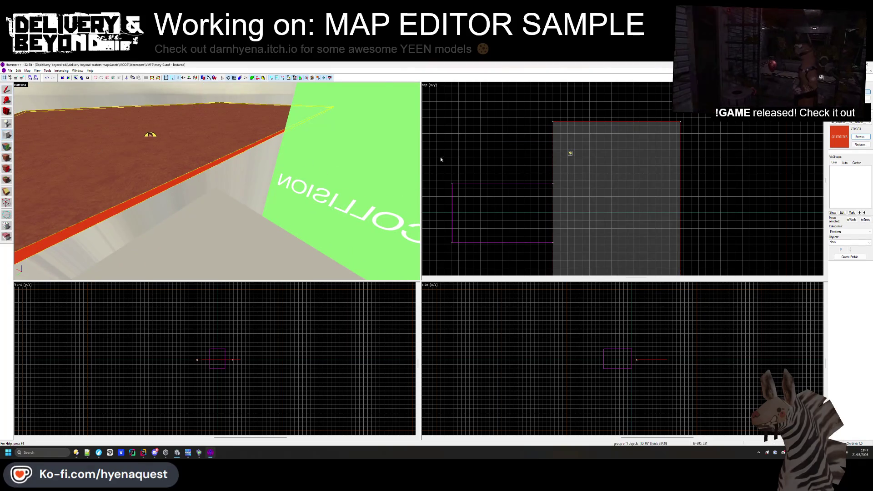
scroll(537, 129, "up", 3)
- Draw a thin block 237 units long beside the floor and create it as a solid
mouse_move(573, 115)
left_mouse_down()
mouse_move(552, 221)
mouse_move(559, 242)
left_mouse_up()
scroll(564, 182, "down", 3)
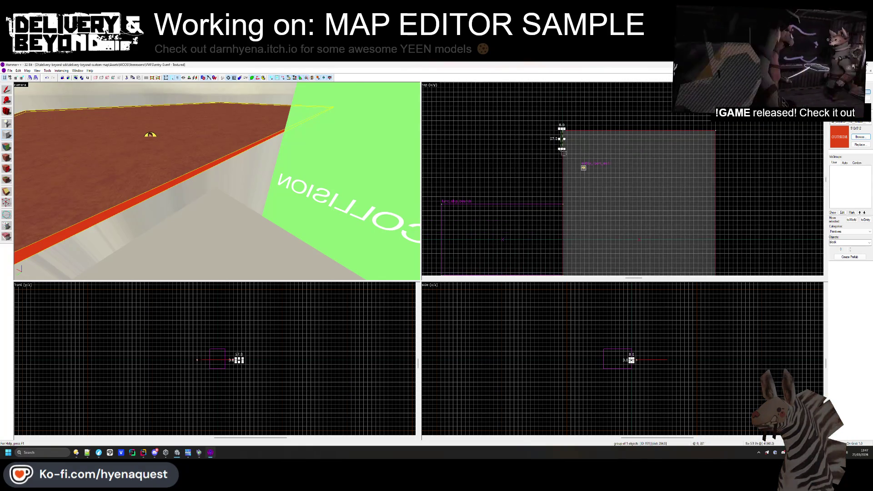
mouse_move(562, 148)
left_mouse_down()
mouse_move(593, 154)
mouse_move(582, 220)
left_mouse_up()
scroll(582, 220, "up", 2)
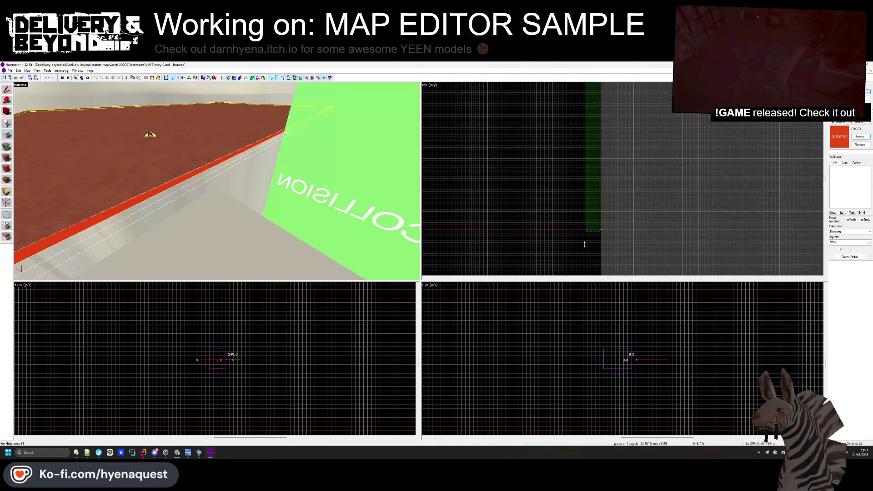
scroll(599, 353, "down", 3)
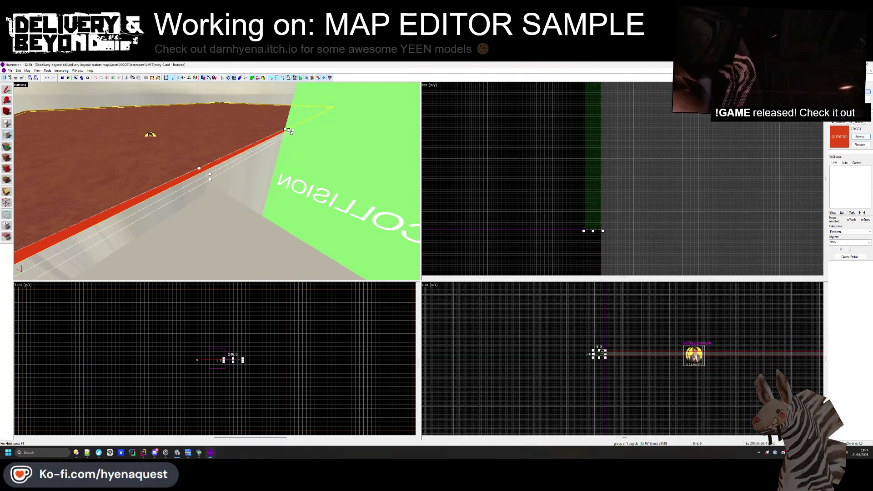
scroll(602, 318, "up", 4)
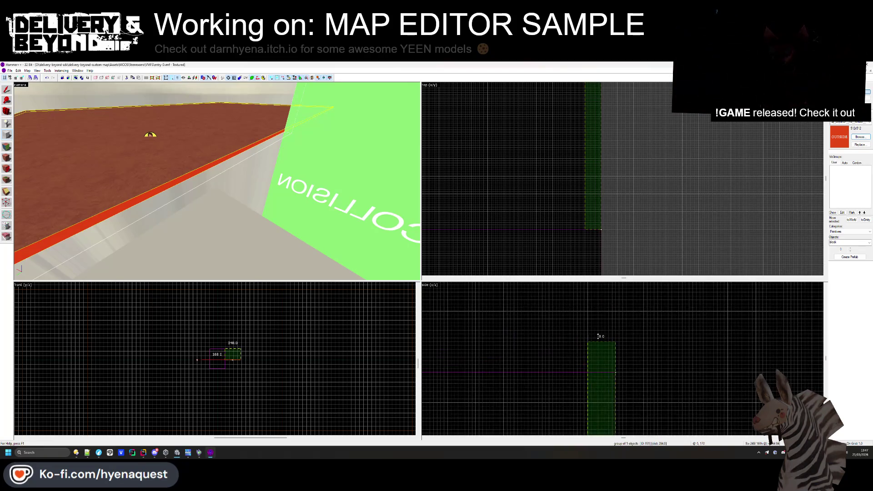
key("Return")
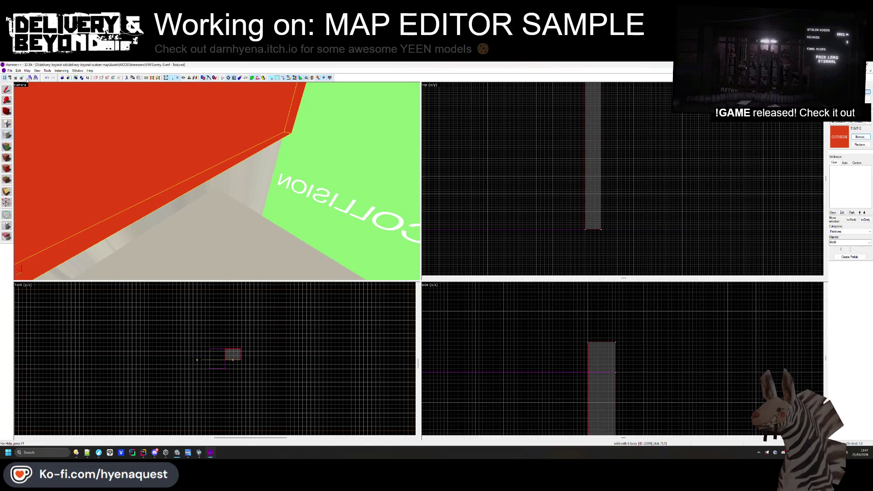
key("Escape")
- Look over the walls and select the ship bounds brush
key("z")
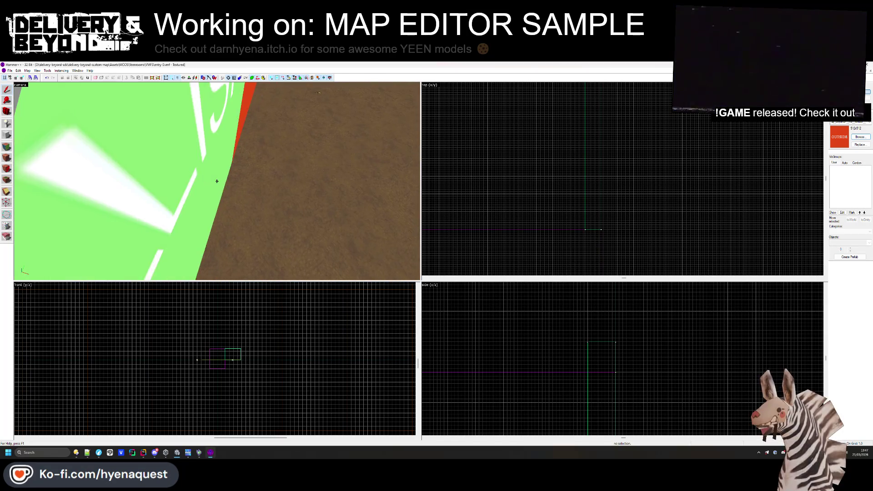
key("z")
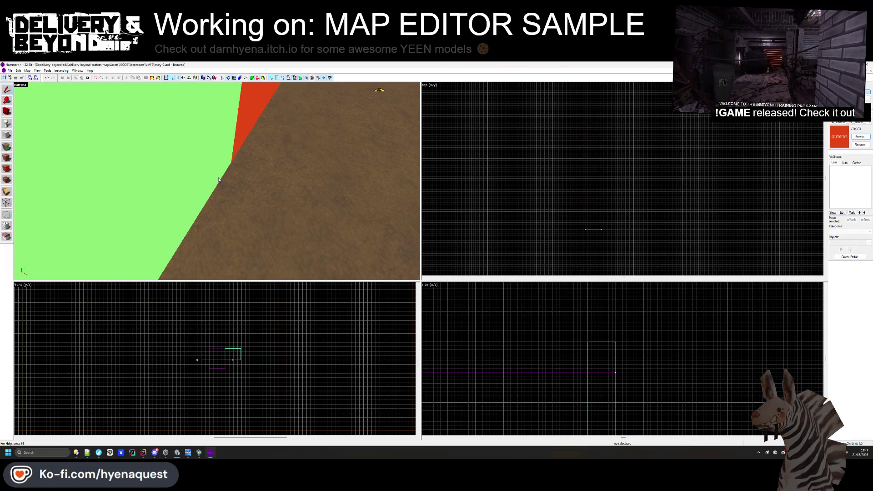
left_click(208, 173)
key("z")
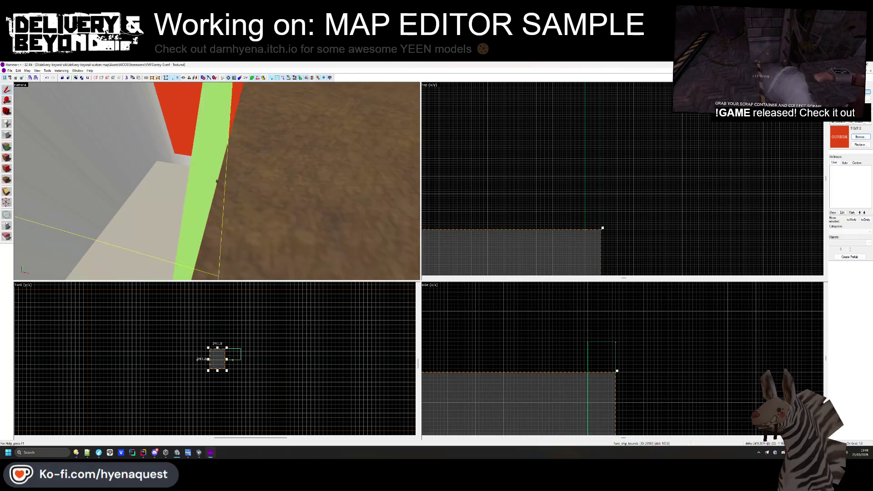
key("z")
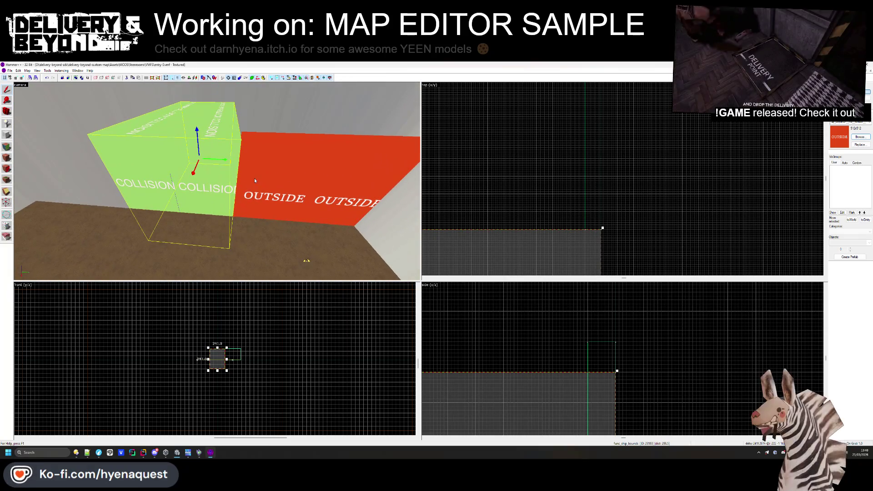
left_click(563, 151)
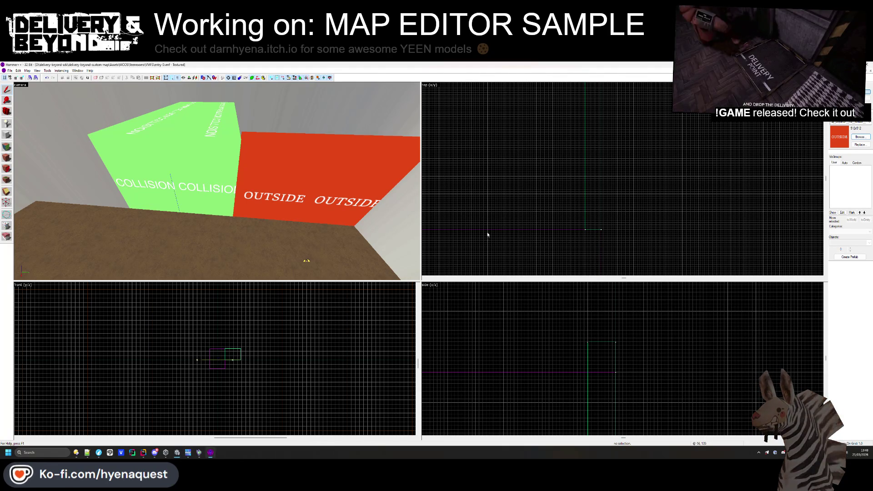
scroll(251, 200, "down", 3)
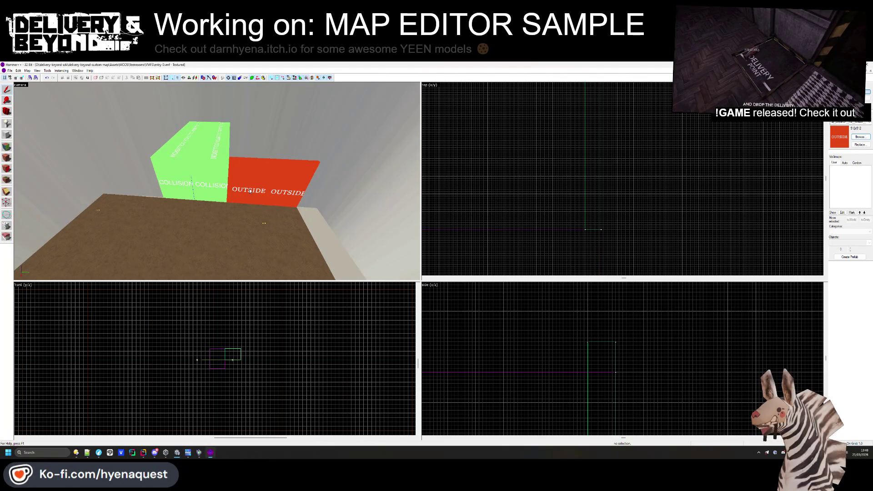
left_click(9, 71)
left_click(20, 83)
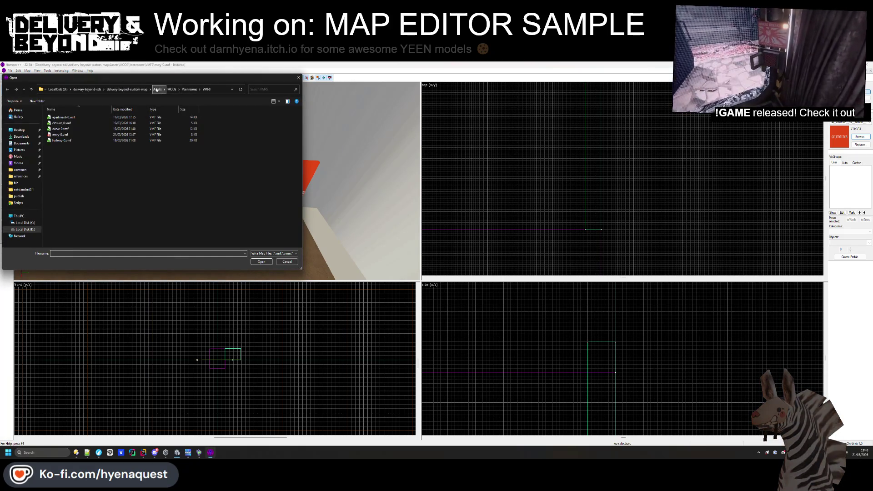
left_click(298, 77)
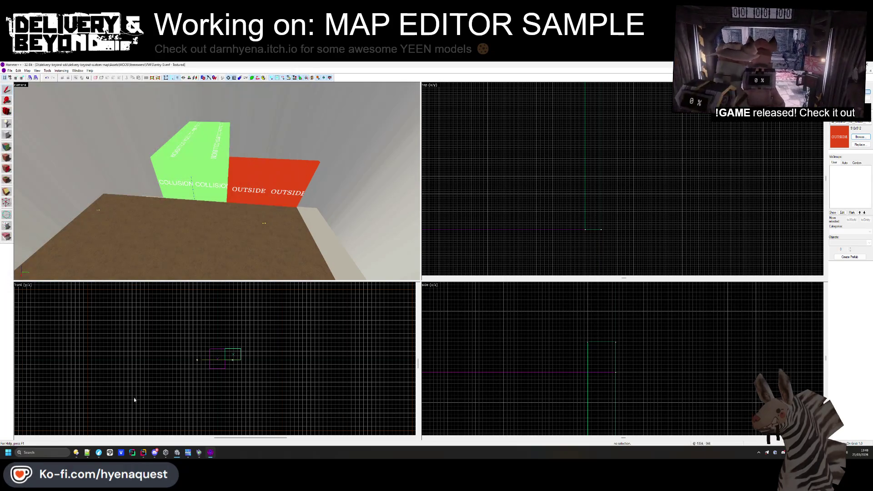
mouse_move(76, 452)
mouse_move(76, 427)
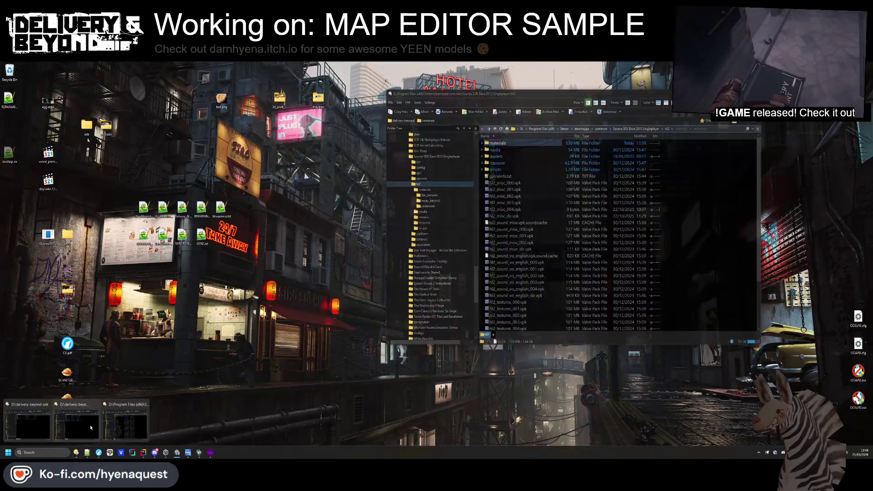
- Close the map_vpk_gen window and browse to D:\delivery-beyond\Assets
left_click(96, 405)
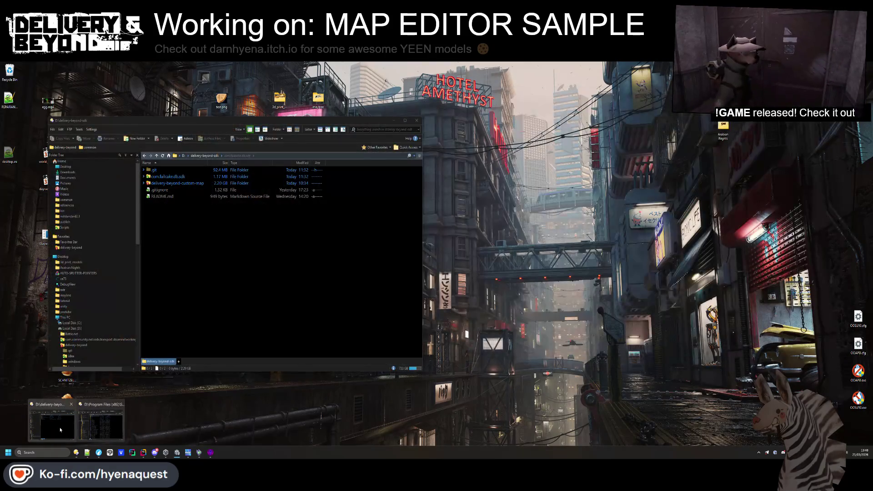
left_click(60, 429)
left_click_drag(226, 121, 575, 125)
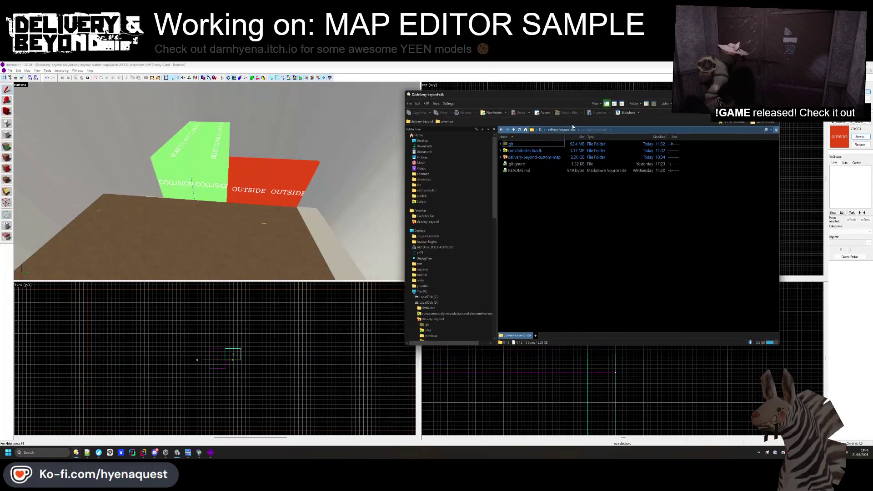
left_click(540, 130)
double_click(529, 159)
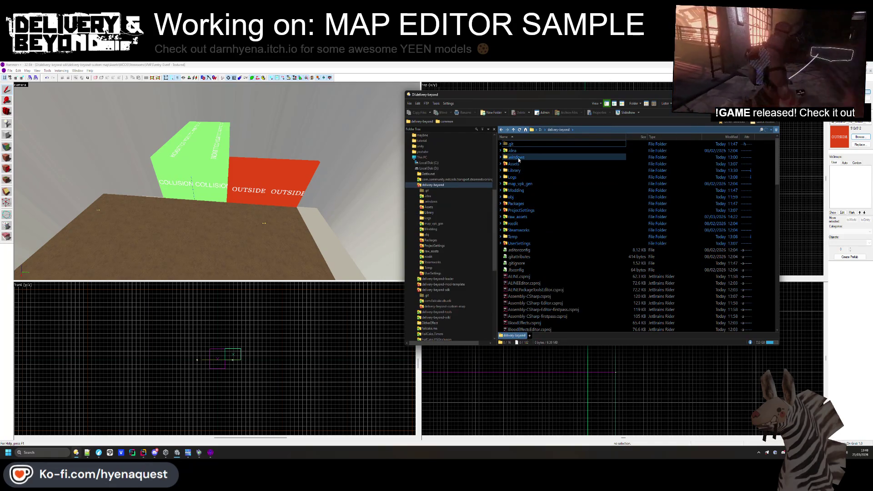
double_click(516, 164)
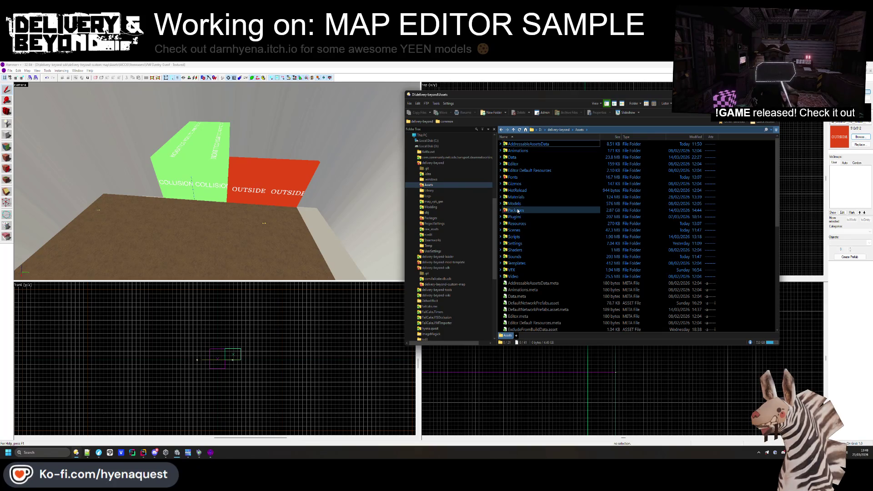
key("BackSpace")
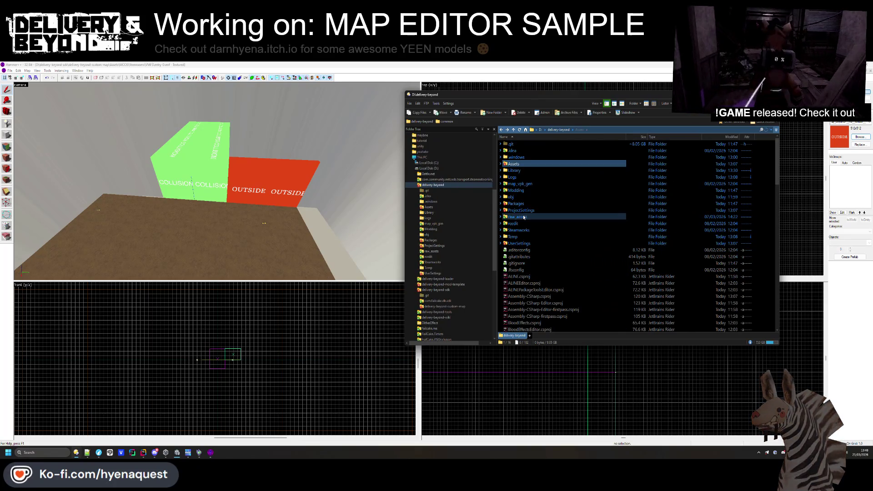
double_click(516, 164)
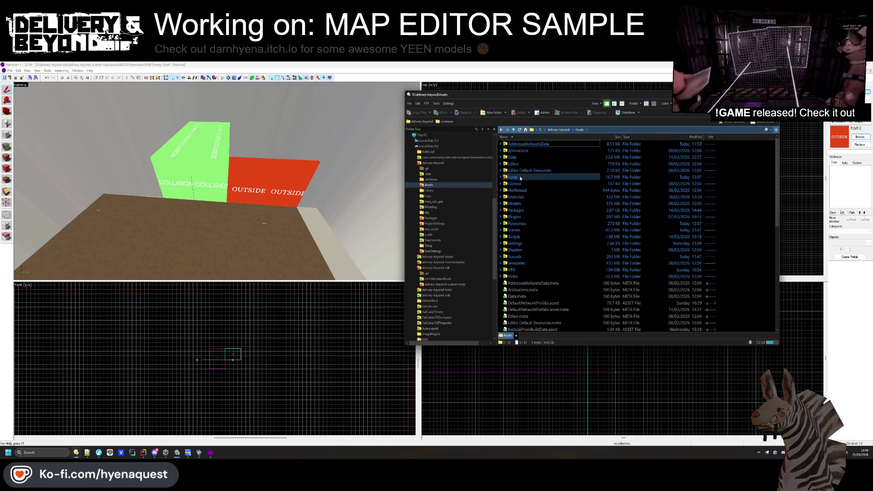
- Go into Models\VMFS\generation\apartments and open hallway-0.vmf in Hammer++
double_click(514, 205)
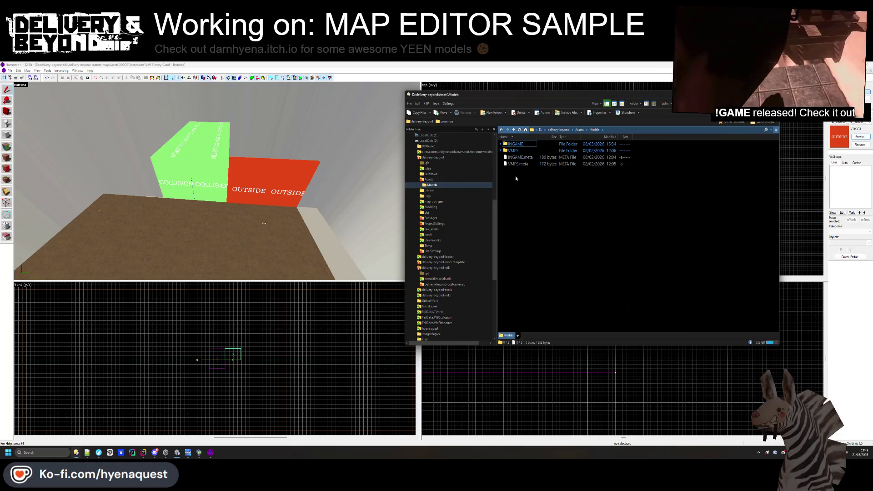
double_click(515, 151)
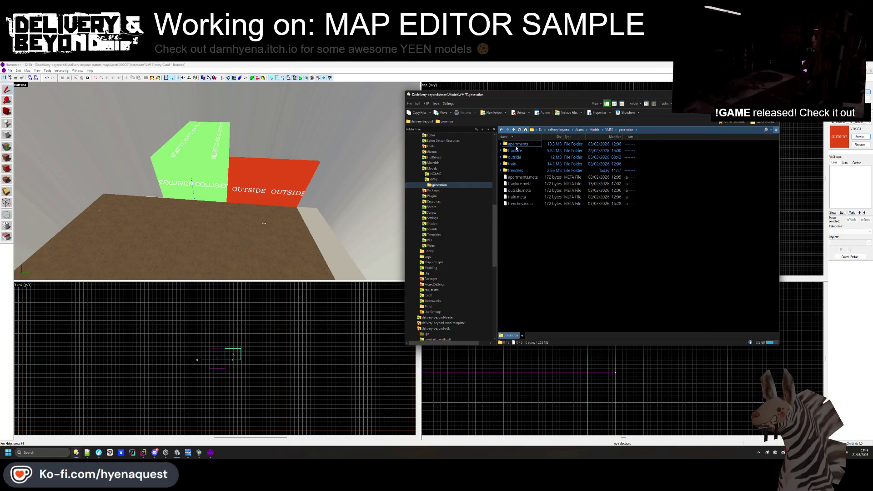
double_click(516, 144)
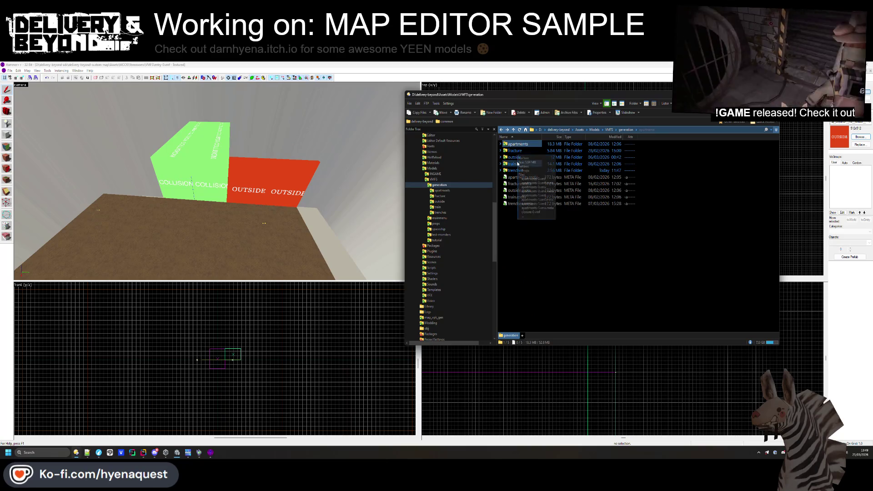
double_click(517, 144)
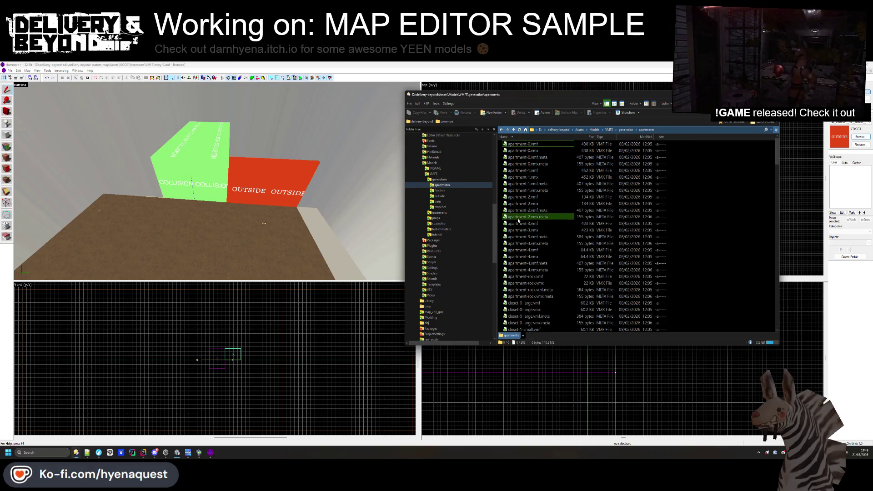
scroll(517, 223, "down", 12)
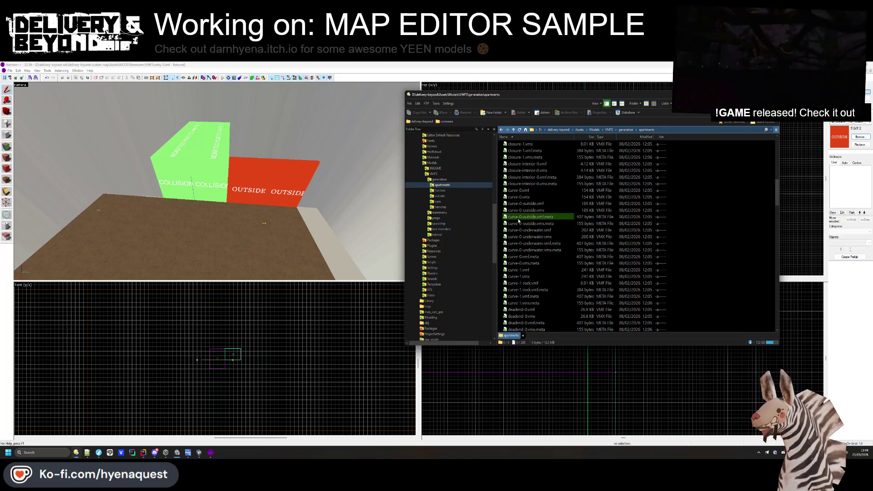
scroll(525, 197, "down", 11)
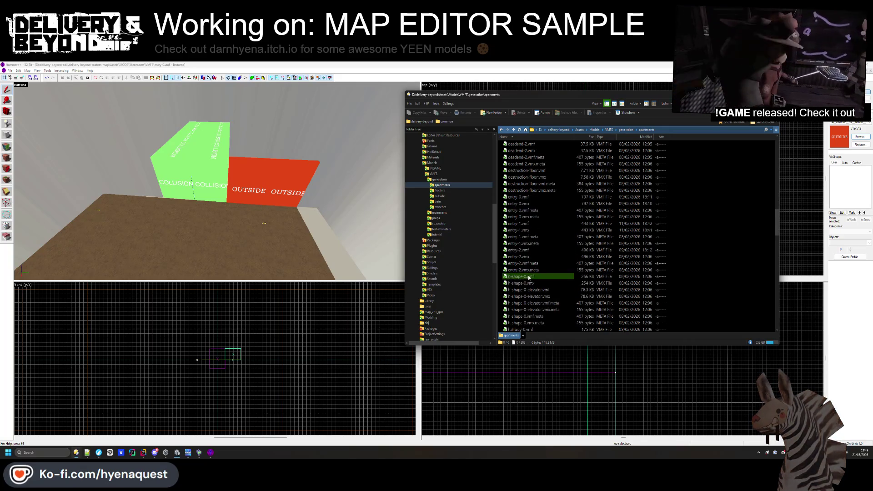
scroll(531, 246, "down", 6)
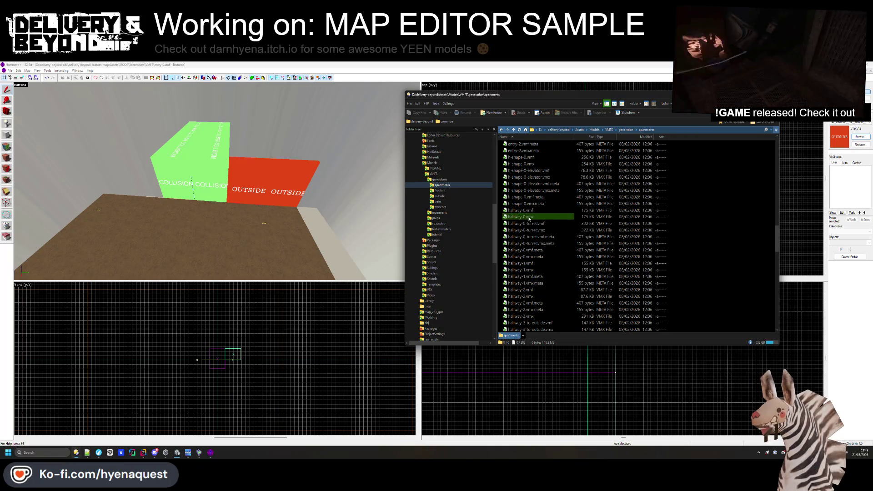
left_click(520, 210)
key("Return")
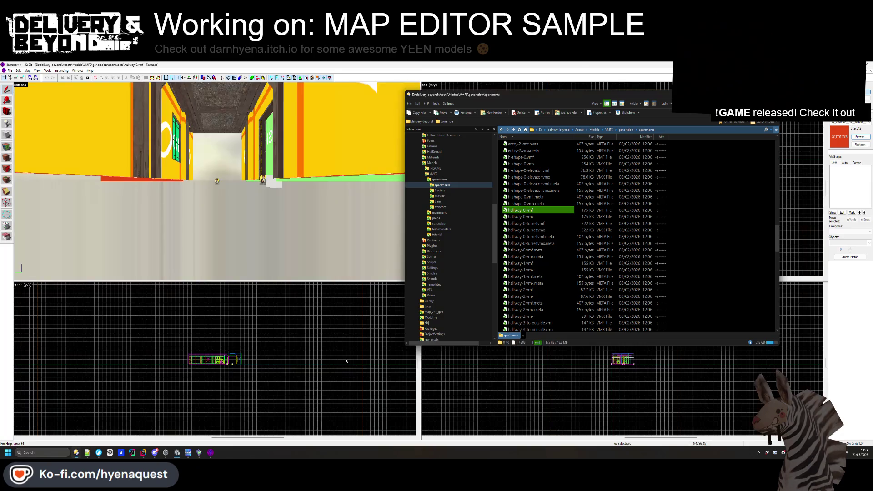
- Copy a hallway wall piece, paste it into the room map, and slide it toward the boxes
left_click(312, 177)
left_click(217, 183)
key("ctrl+shift+e")
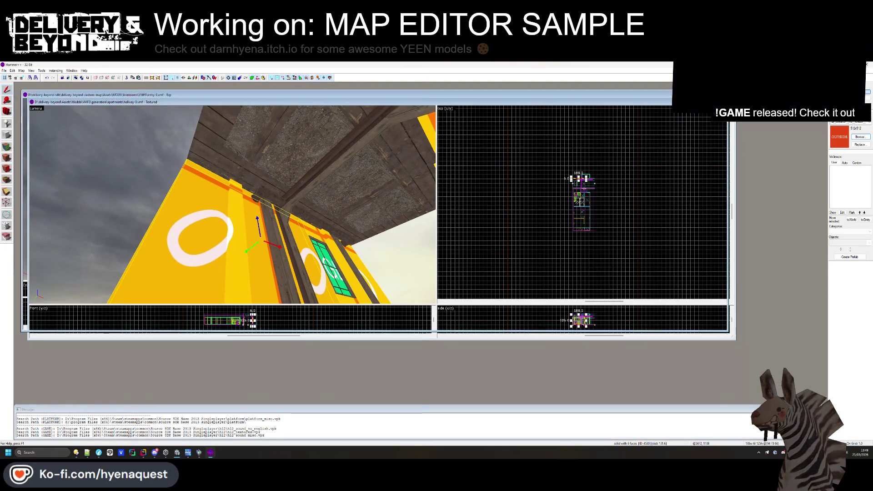
right_click(590, 174)
left_click(600, 175)
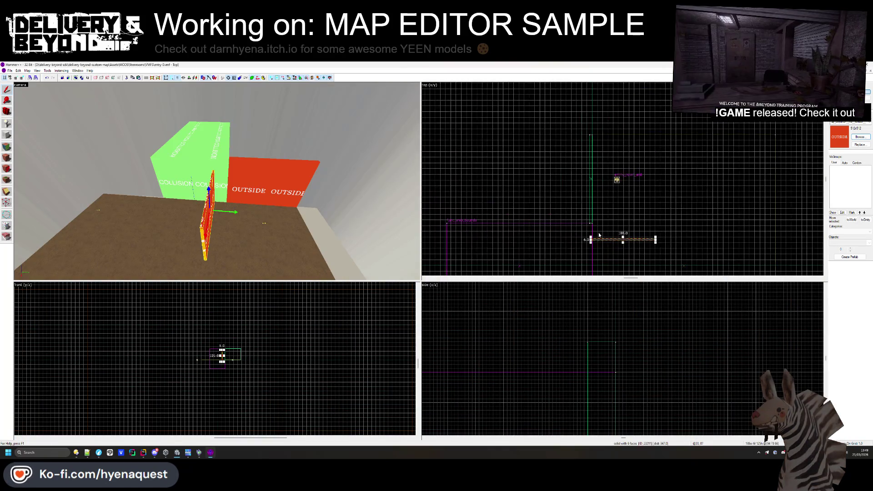
scroll(599, 243, "up", 2)
left_click_drag(588, 243, 576, 106)
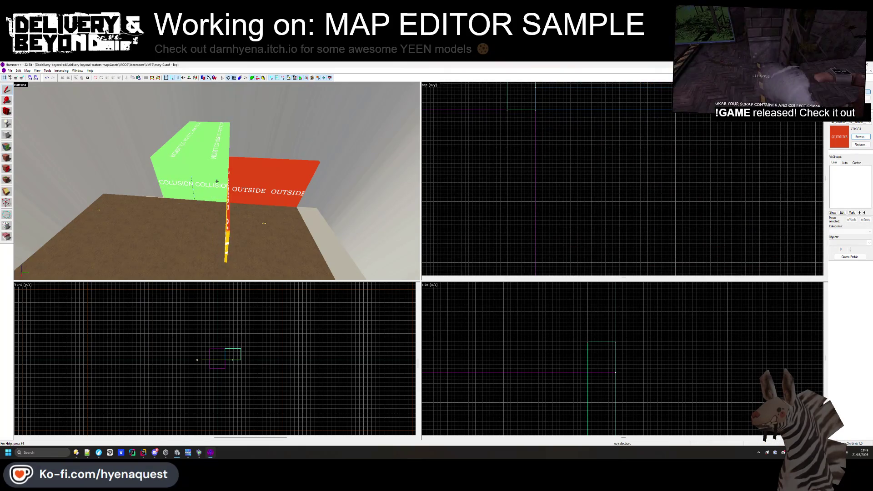
left_click(225, 193)
- Select the long red OUTSIDE wall brush in the 3D view
scroll(253, 357, "up", 4)
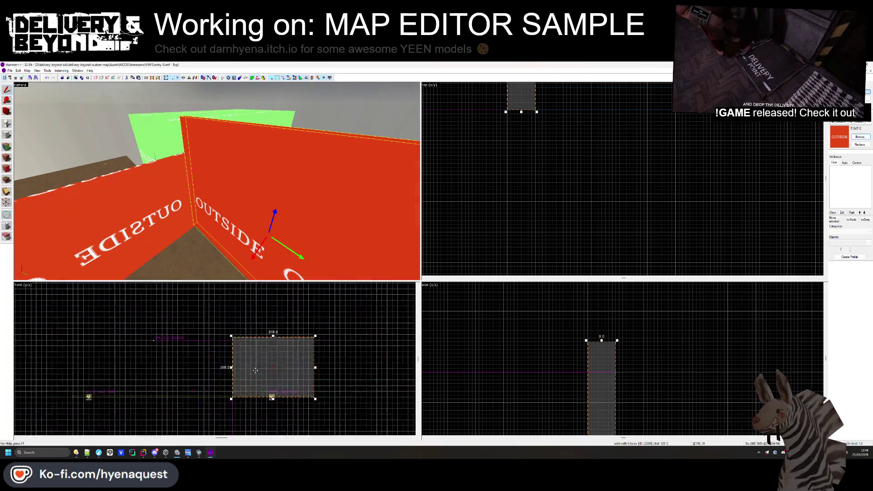
scroll(256, 370, "up", 5)
key("z")
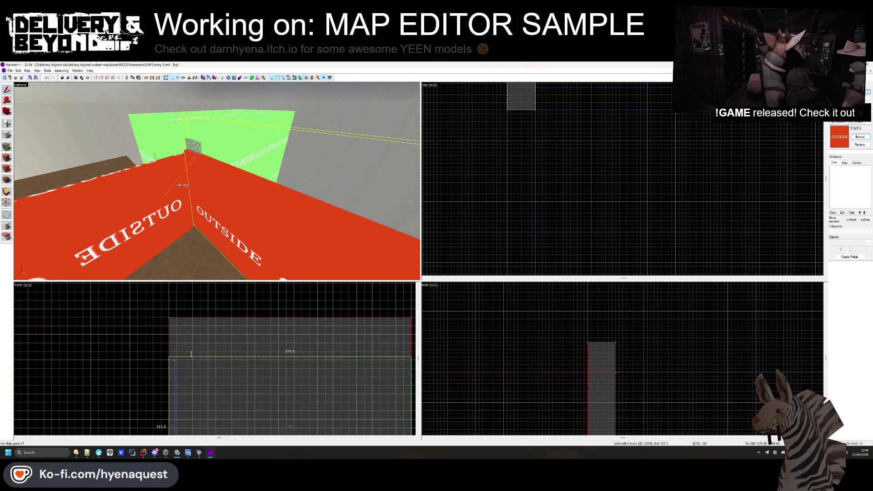
key("Escape")
key("z")
left_click(260, 213)
left_click(293, 174)
- Place a copy of the OUTSIDE wall on the other side of the green COLLISION block
scroll(603, 122, "up", 5)
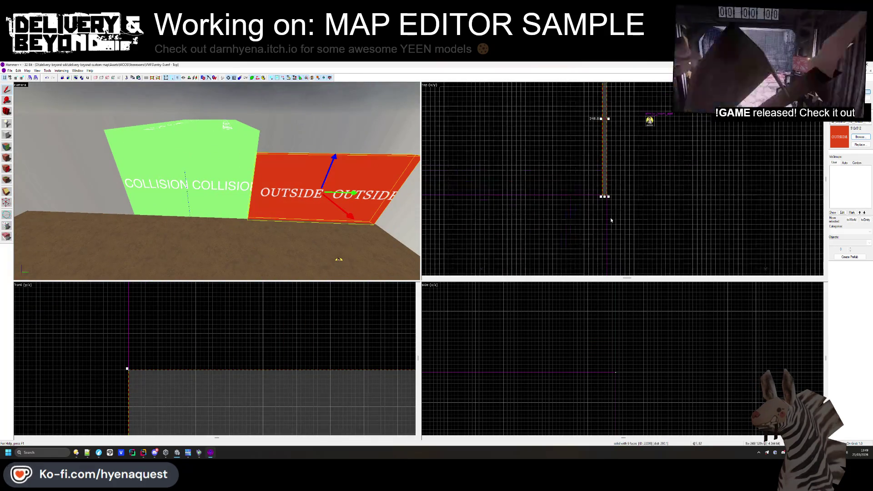
scroll(609, 117, "up", 3)
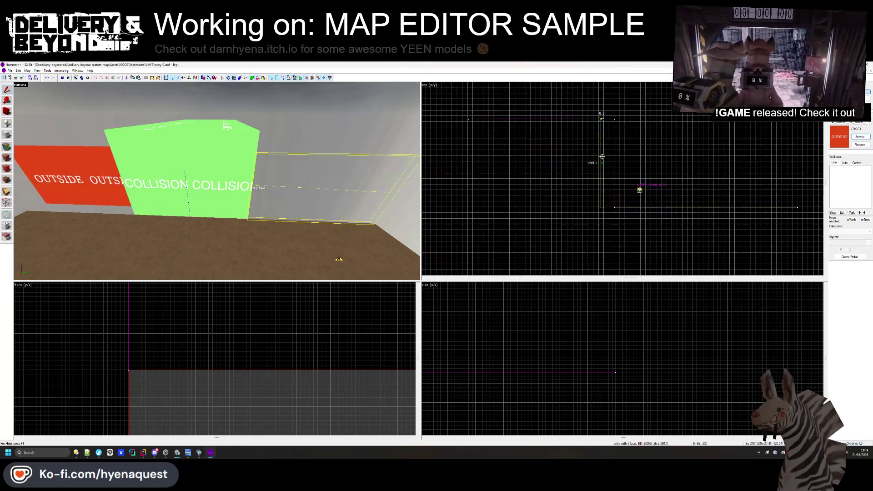
scroll(611, 117, "up", 2)
left_click_drag(614, 130, 626, 143)
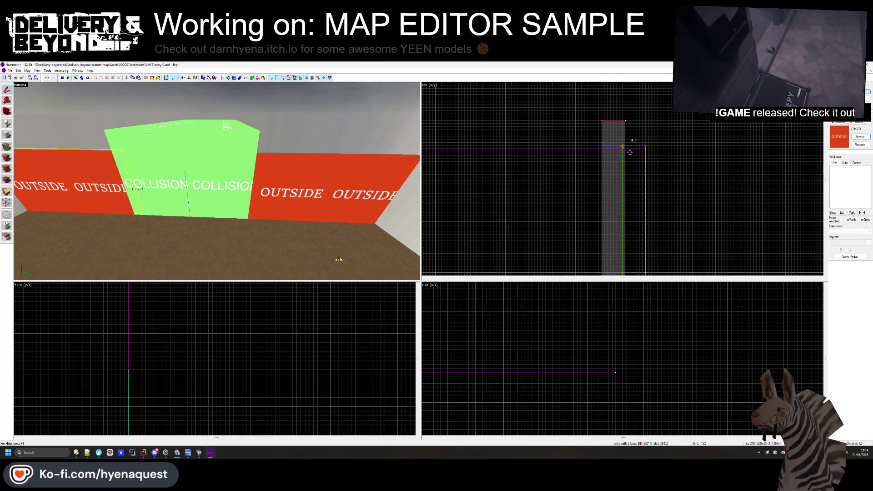
key("z")
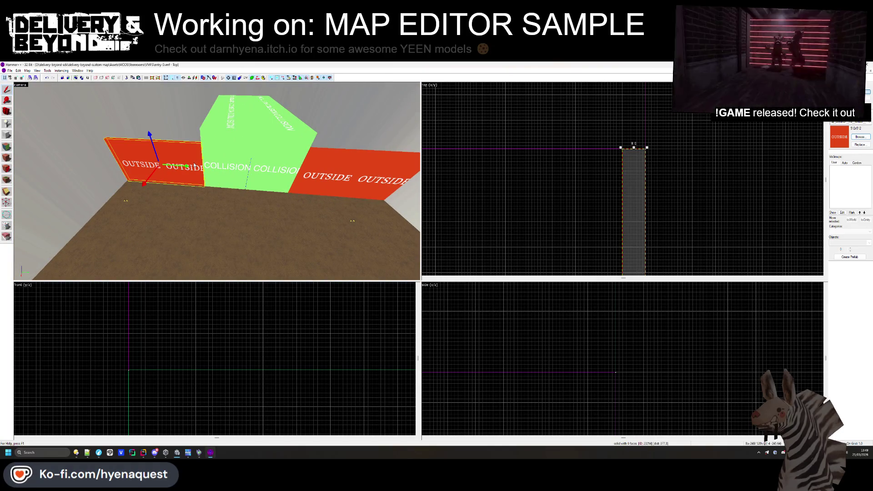
left_click(9, 71)
- Dismiss Hammer's open-file dialog and show the Directory Opus apartments lister at its entry VMF files
left_click(27, 89)
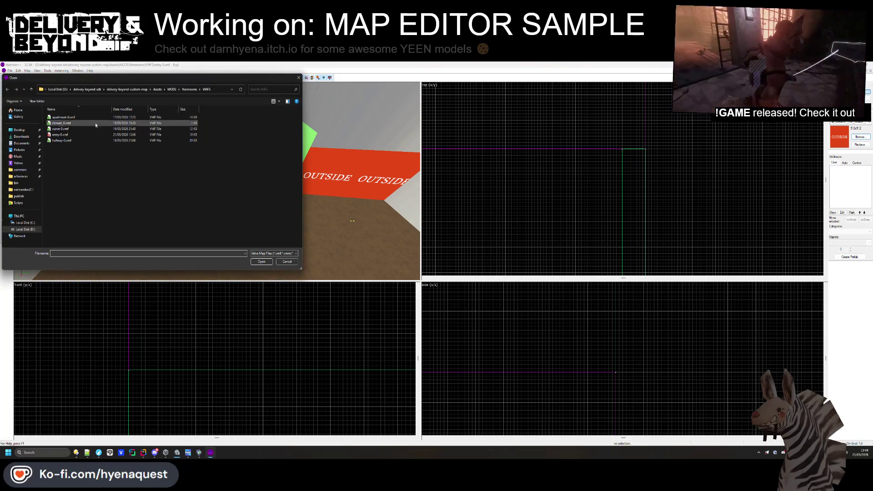
key("Escape")
mouse_move(76, 453)
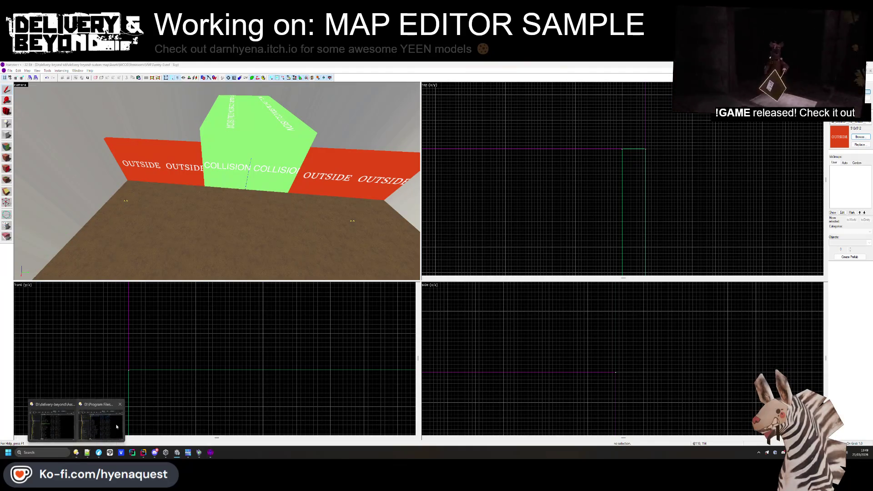
left_click(117, 426)
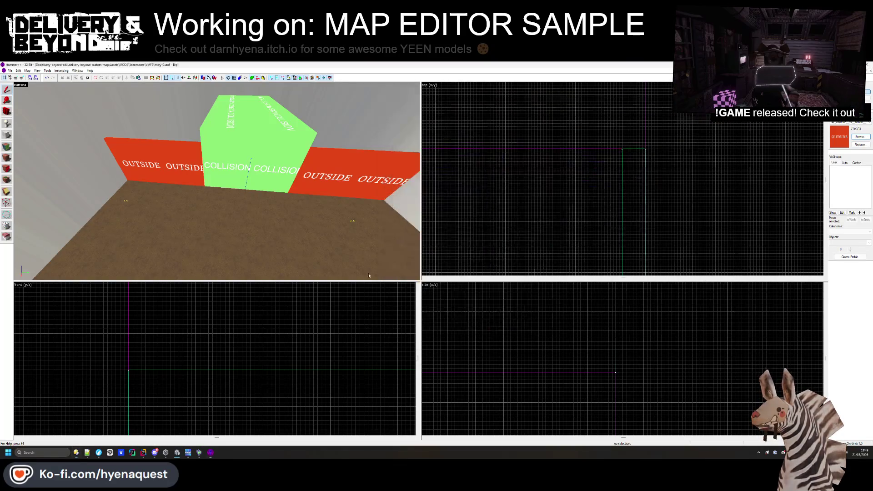
key("alt+Tab")
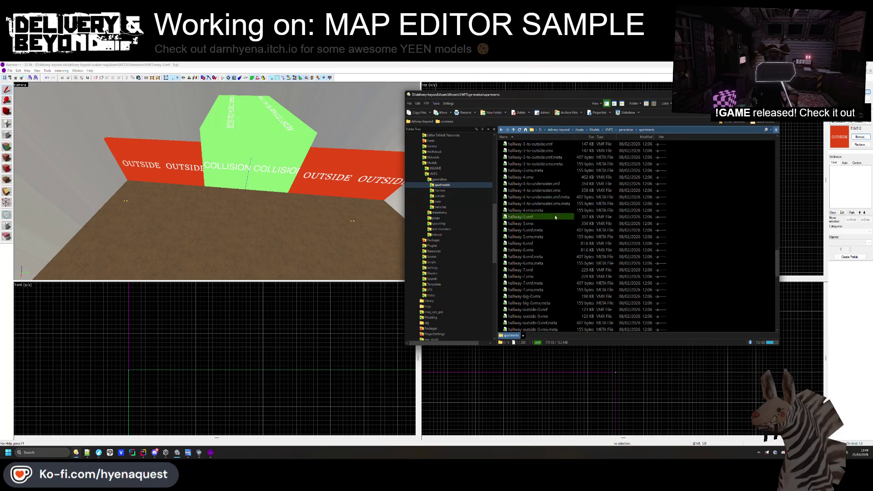
scroll(555, 219, "up", 2)
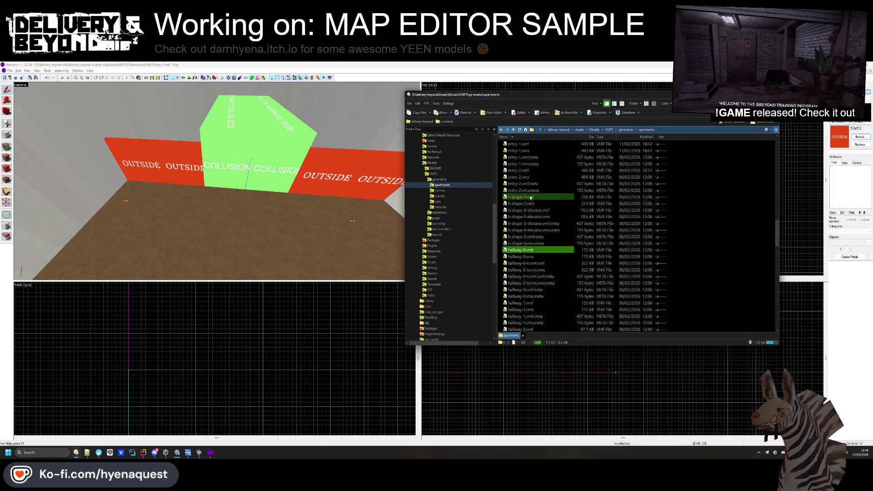
scroll(531, 197, "up", 5)
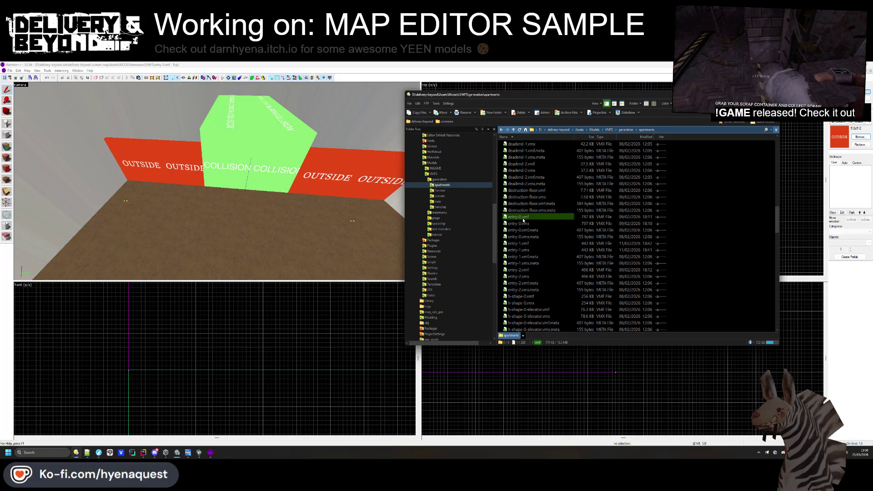
- Open entry-2.vmf, pick out and copy its door-frame brushes, then switch back to entry-0.vmf
double_click(523, 272)
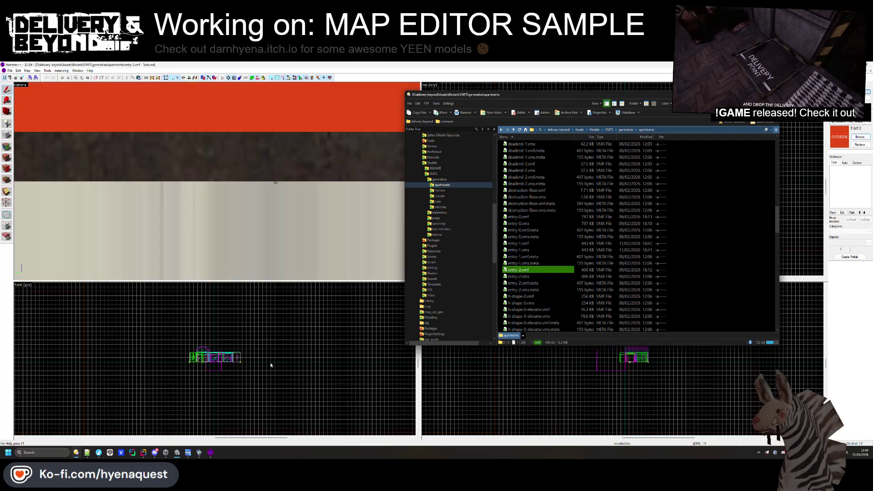
key("w")
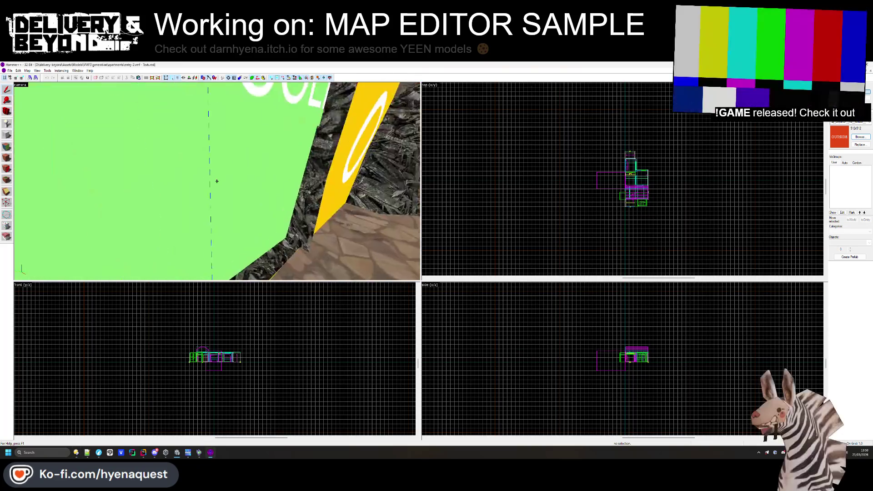
left_click(213, 196)
key("Delete")
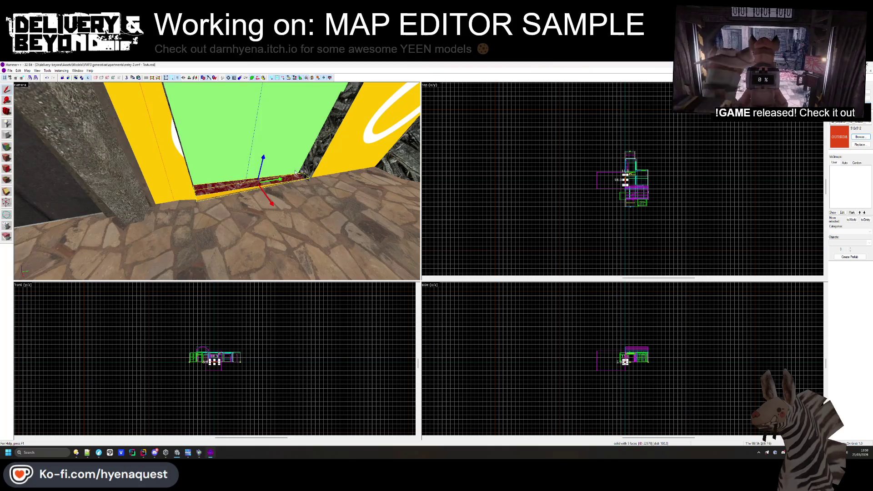
key("s")
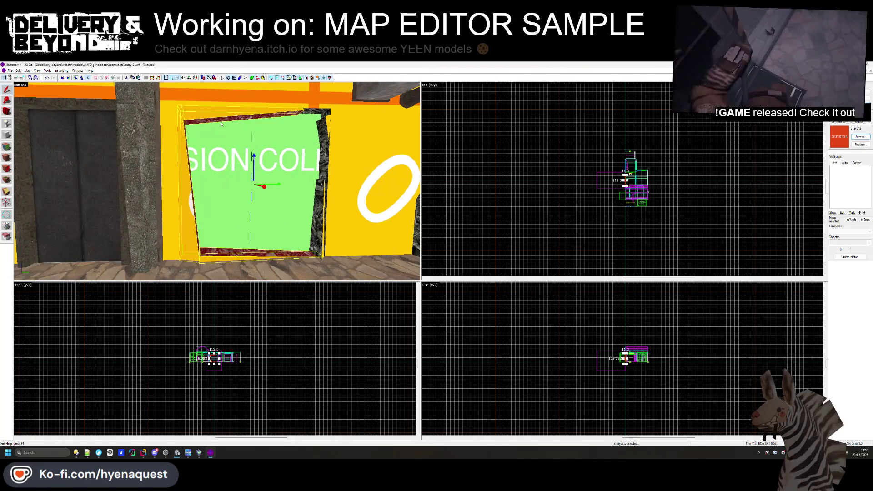
left_click(323, 131, "ctrl")
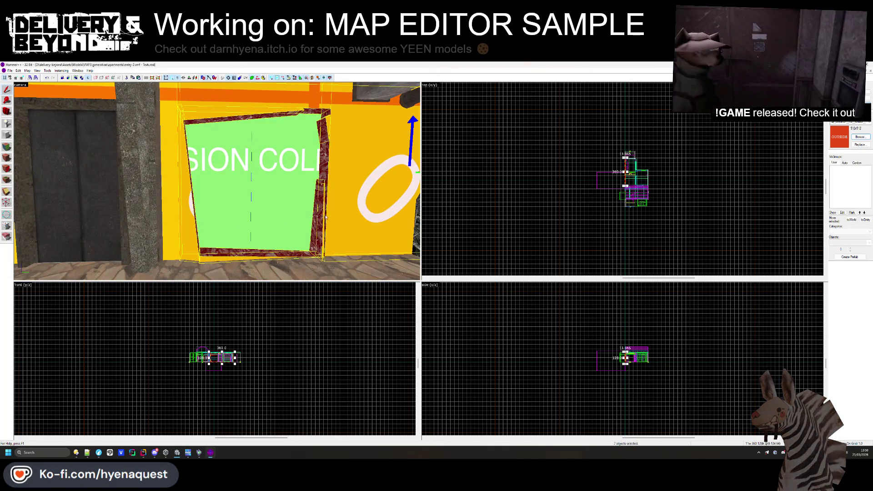
key("a")
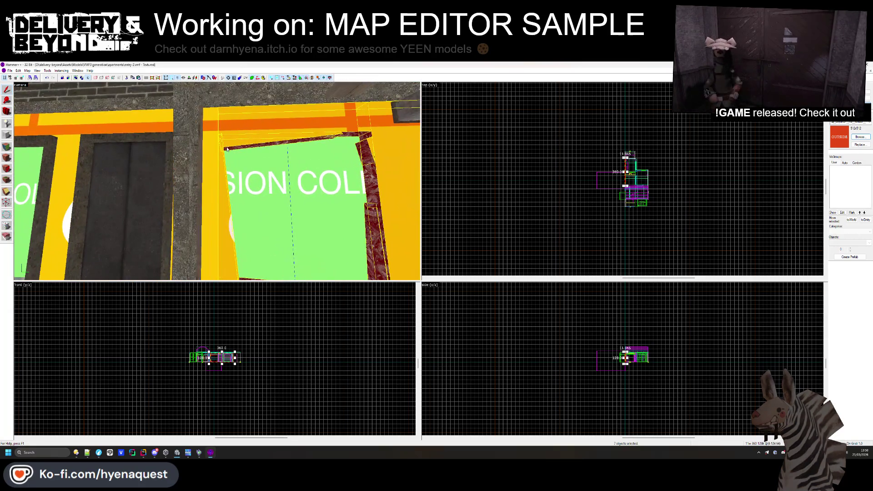
left_click(507, 173)
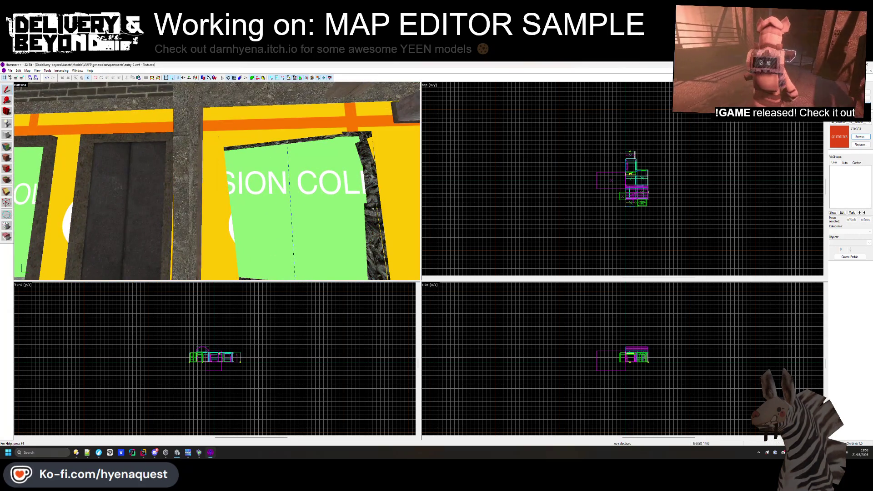
key("ctrl+Tab")
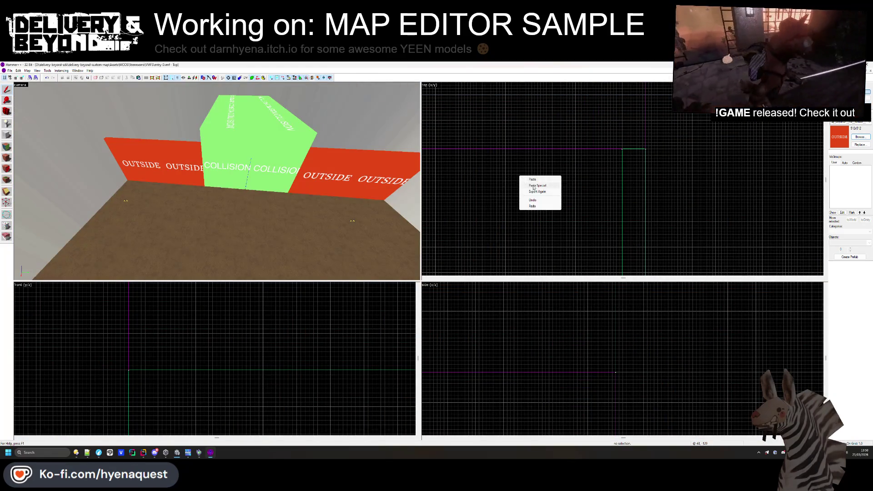
- Paste the copied doorway brushes into the room map
left_click(534, 186)
key("Return")
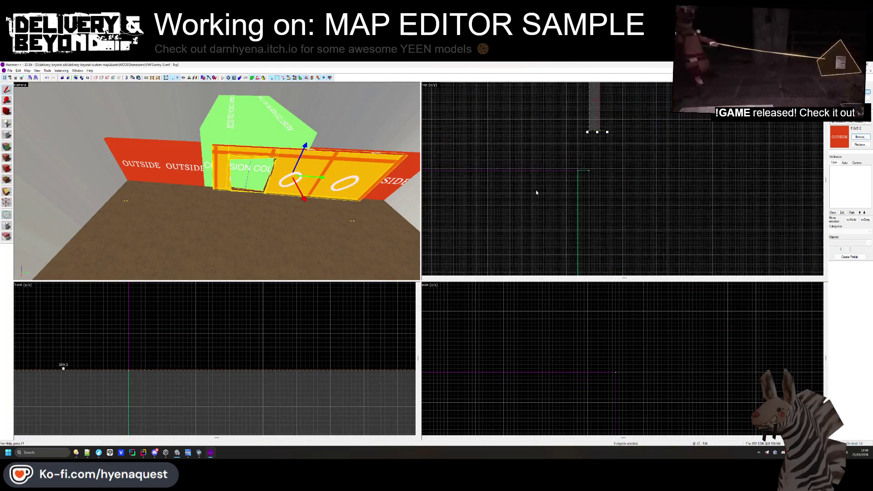
scroll(544, 176, "up", 3)
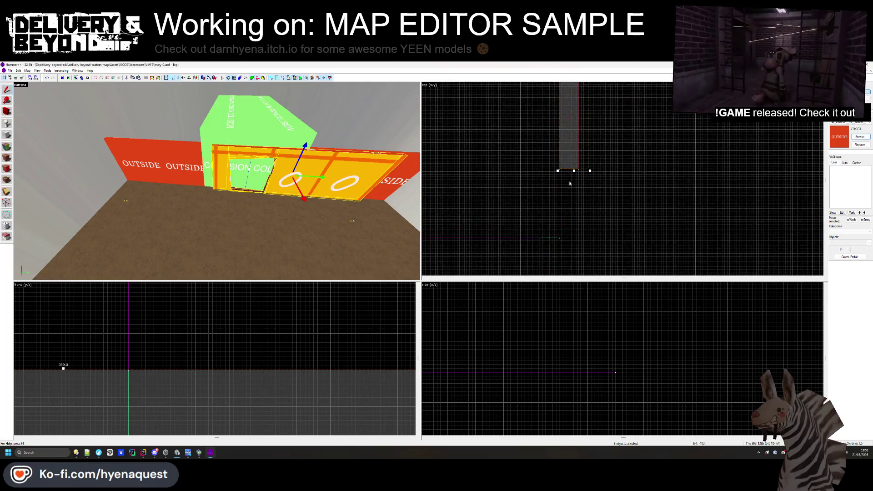
scroll(569, 183, "down", 3)
scroll(565, 168, "up", 2)
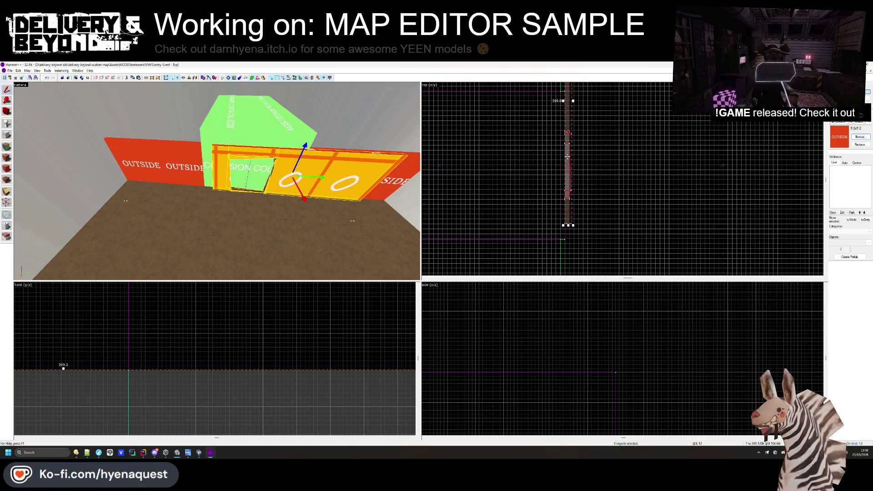
scroll(569, 164, "up", 2)
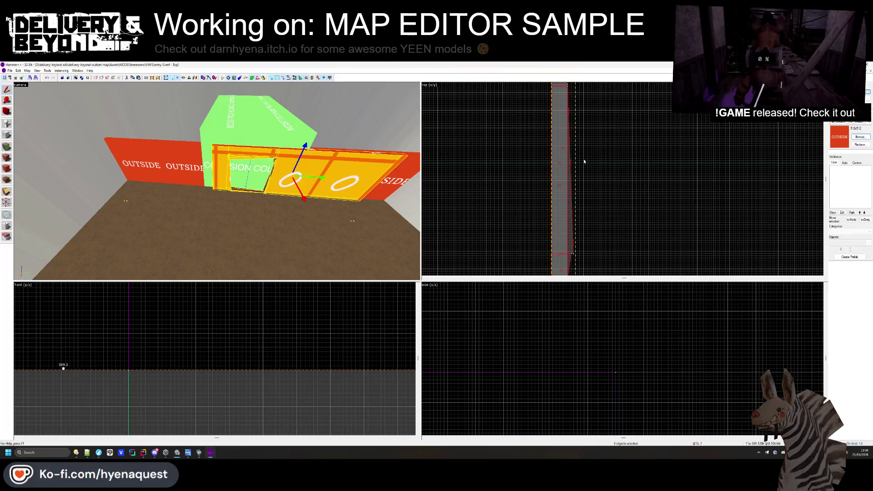
left_click(578, 160)
- Select the OUTSIDE wall and floor brushes near the green block to inspect them
left_click(178, 178)
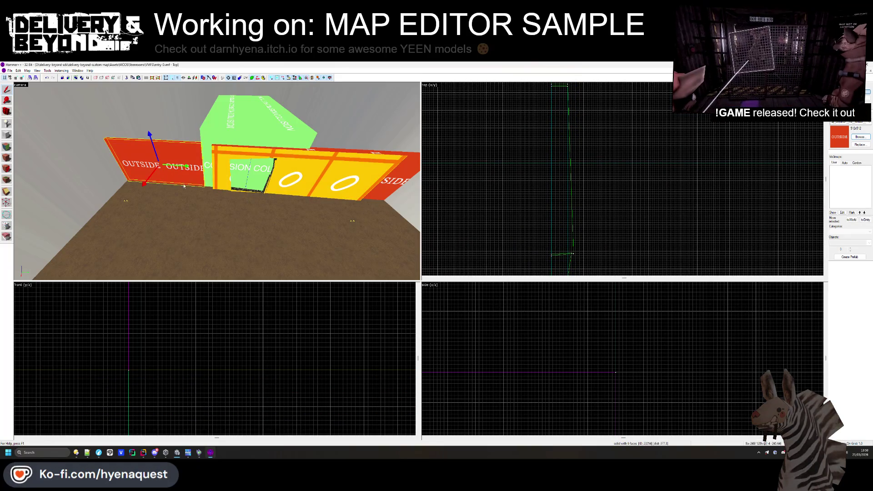
left_click(180, 181)
scroll(586, 194, "down", 1)
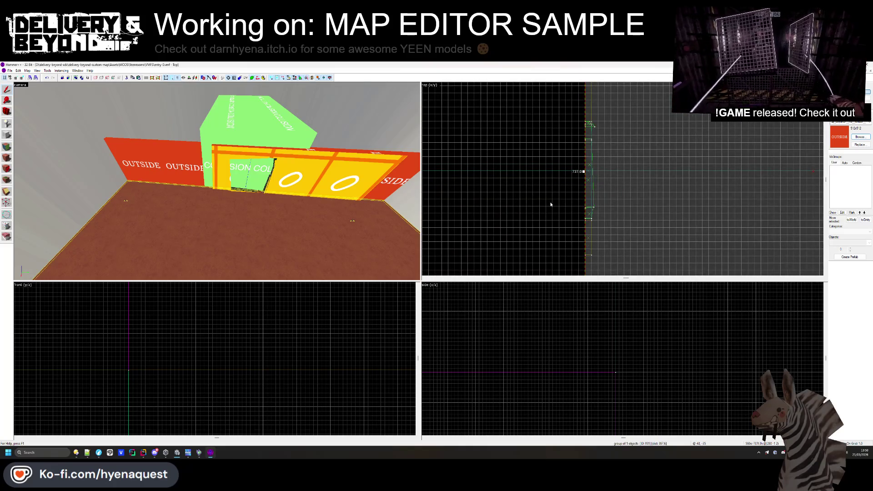
left_click(550, 205)
key("z")
key("w")
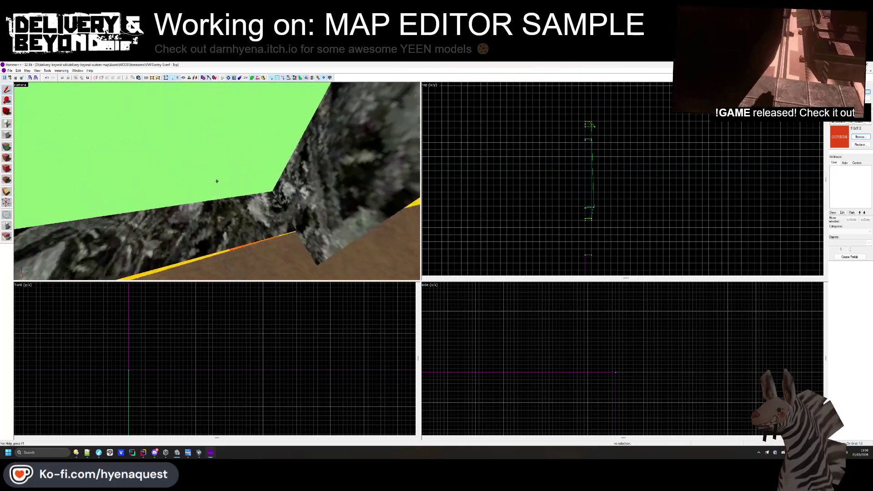
key("z")
left_click(214, 173)
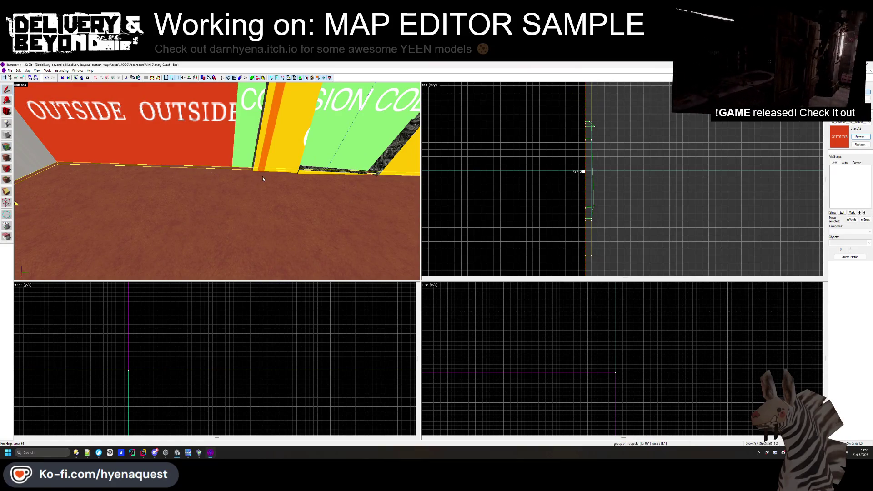
scroll(561, 193, "up", 2)
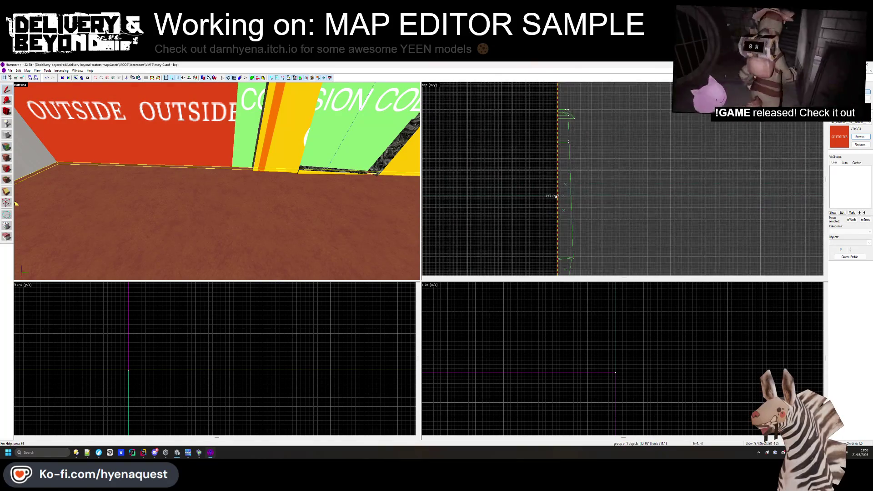
scroll(558, 191, "up", 1)
left_click(542, 159)
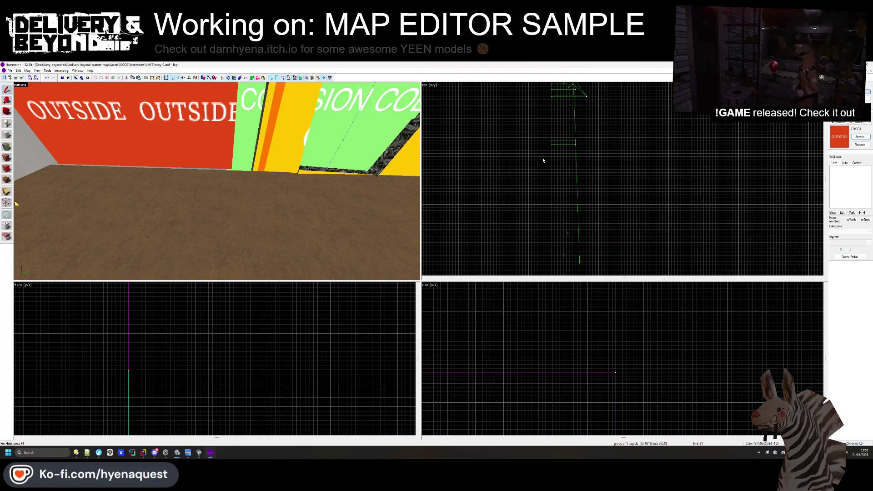
- Stretch the red OUTSIDE wall brush longer in the Top view
left_click(225, 177)
left_click(222, 164)
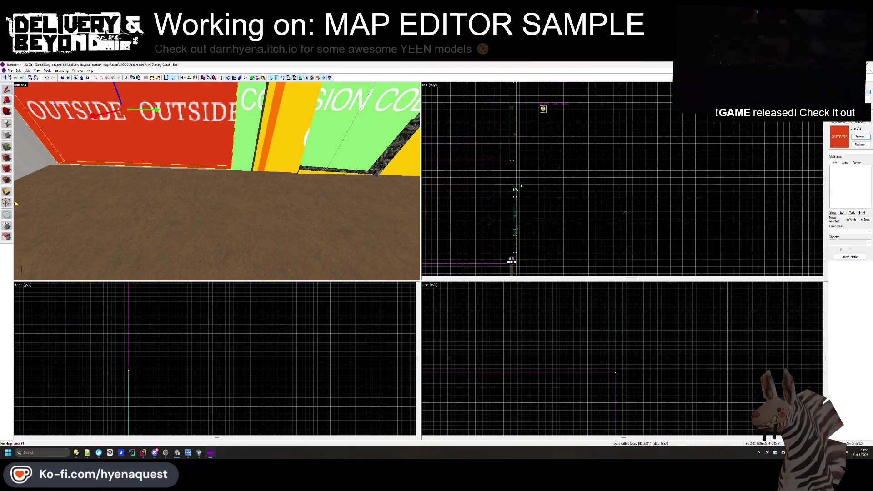
left_click_drag(511, 218, 536, 140)
key("Escape")
left_click(497, 166)
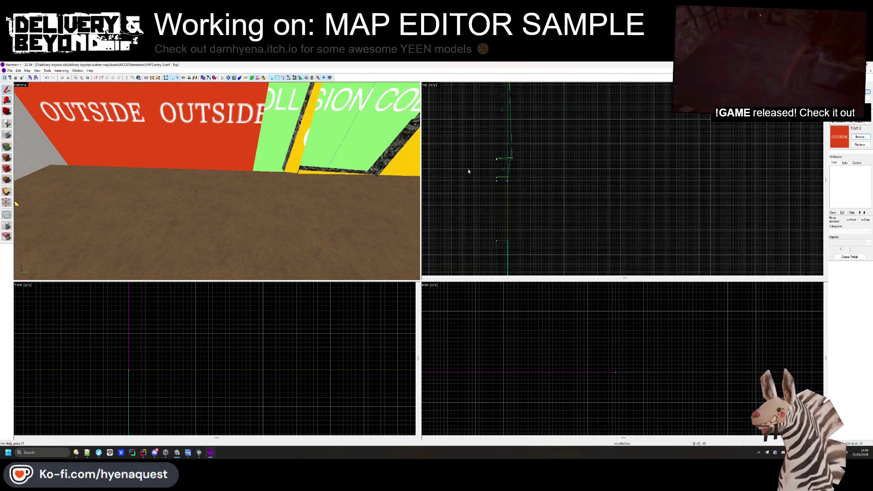
scroll(507, 245, "down", 5)
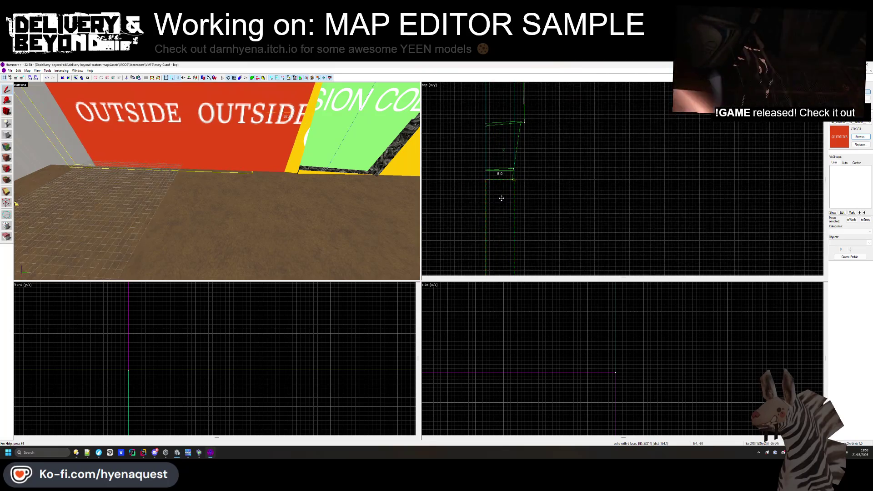
left_click_drag(512, 177, 511, 191)
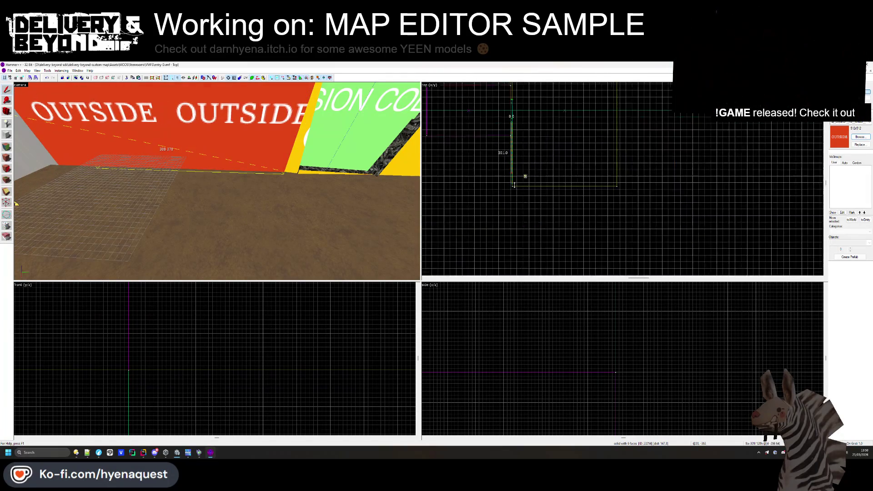
key("Escape")
scroll(512, 191, "down", 3)
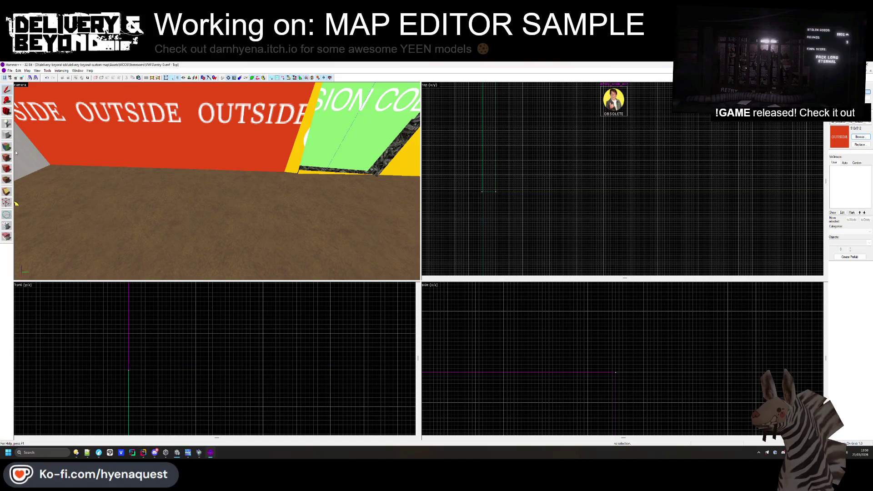
- Paint the wall's yellow edge strip and small edge face with the OUTSIDE texture
left_click(7, 157)
key("z")
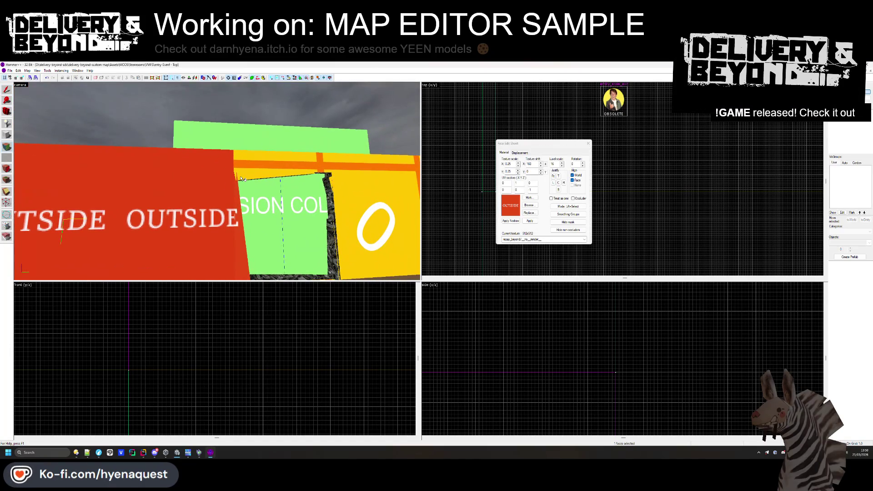
right_click(253, 165)
right_click(328, 183)
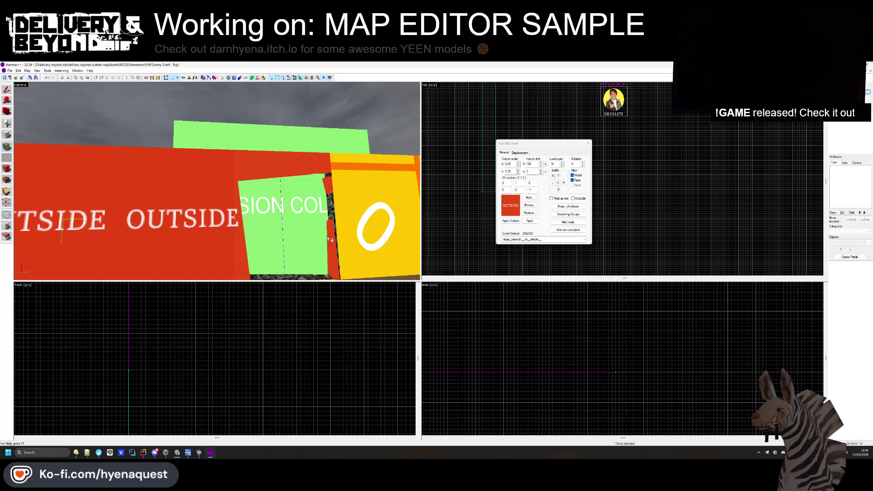
key("z")
key("s")
key("z")
left_click(588, 143)
- Lengthen the red wall from 248 to 312 units
left_click(357, 191)
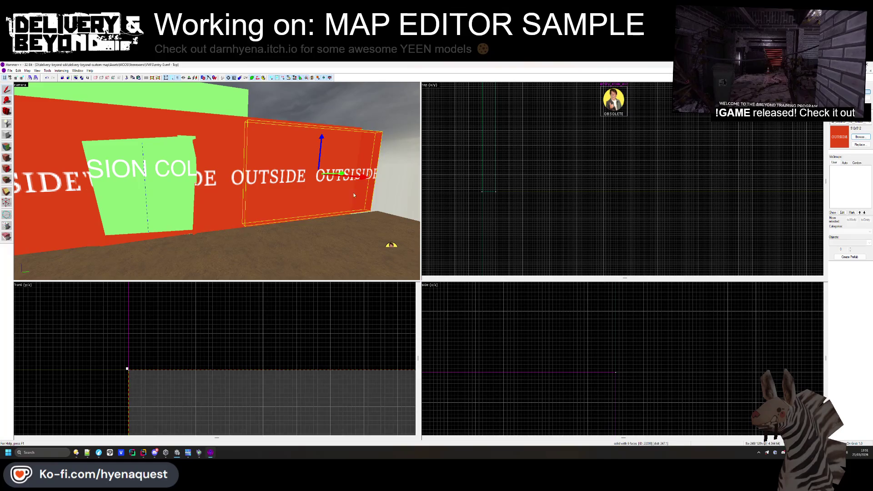
scroll(583, 191, "up", 5)
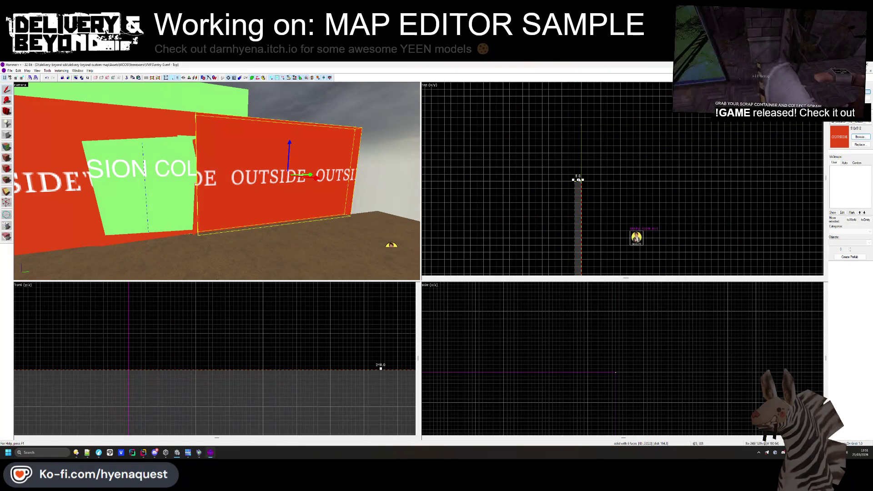
left_click_drag(575, 175, 576, 155)
scroll(580, 122, "up", 3)
key("Escape")
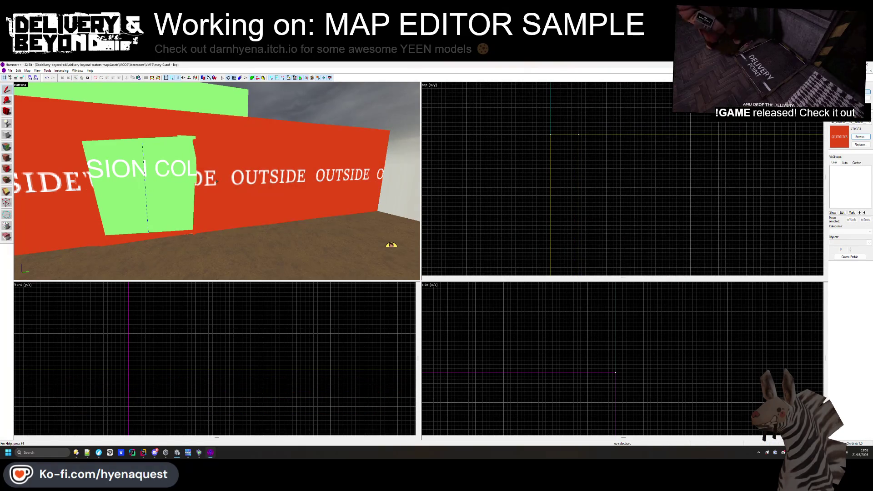
- Extend the floor brush's left edge slightly further out
key("z")
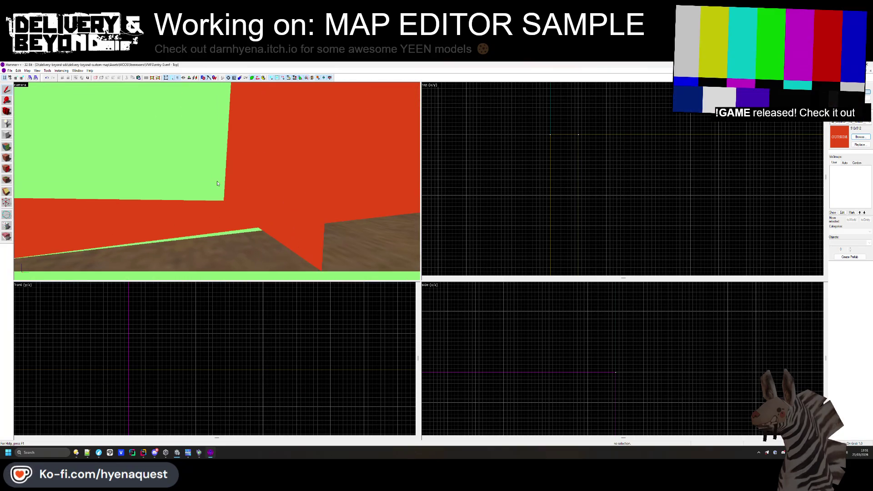
key("z")
left_click(635, 174)
scroll(580, 128, "down", 3)
scroll(610, 183, "up", 6)
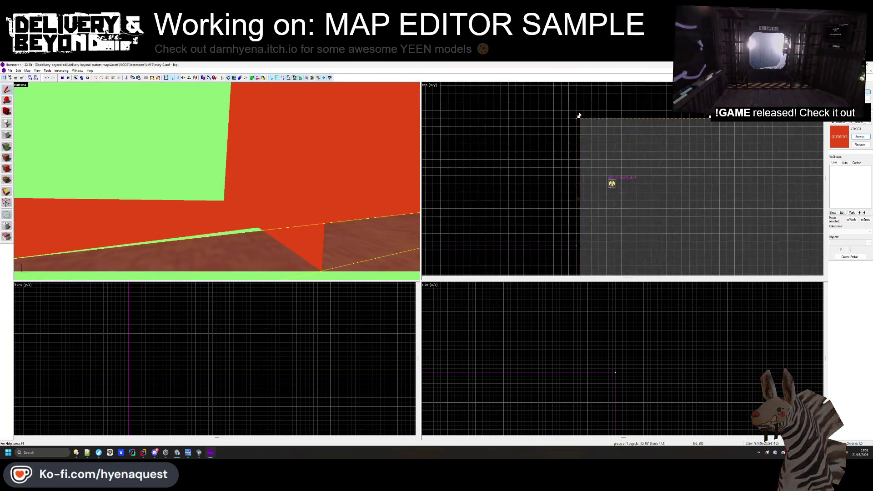
left_click_drag(579, 181, 569, 180)
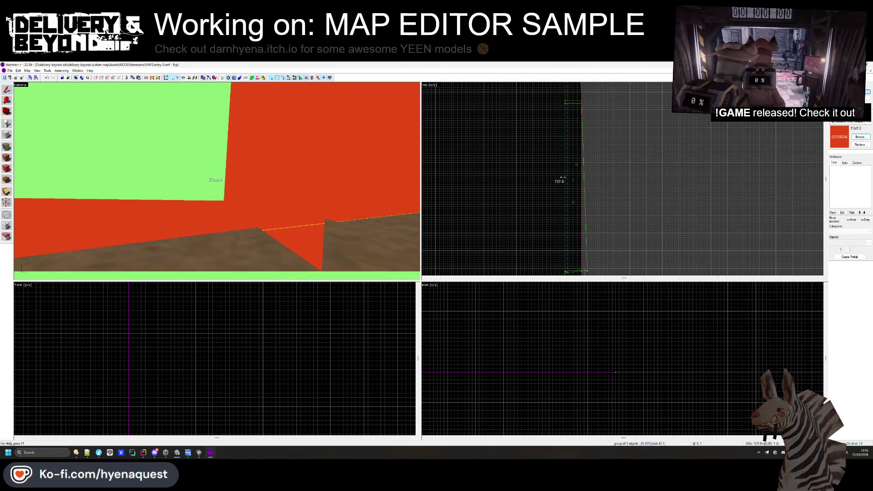
left_click(542, 150)
- Fly the 3D camera along the OUTSIDE wall to check the result
key("z")
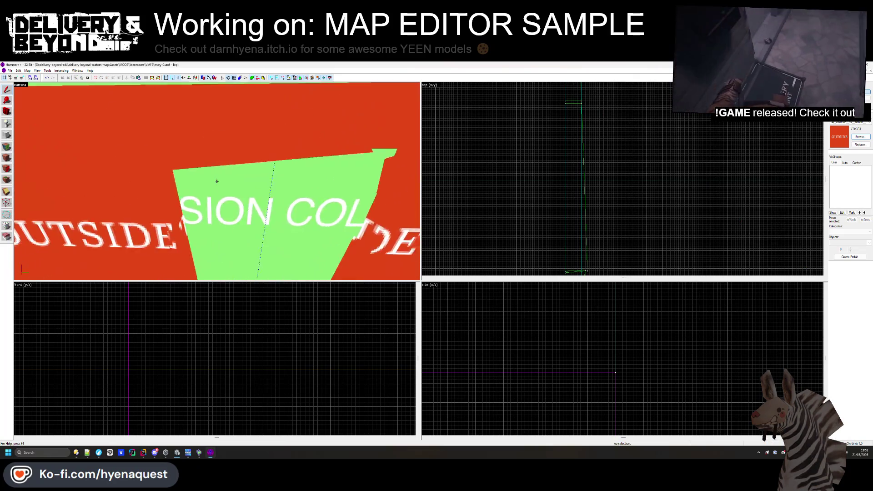
key("s")
key("s")
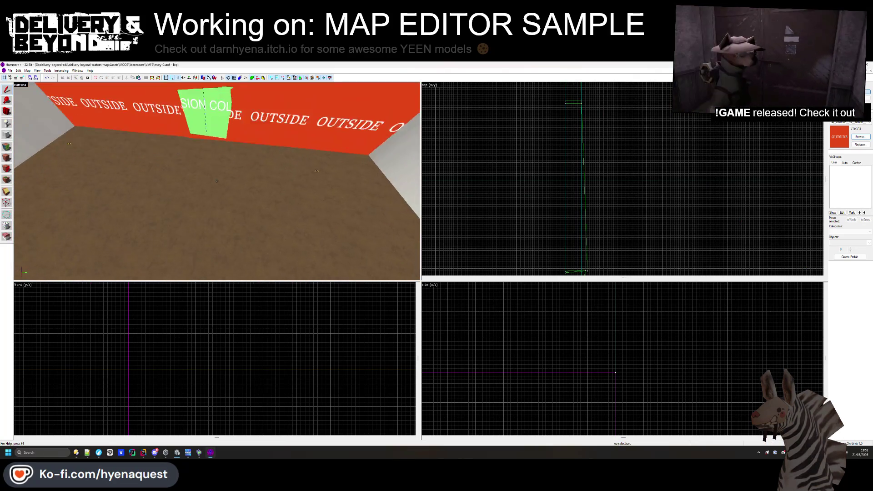
key("w")
key("z")
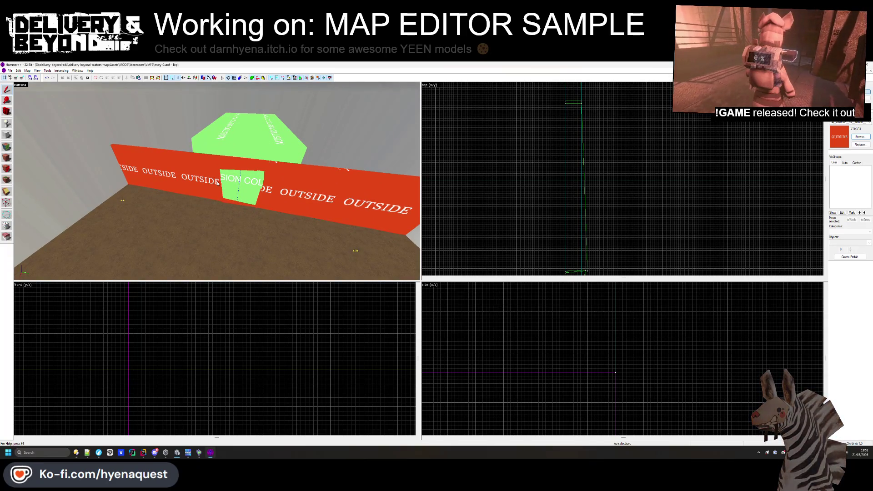
left_click(6, 156)
- Apply the yeenroom_wall texture to the OUTSIDE wall face
left_click(208, 179)
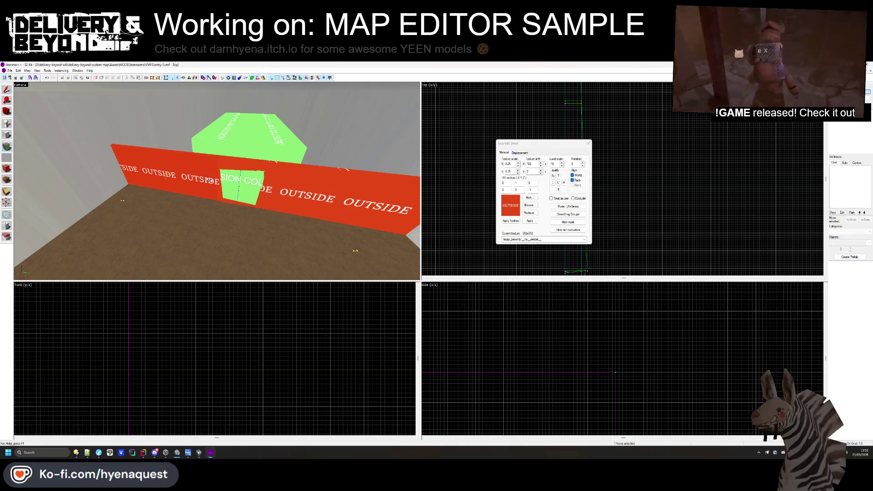
left_click(529, 206)
double_click(397, 162)
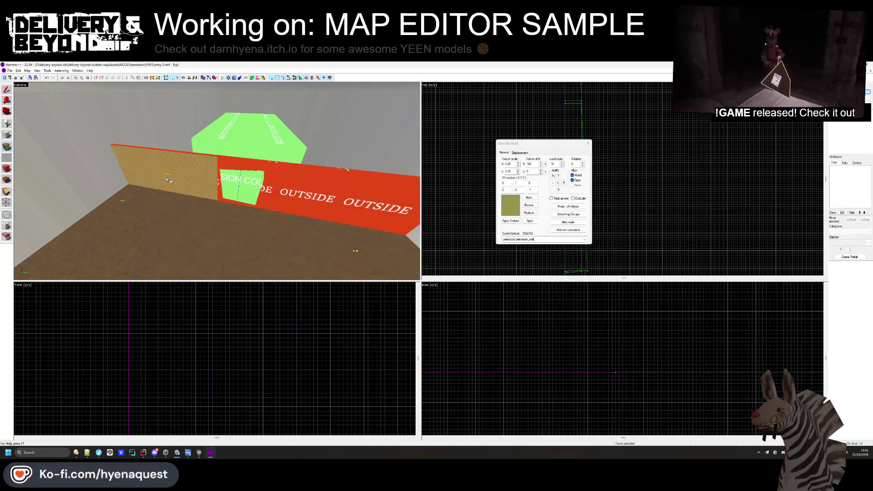
- Select the side, edge and trim faces around the wall's doorway opening
left_click(255, 203)
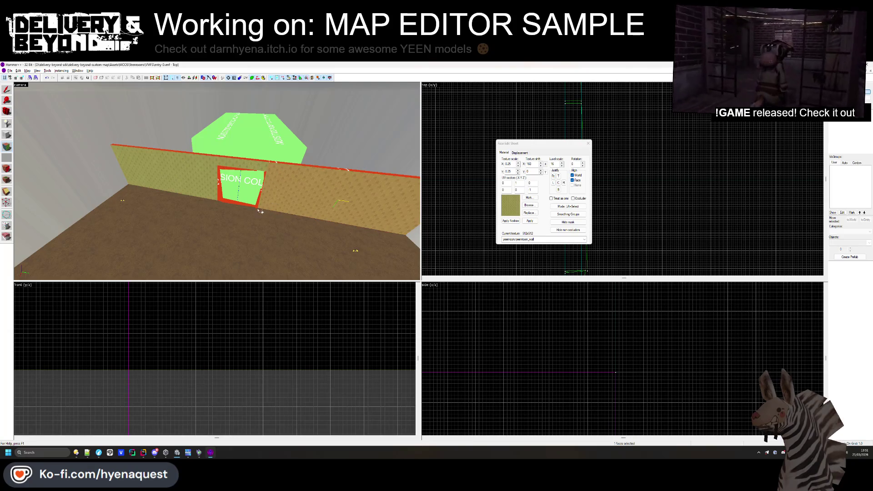
key("w")
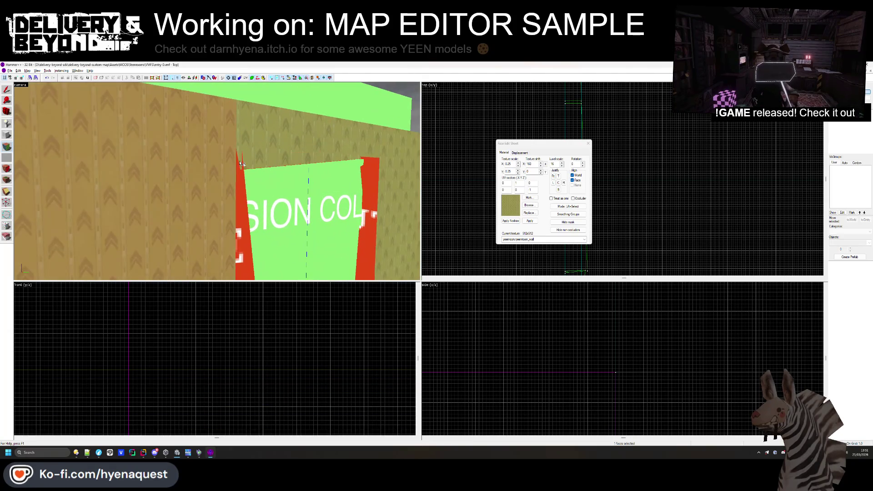
key("w")
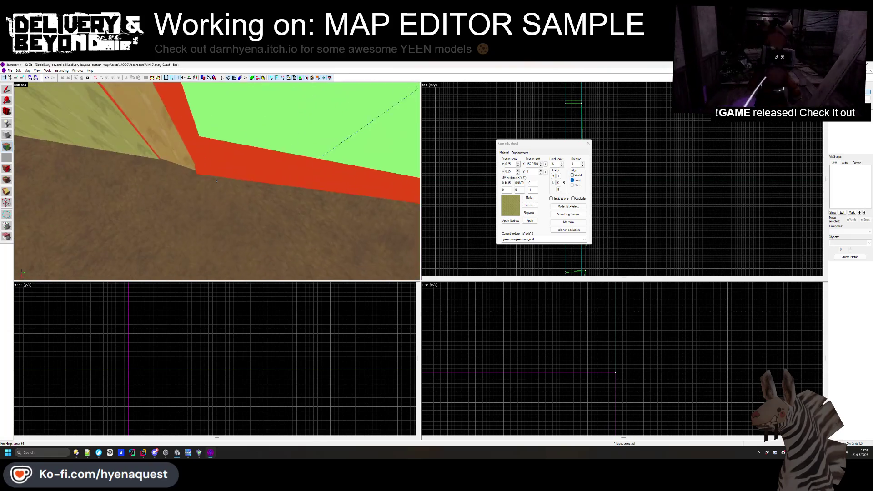
left_click(232, 190)
key("Right")
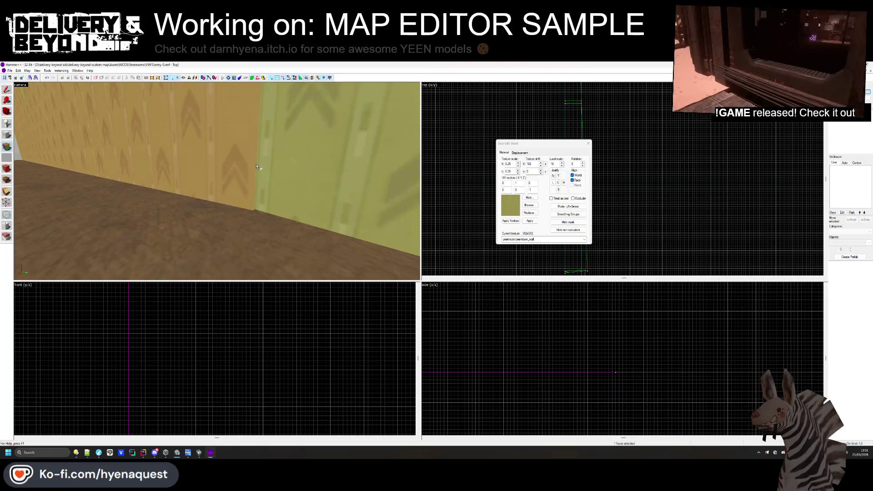
key("Left")
left_click(176, 194)
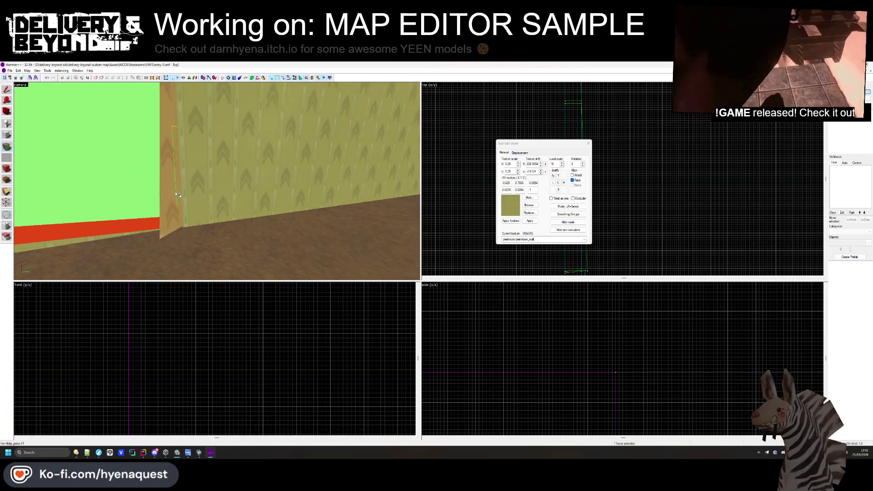
key("w")
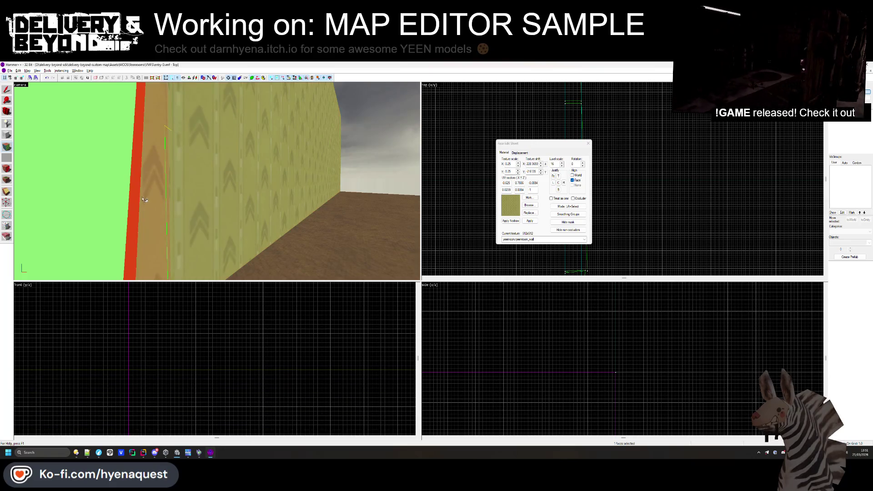
key("s")
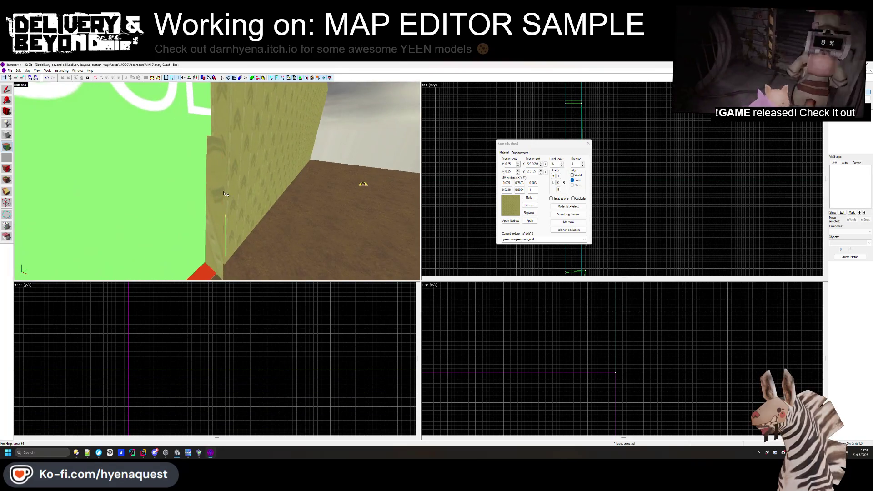
left_click(220, 185)
key("w")
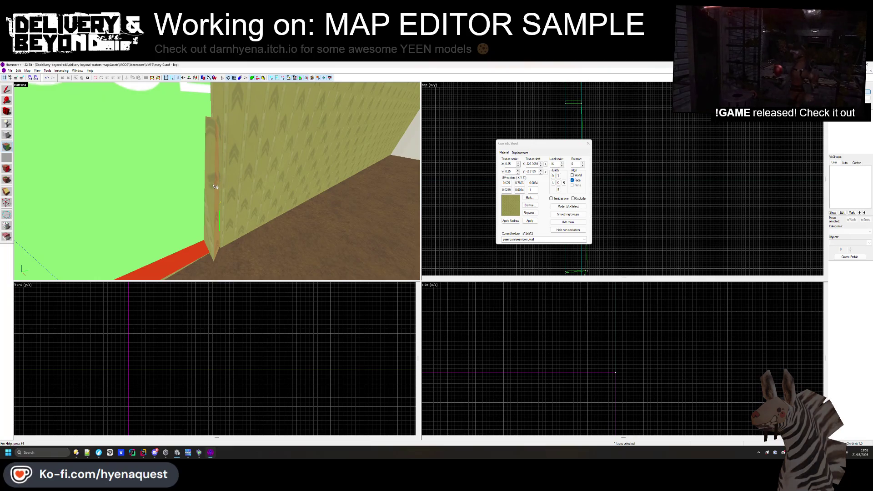
left_click(209, 190)
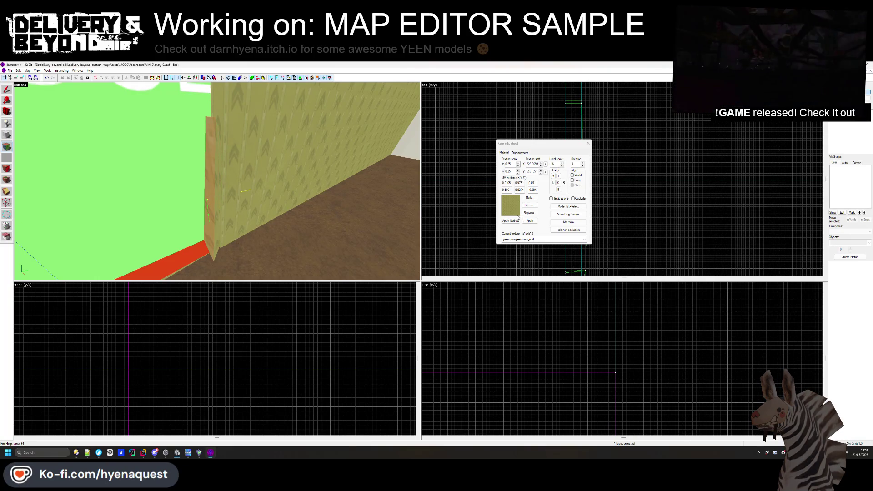
left_click(529, 205)
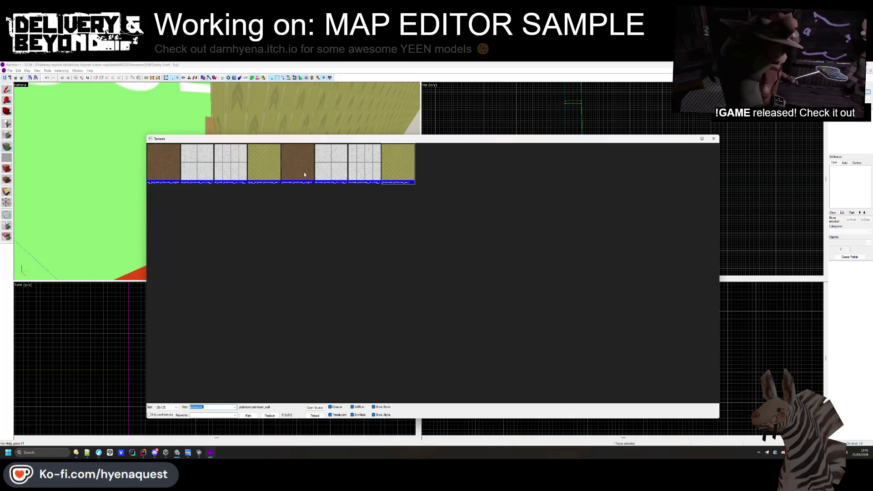
- Apply the yeenroom_carpet texture to the doorway trim face
double_click(304, 172)
right_click(209, 176)
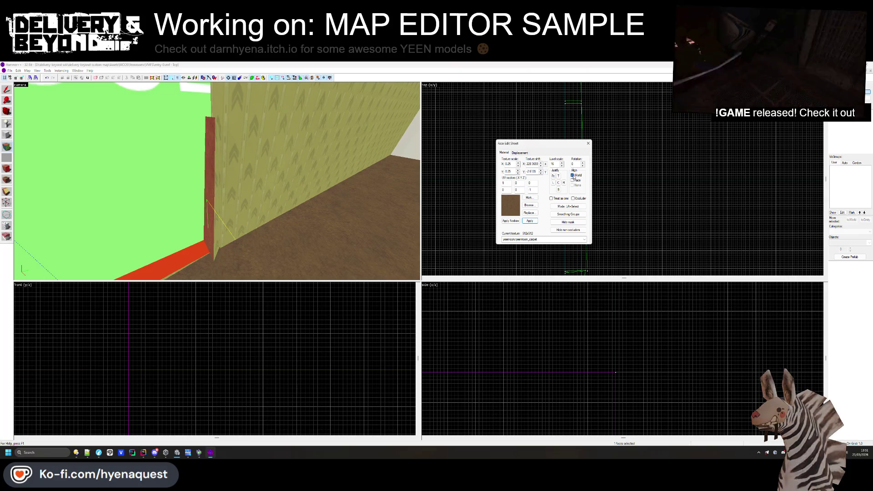
left_click(588, 143)
- Filter the texture browser list by name down to the dev textures
key("w")
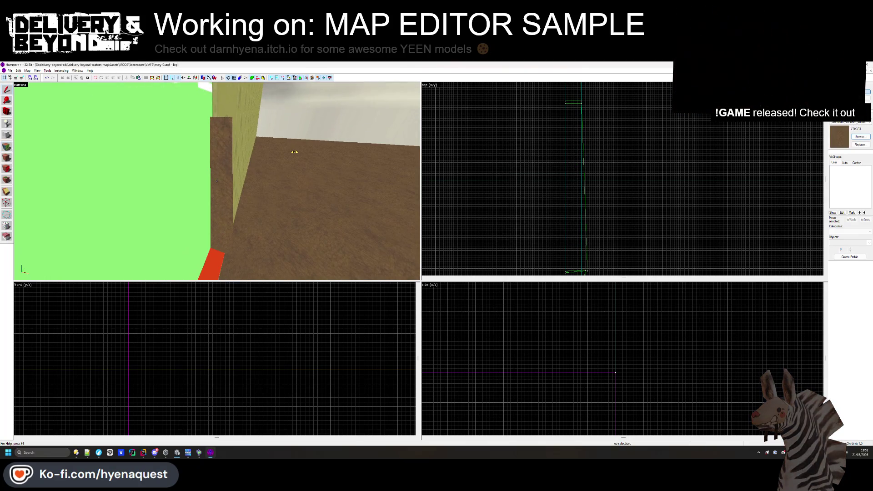
left_click(7, 147)
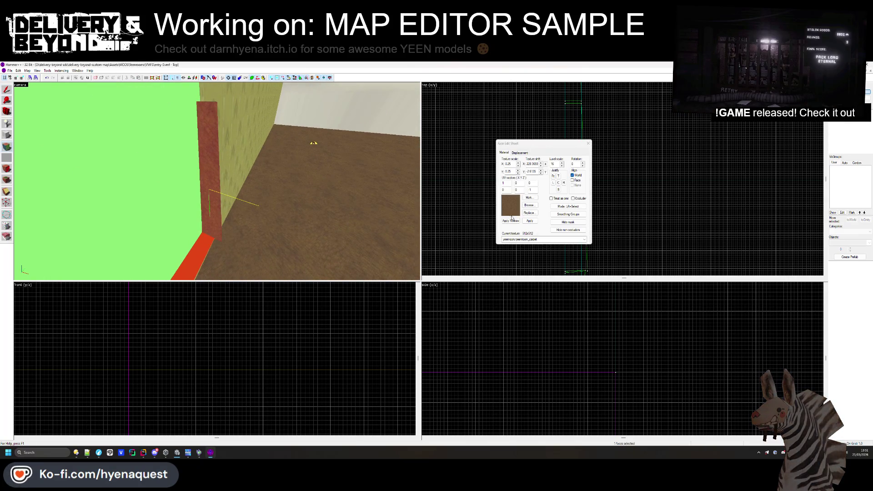
left_click(528, 206)
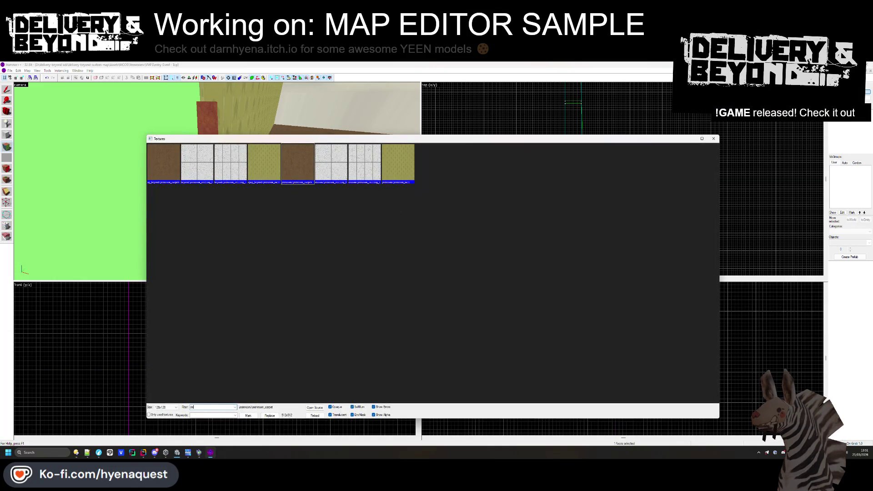
type("v")
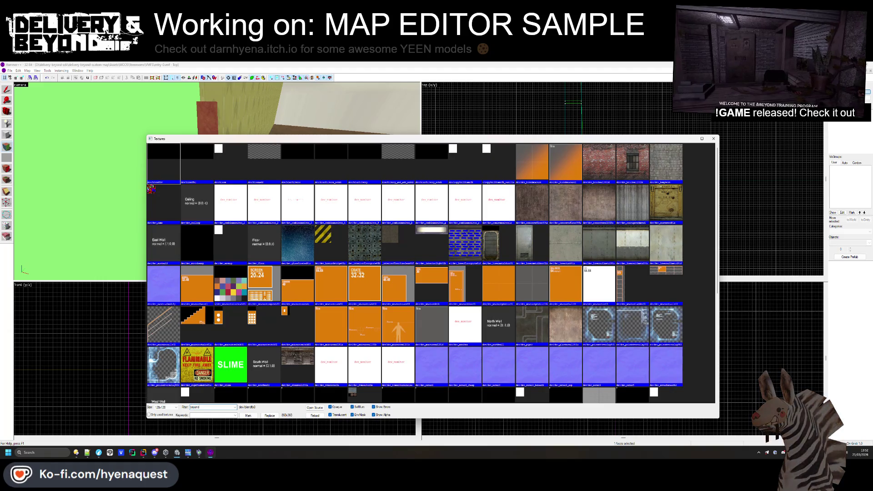
key("BackSpace")
key("BackSpace")
key("BackSpace")
type("beyond")
type("dev/")
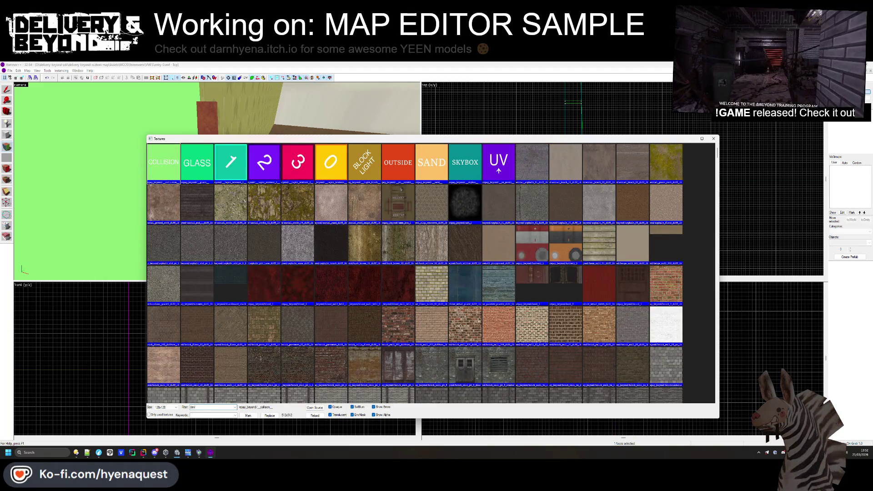
type("bey")
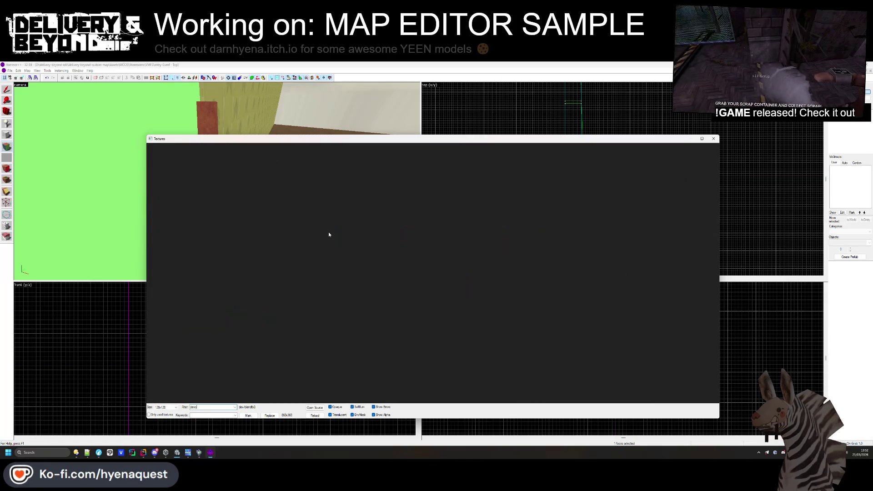
key("BackSpace")
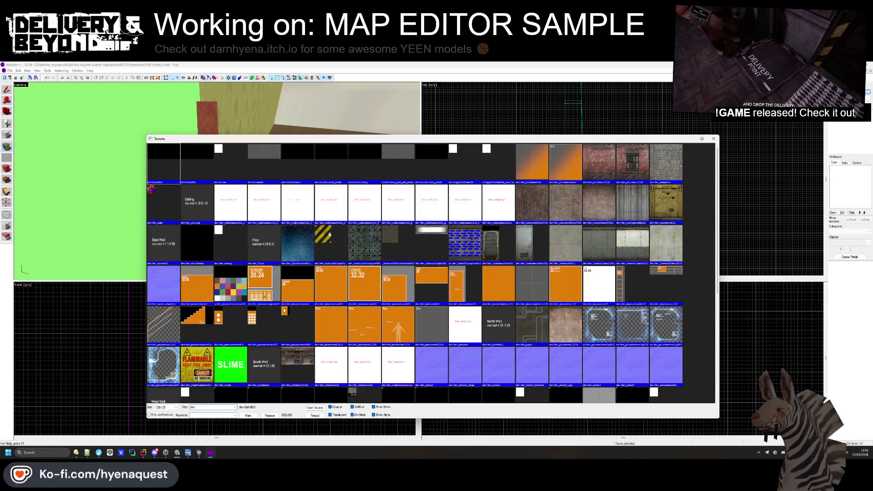
- Close the texture browser and Face Edit Sheet, then exit Hammer++
left_click(712, 139)
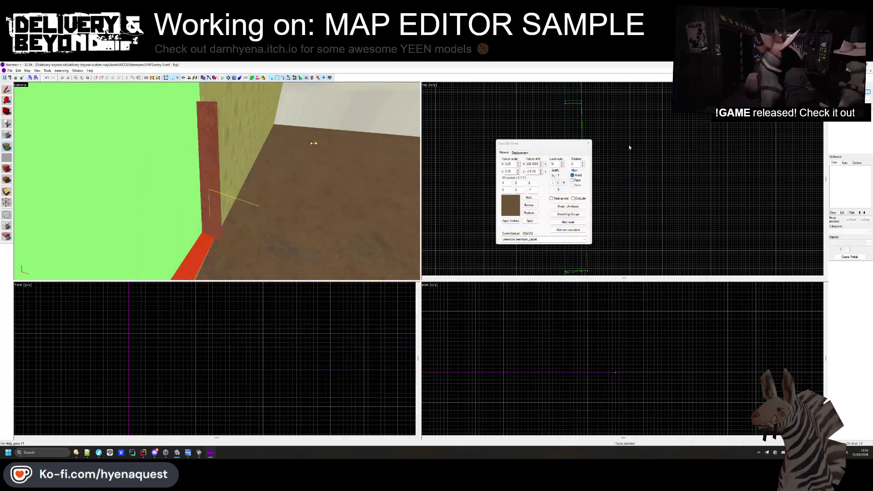
left_click(592, 142)
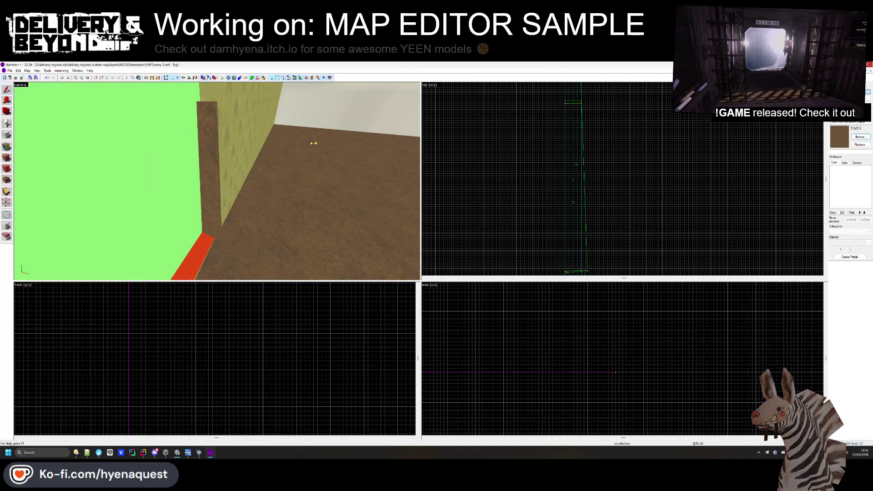
key("alt+F4")
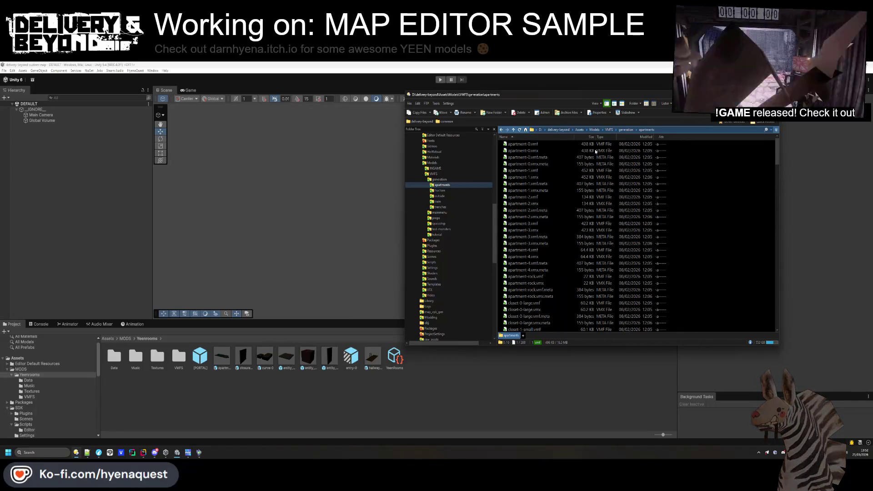
- Open a second lister at hl2\materials and delete the old repay_beyond folder
left_click(595, 130)
left_click(582, 130)
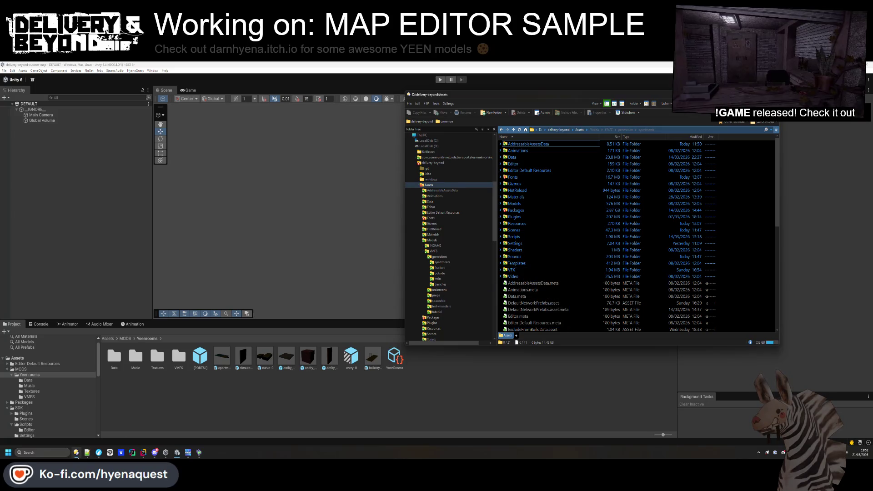
key("super+e")
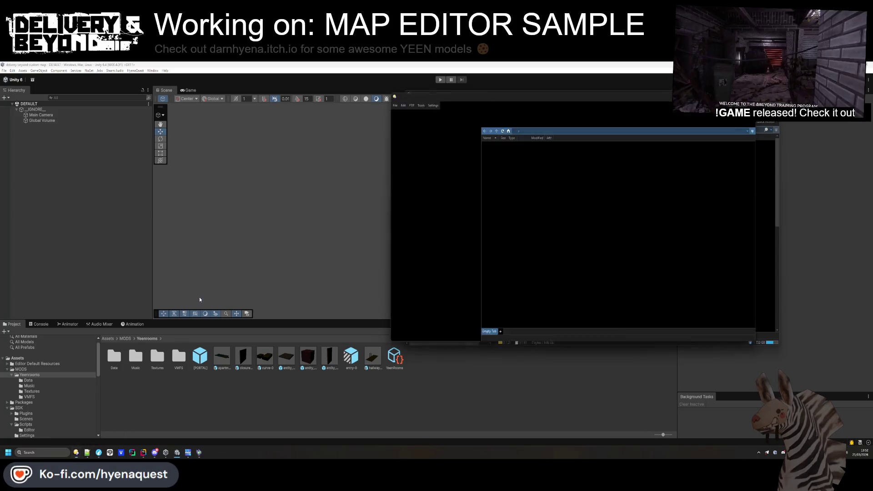
left_click_drag(511, 92, 232, 137)
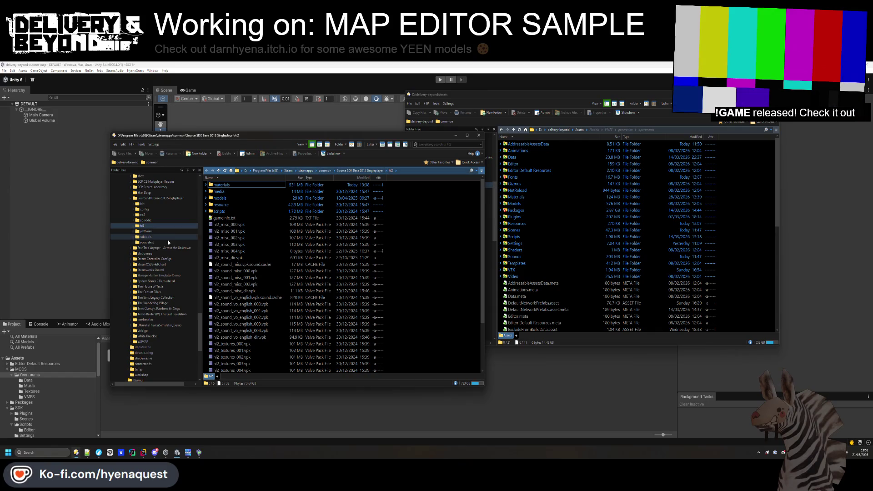
scroll(173, 239, "up", 7)
scroll(157, 278, "up", 11)
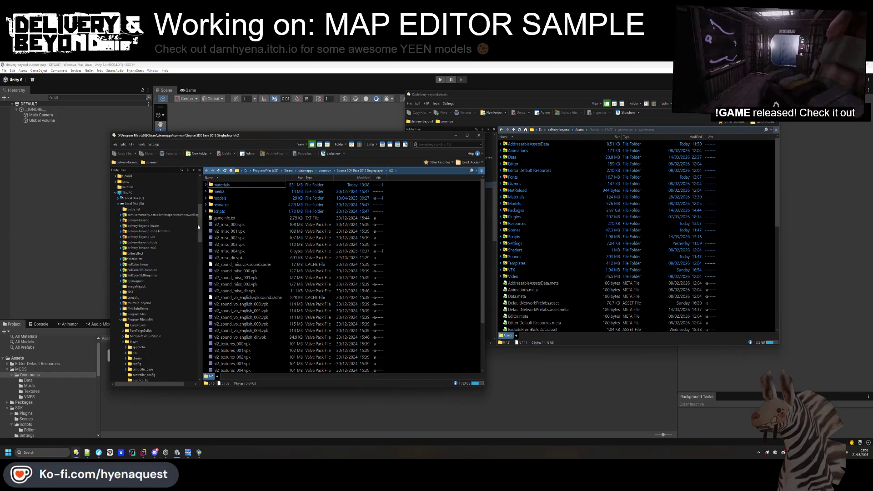
double_click(224, 188)
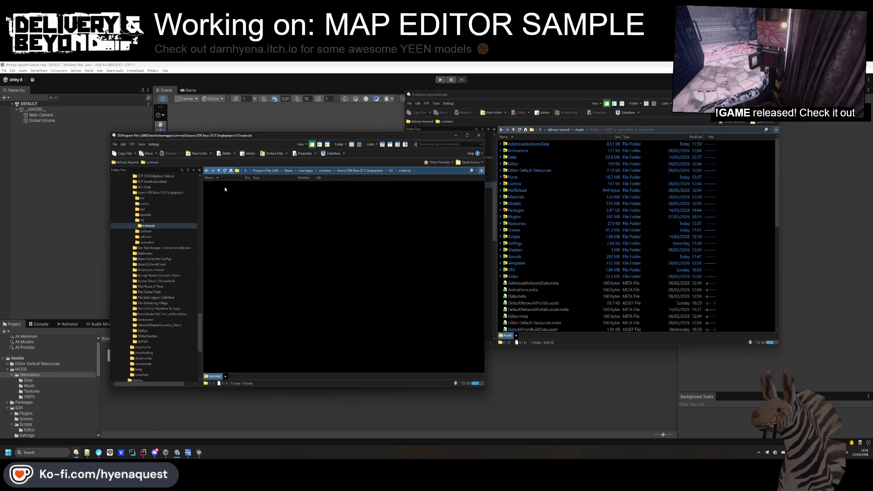
left_click(222, 193)
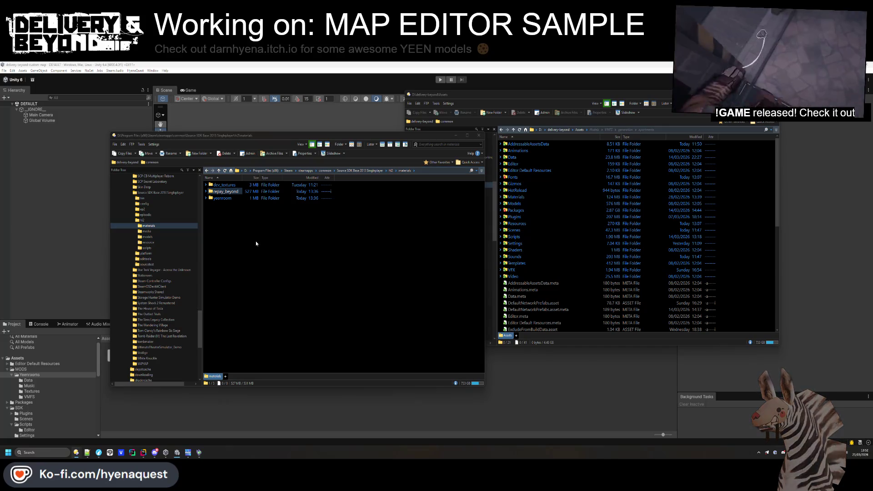
key("Return")
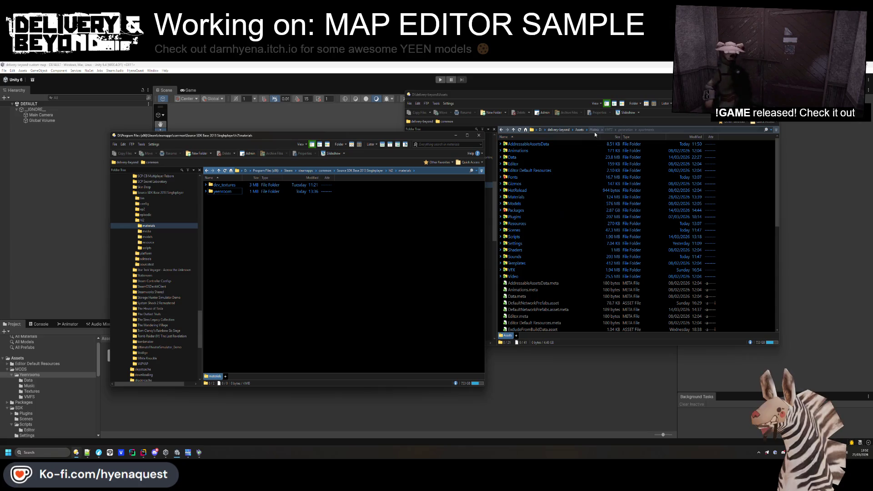
- Copy repay_beyond from delivery-beyond\map_vpk_gen into the hl2 materials folder
left_click(576, 131)
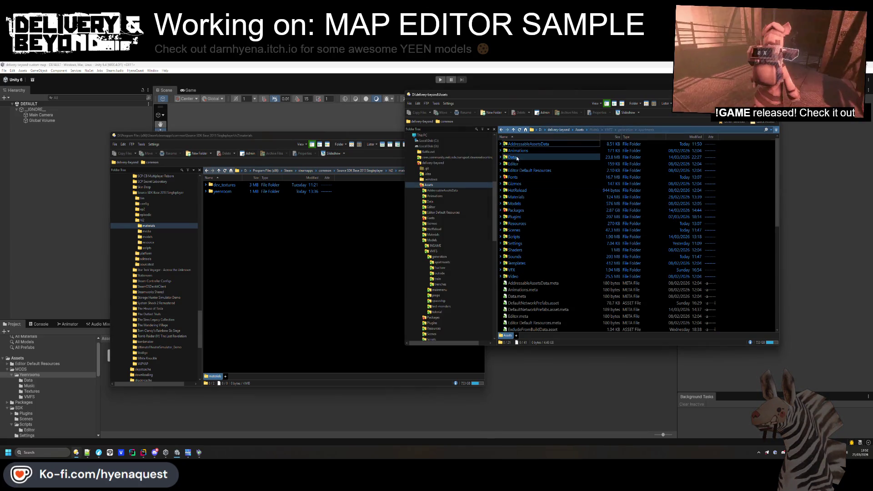
left_click(558, 130)
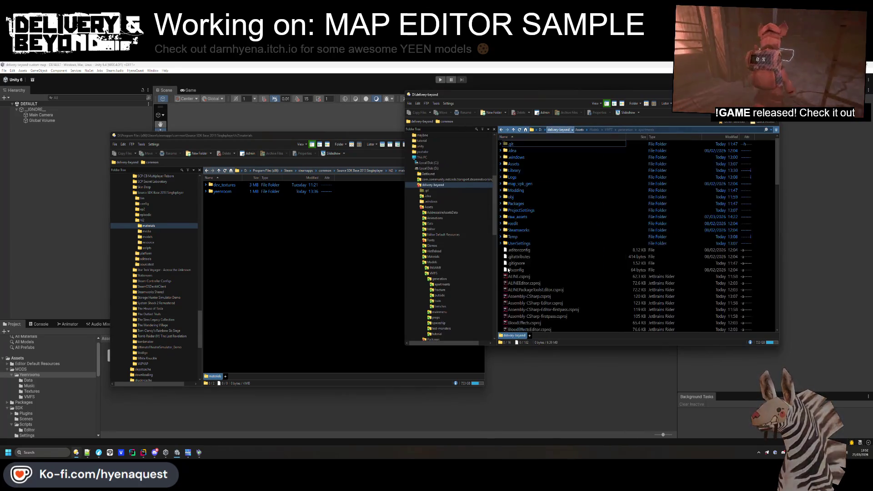
double_click(519, 218)
key("BackSpace")
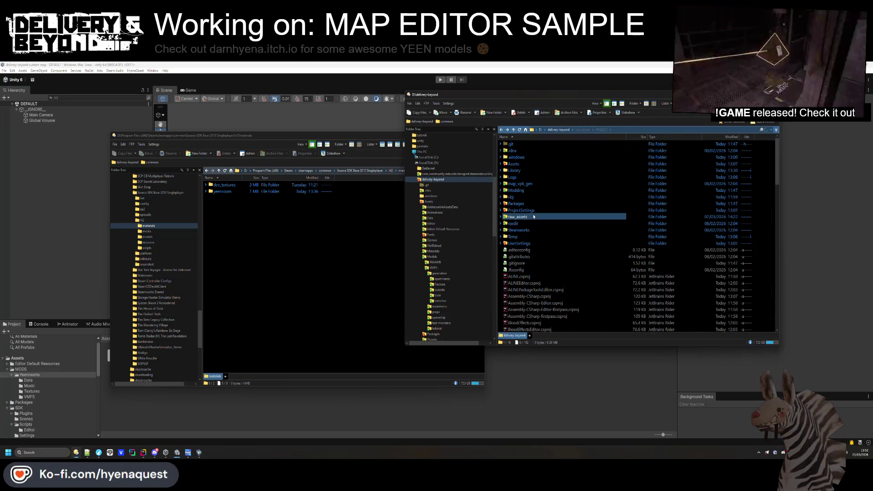
double_click(523, 184)
double_click(521, 146)
key("BackSpace")
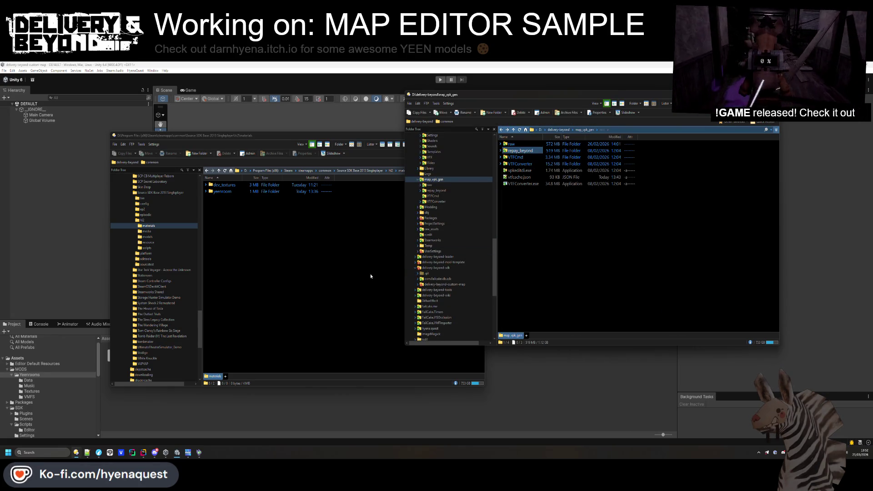
double_click(531, 152)
key("BackSpace")
mouse_move(518, 150)
left_mouse_down()
mouse_move(409, 214)
mouse_move(288, 245)
left_mouse_up()
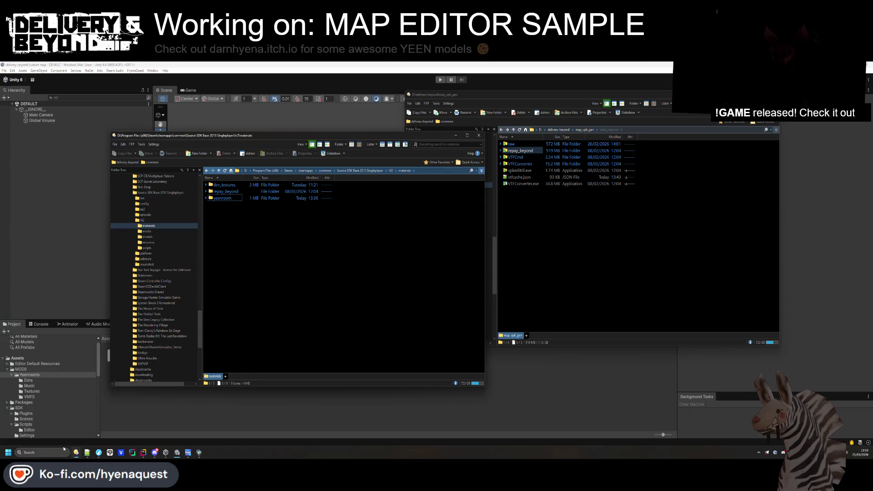
- Relaunch Hammer++ from Windows search and reopen entry2.vmf from Recent Files
left_click(51, 451)
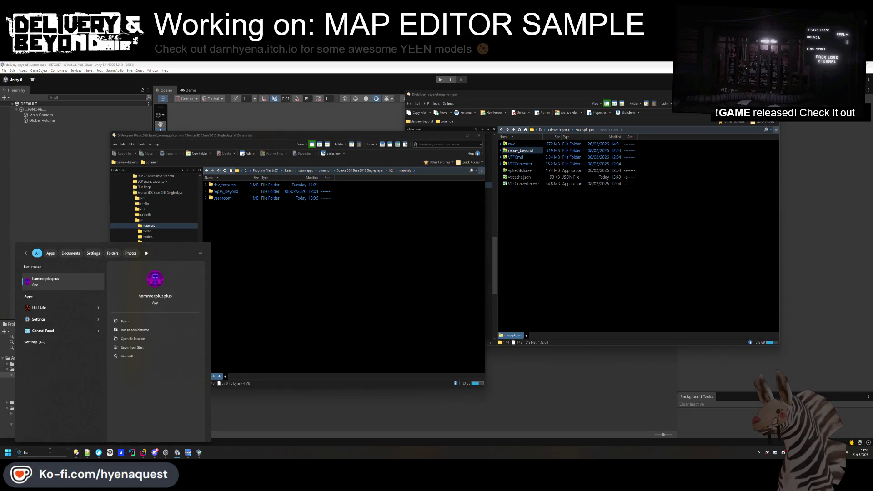
key("Return")
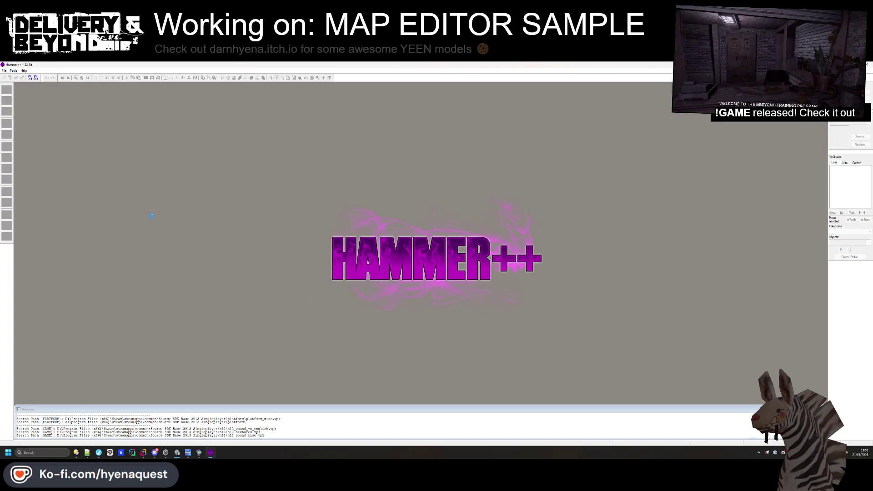
left_click(4, 71)
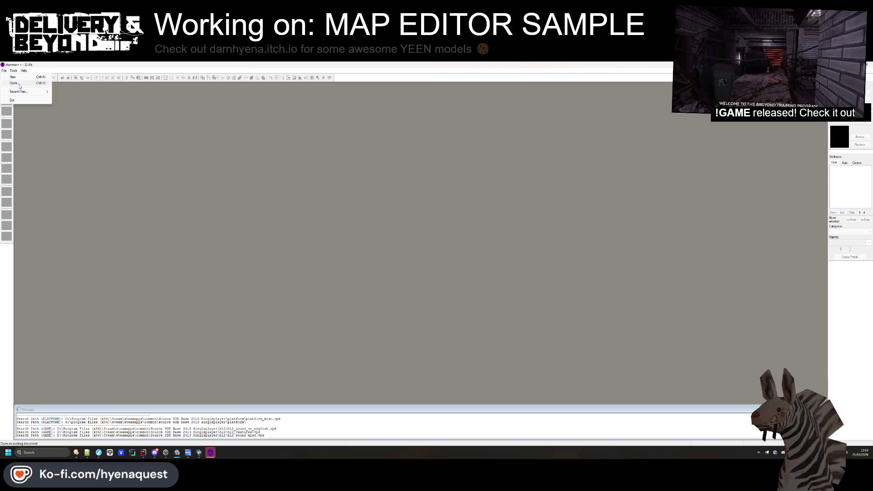
mouse_move(21, 92)
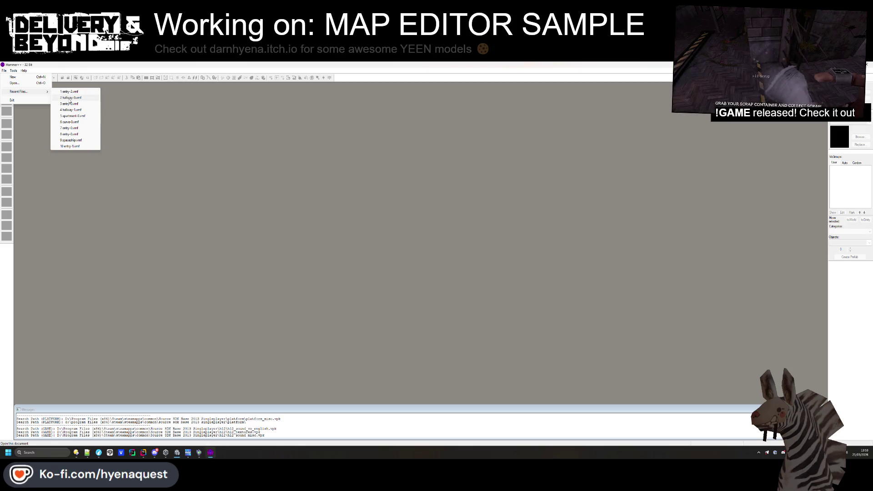
left_click(71, 104)
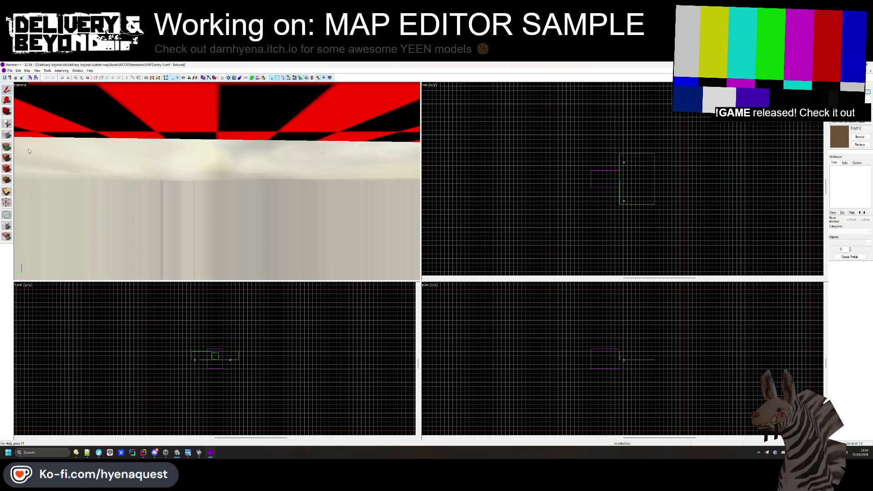
- Select the ceiling face and browse its textures filtered for 'repay' to check the repay_beyond materials
left_click(169, 117)
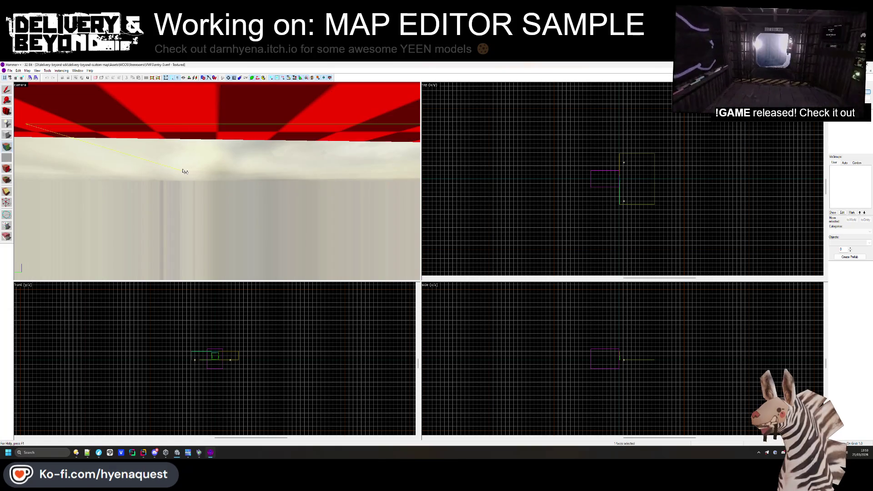
left_click_drag(183, 172, 123, 147)
key("z")
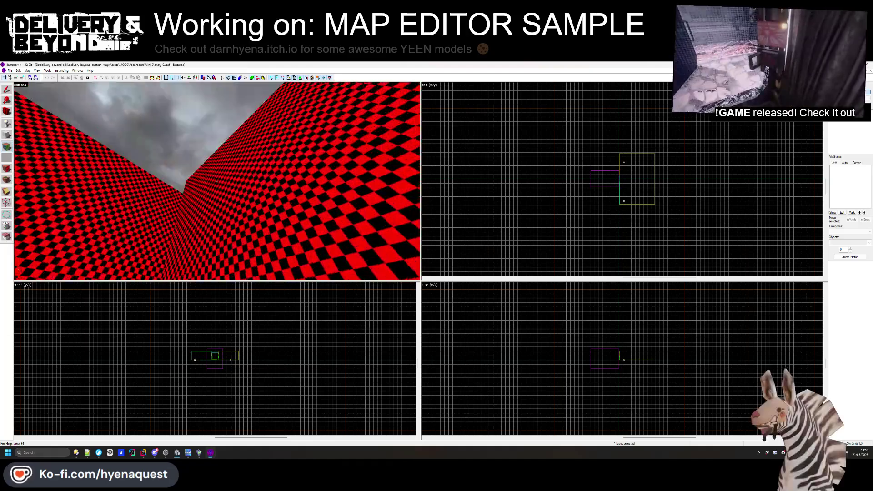
key("w")
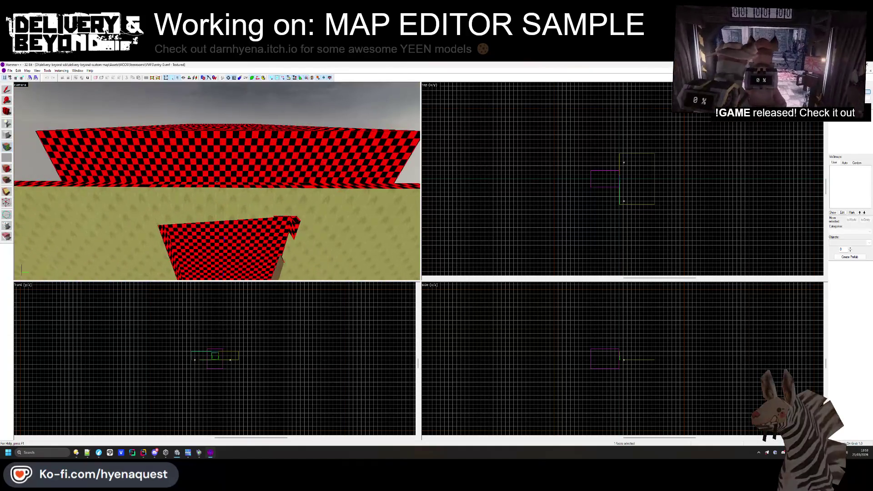
key("super")
key("super")
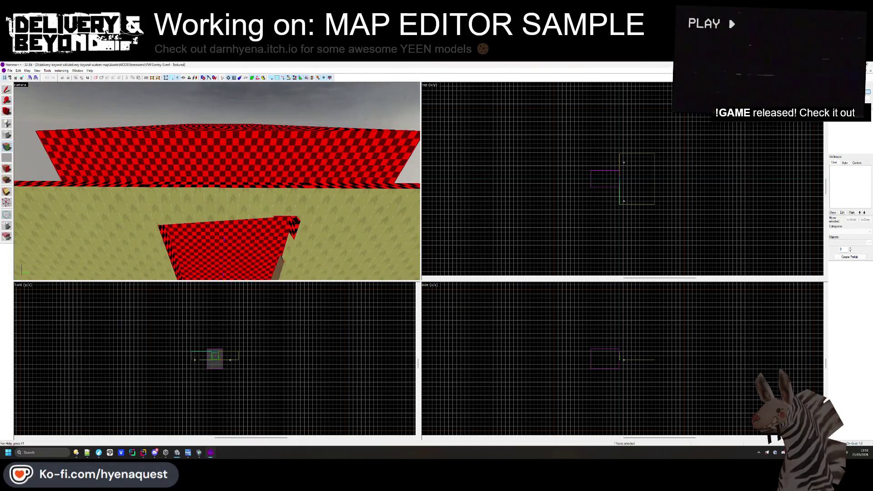
key("shift+a")
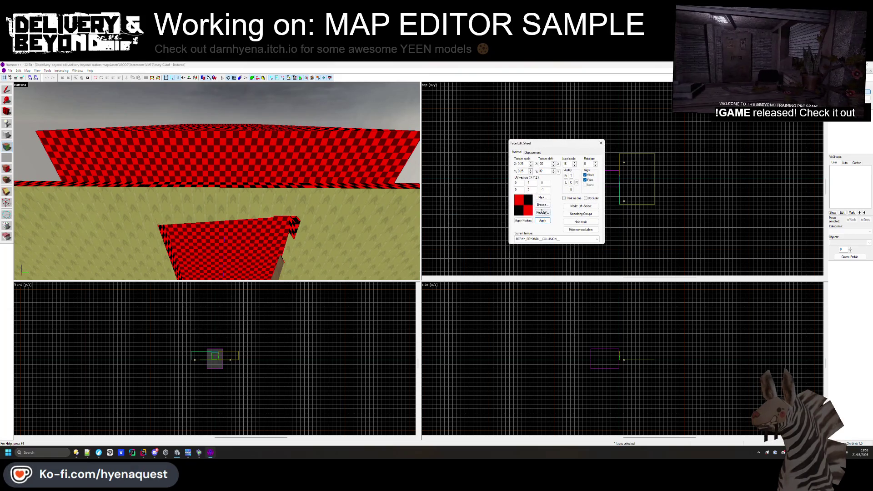
left_click(544, 207)
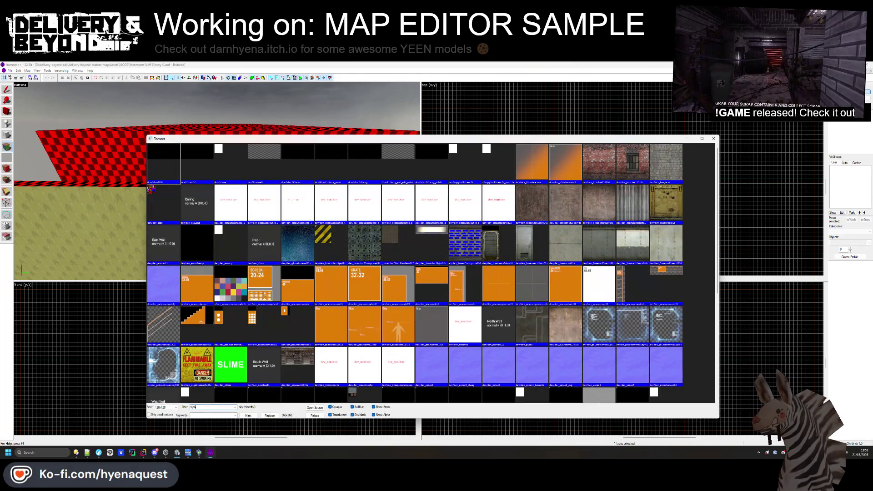
type("y")
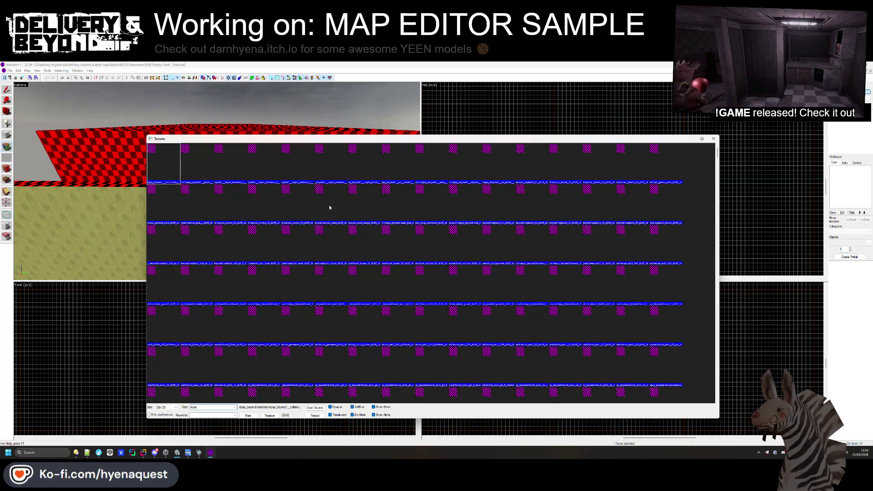
left_click(712, 139)
- Close Hammer++ and relaunch it by searching 'hammer' in Start
mouse_move(85, 449)
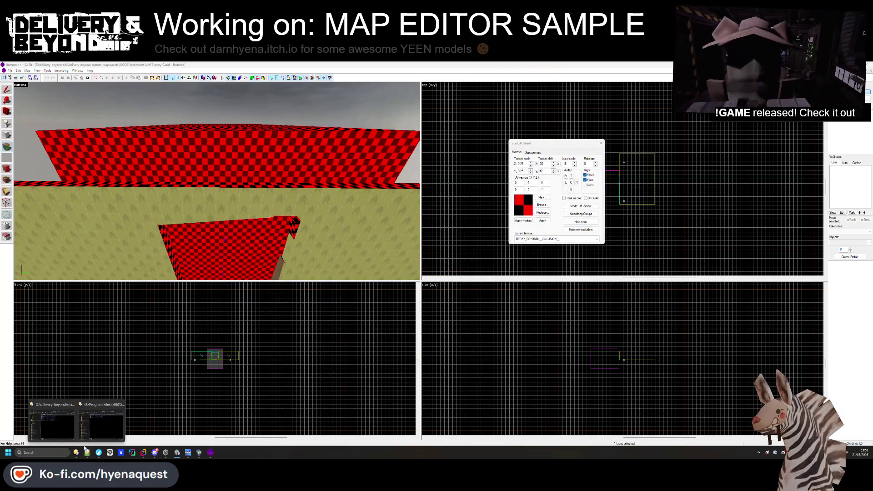
mouse_move(109, 435)
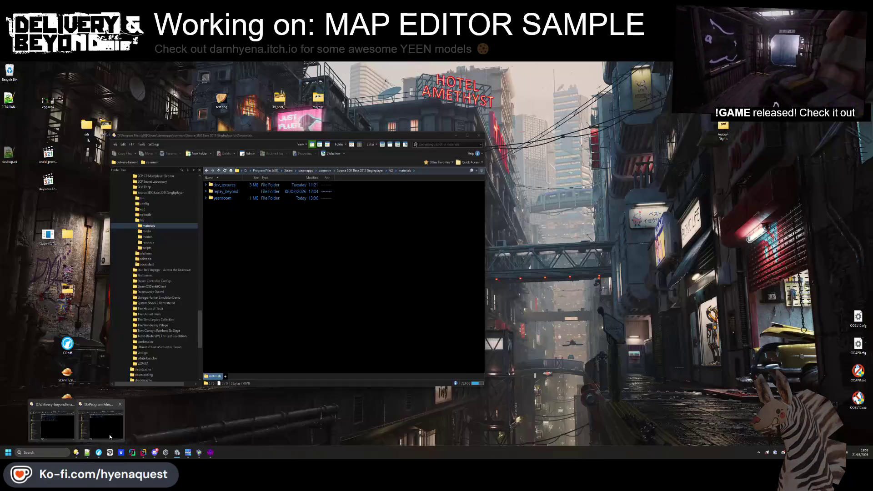
left_click(79, 437)
left_click(667, 111)
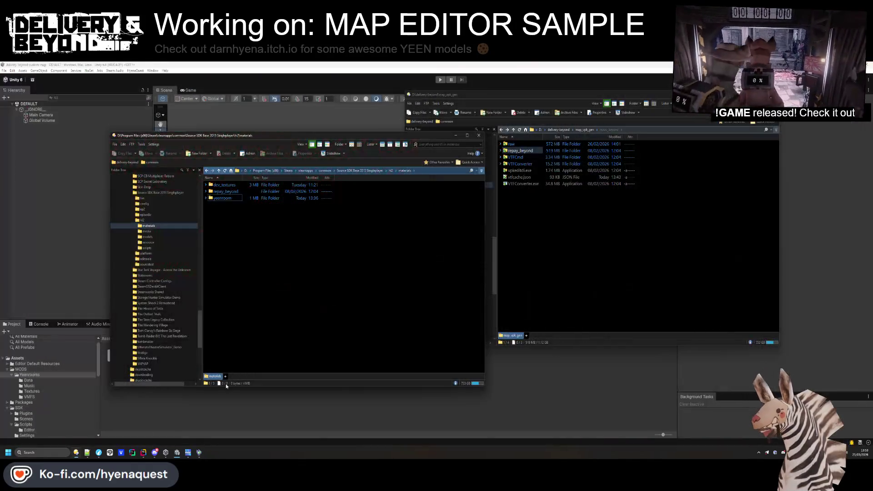
left_click(62, 451)
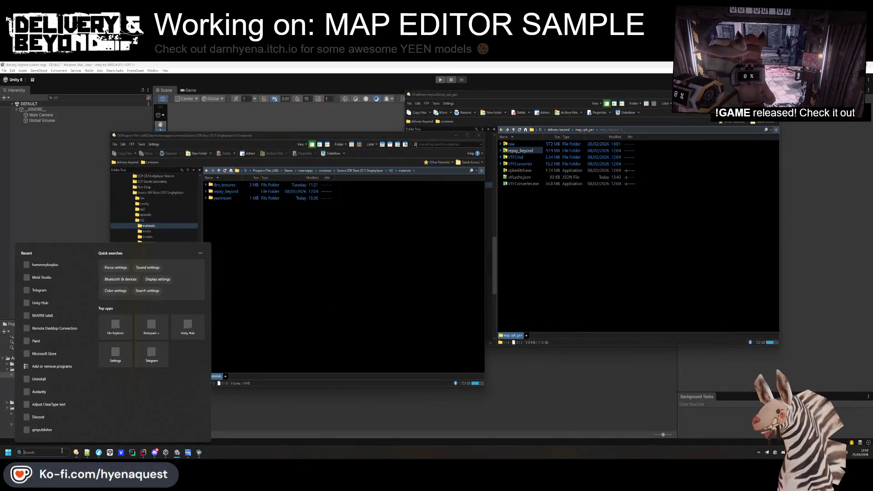
type("hammer")
key("Return")
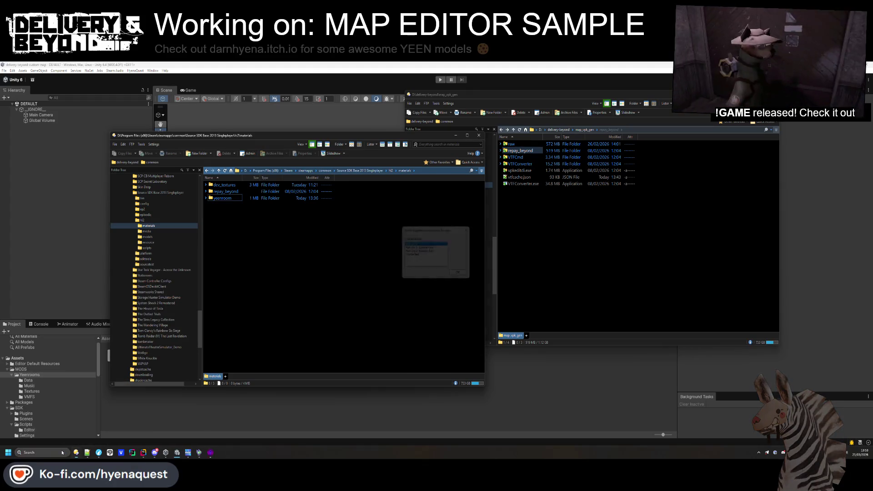
- In Directory Opus, select the repay_beyond folder in hl2\materials for deletion
double_click(225, 191)
double_click(223, 185)
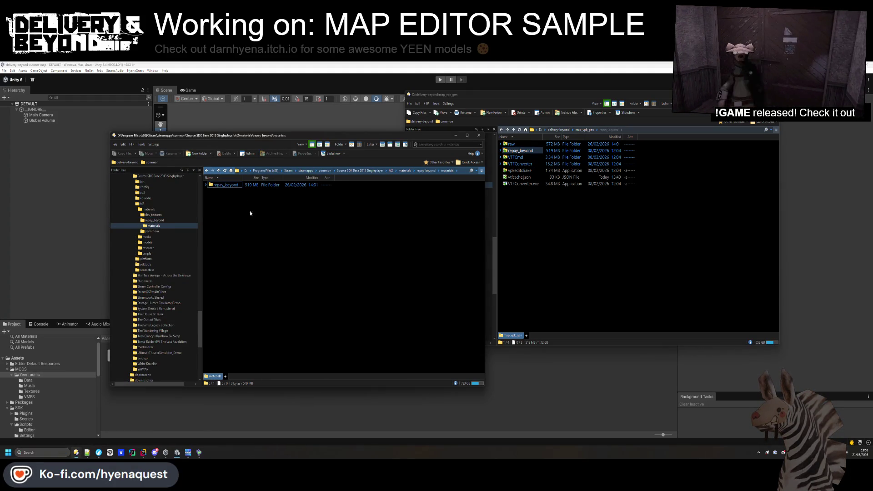
left_click(380, 196)
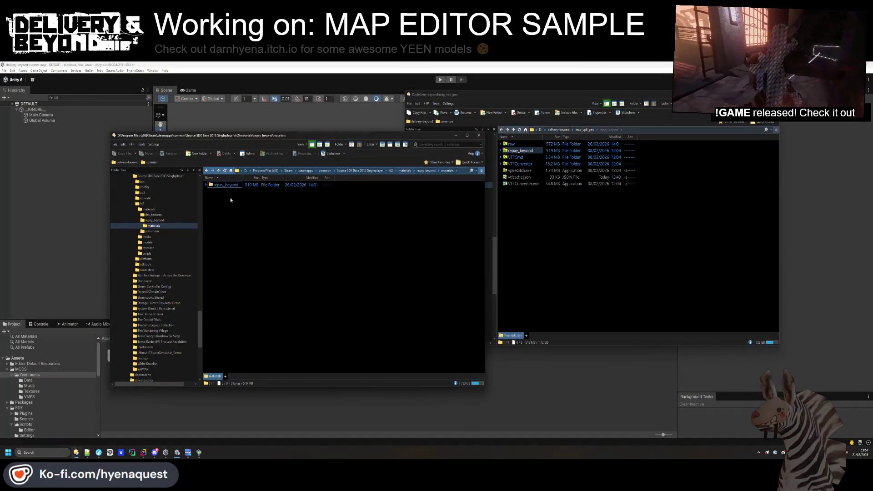
left_click(242, 185)
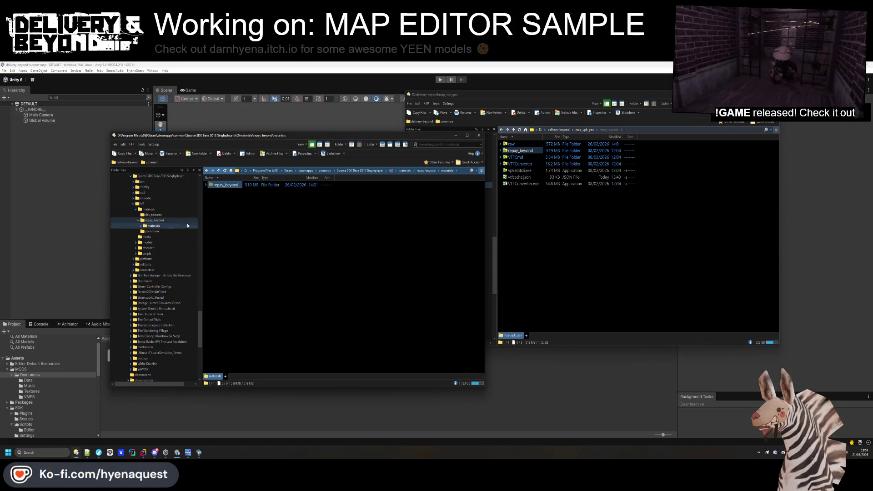
left_click(206, 200)
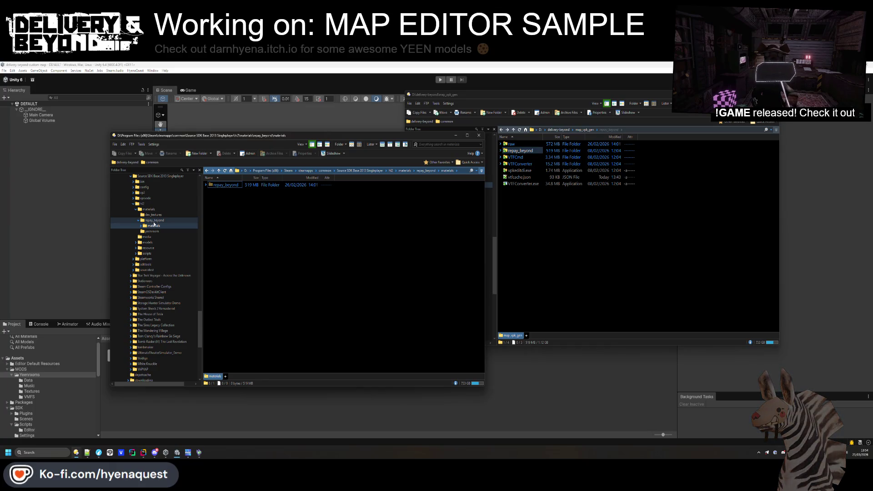
left_click(150, 209)
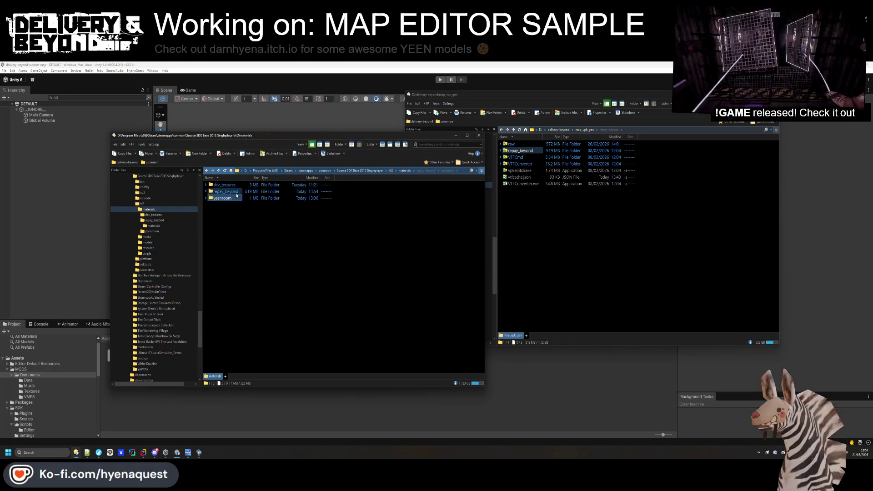
key("Down")
key("Down")
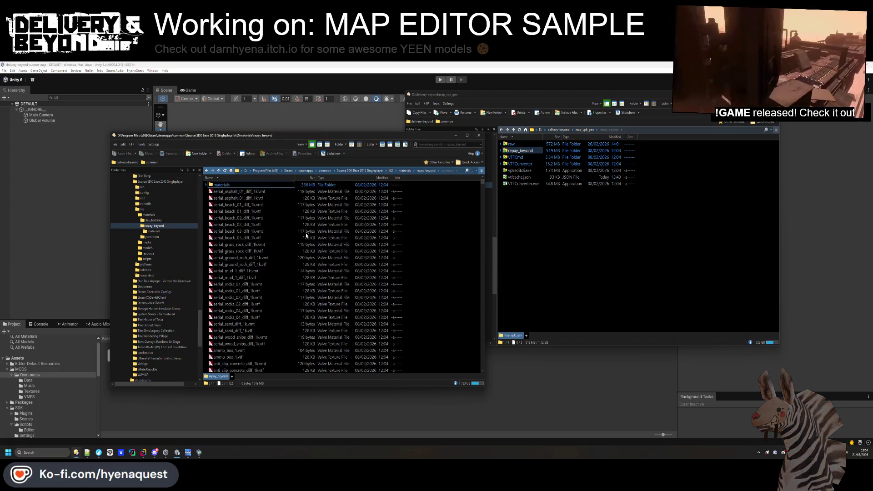
key("Delete")
left_click(337, 274)
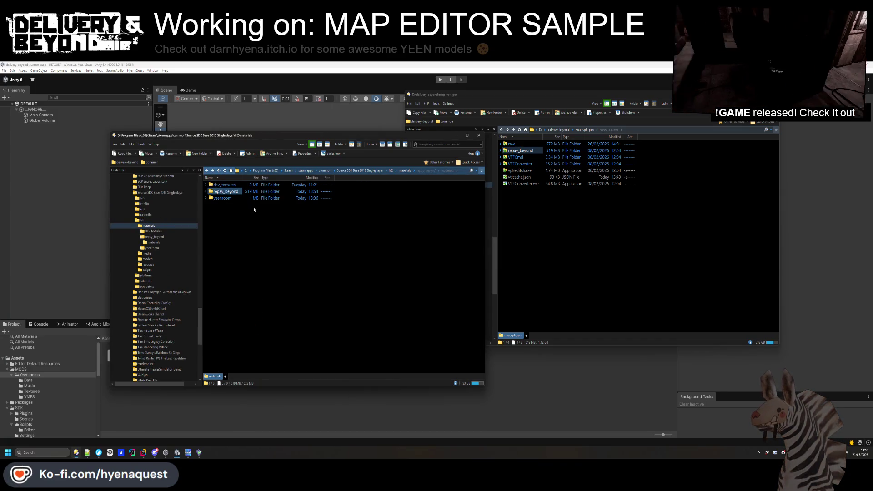
- Paste the project's repay_beyond materials folder into hl2\materials
double_click(522, 151)
double_click(522, 145)
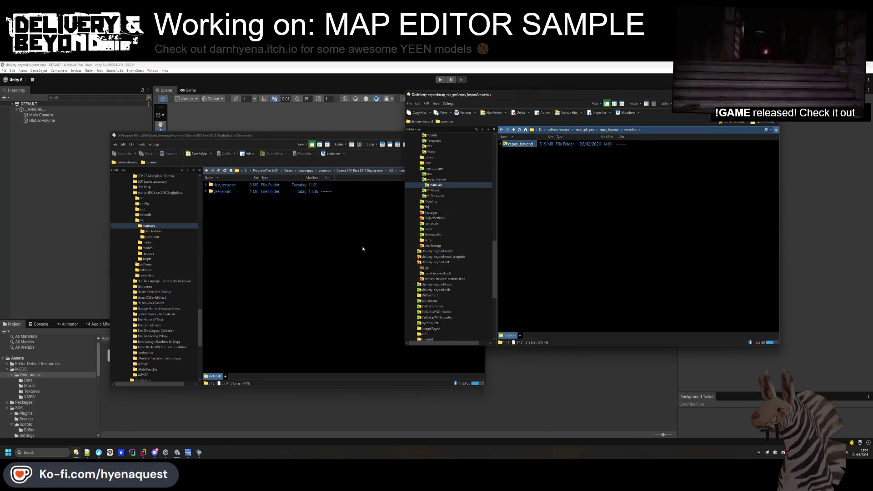
left_click(300, 253)
key("ctrl+v")
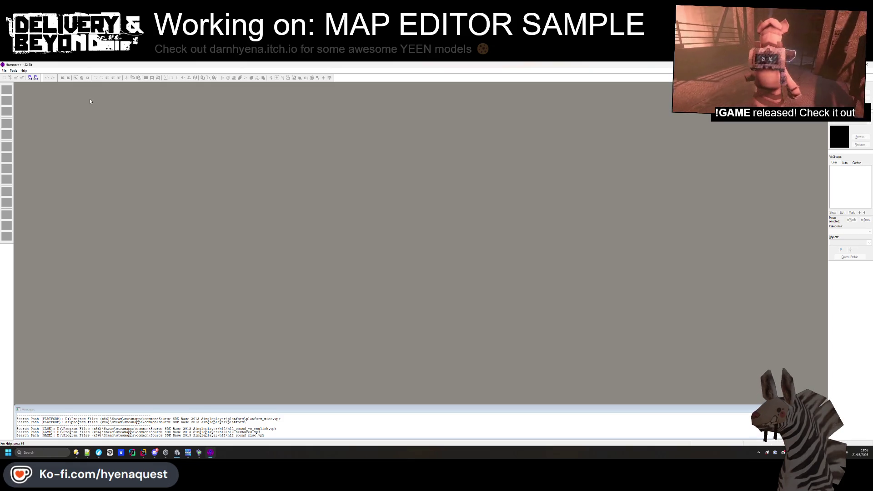
- Reopen the entry map from the recent maps list
left_click(8, 71)
mouse_move(20, 95)
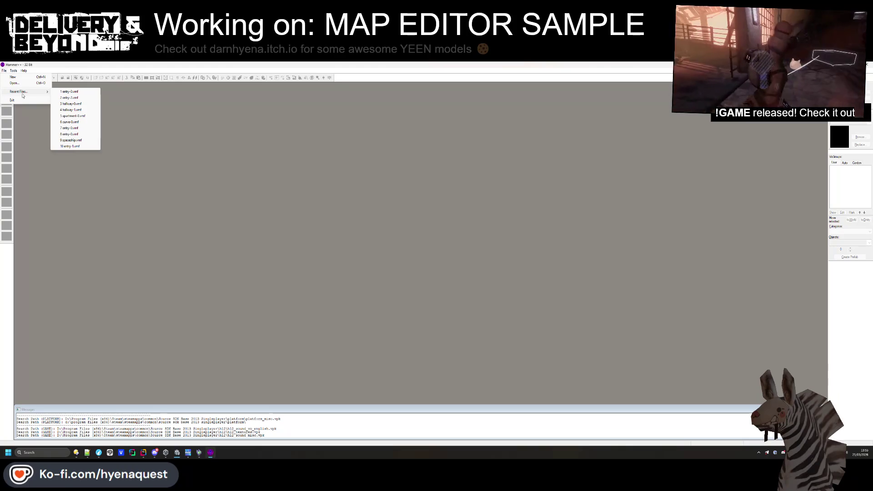
left_click(69, 92)
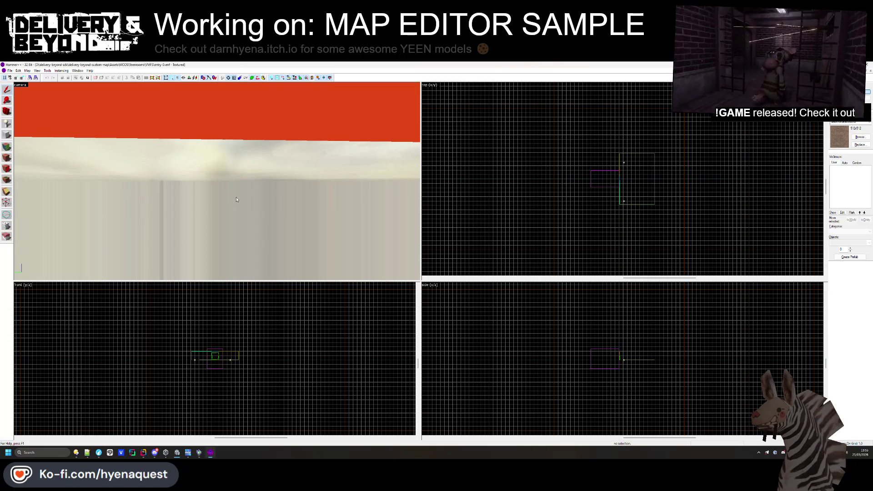
key("z")
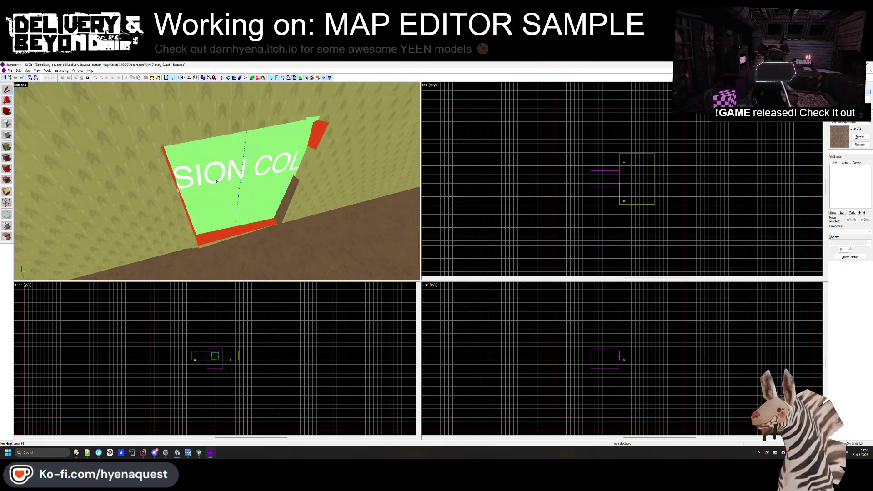
- Filter the face texture browser by 'be' and apply texture_09 to the selected face
key("z")
key("shift+a")
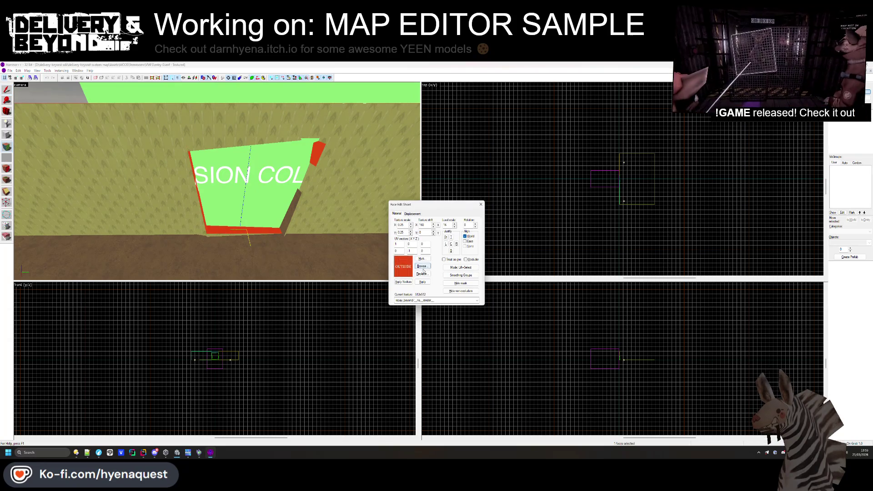
left_click(422, 266)
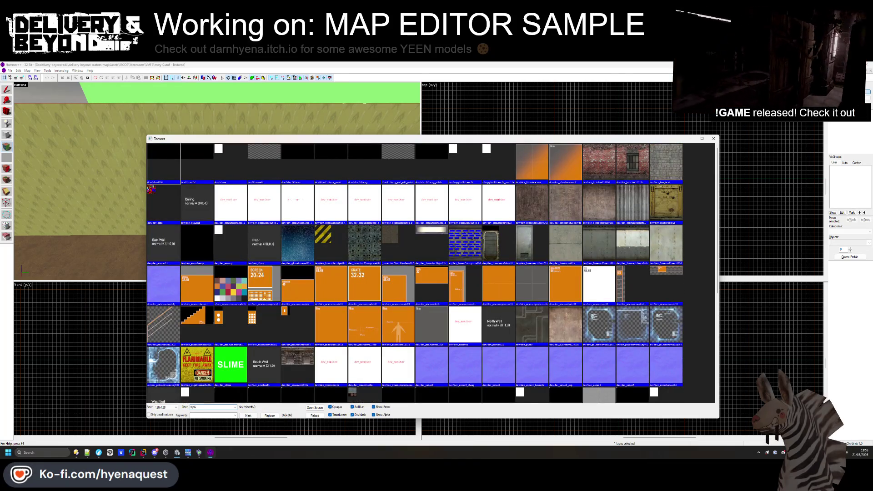
type("be")
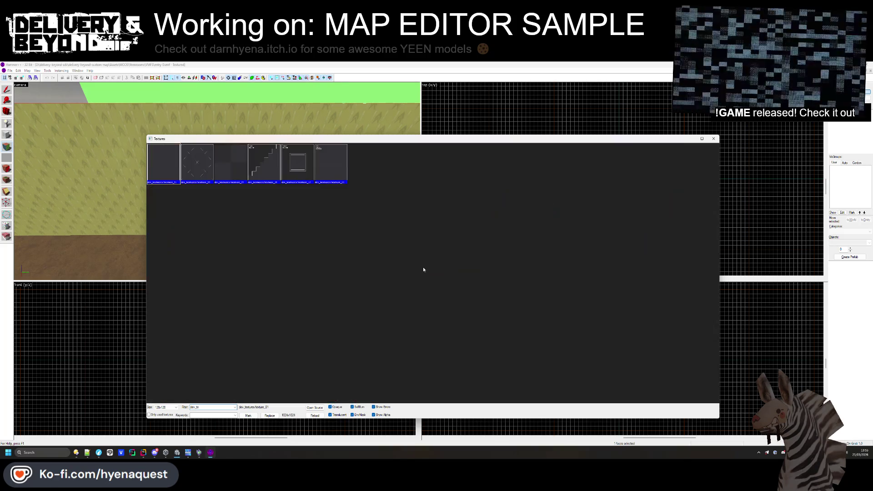
double_click(223, 168)
scroll(219, 203, "down", 3)
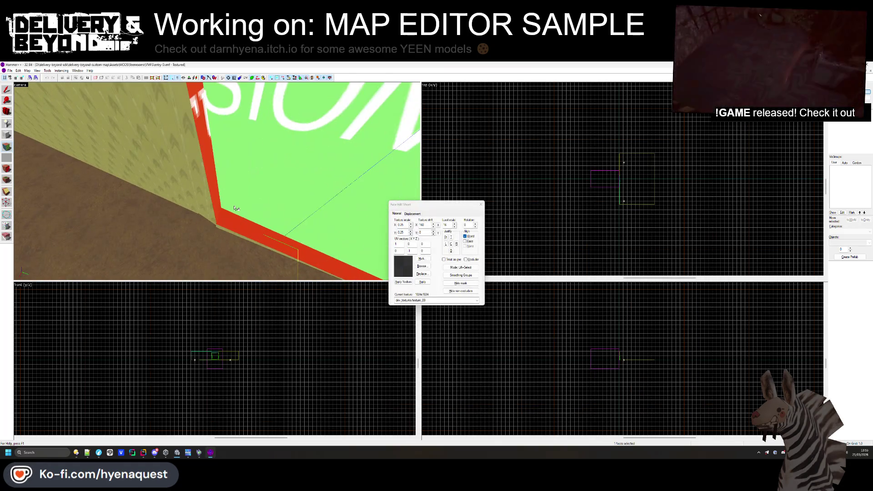
- Apply texture_09 to the top beam face and the red OUTSIDE face
key("z")
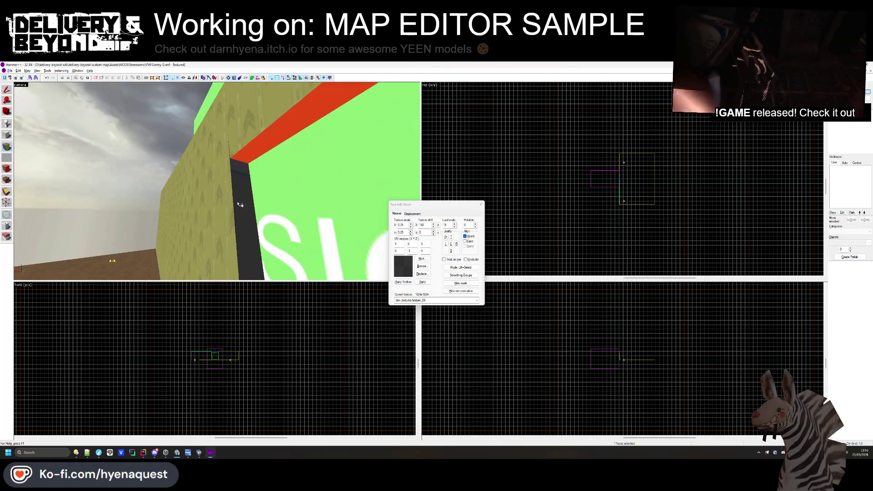
key("z")
left_click(223, 174)
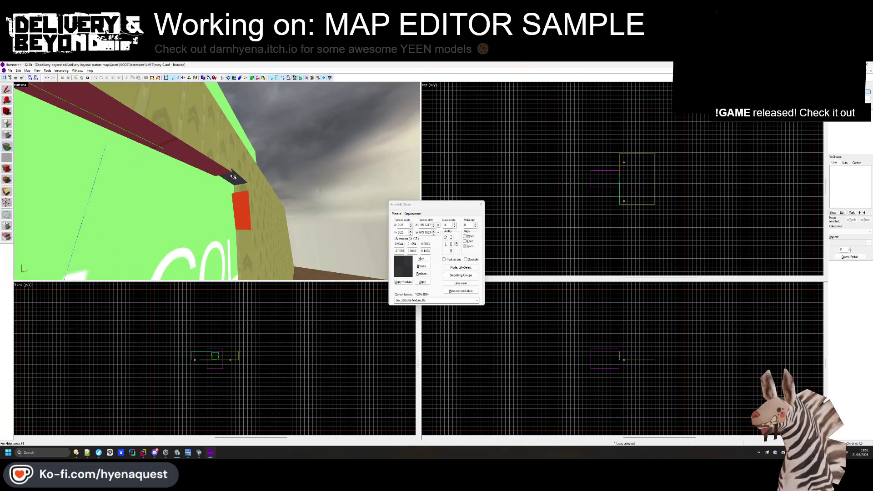
key("Left")
key("Left")
key("Down")
key("Down")
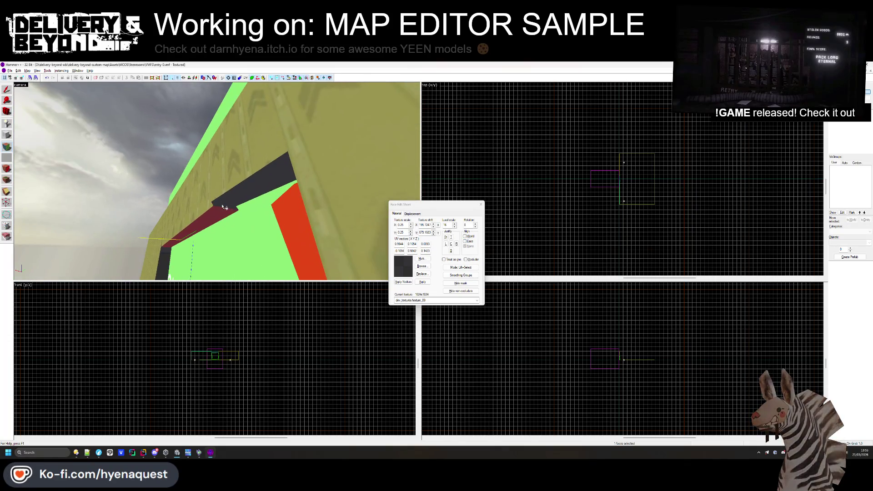
key("Up")
key("Up")
left_click(286, 175)
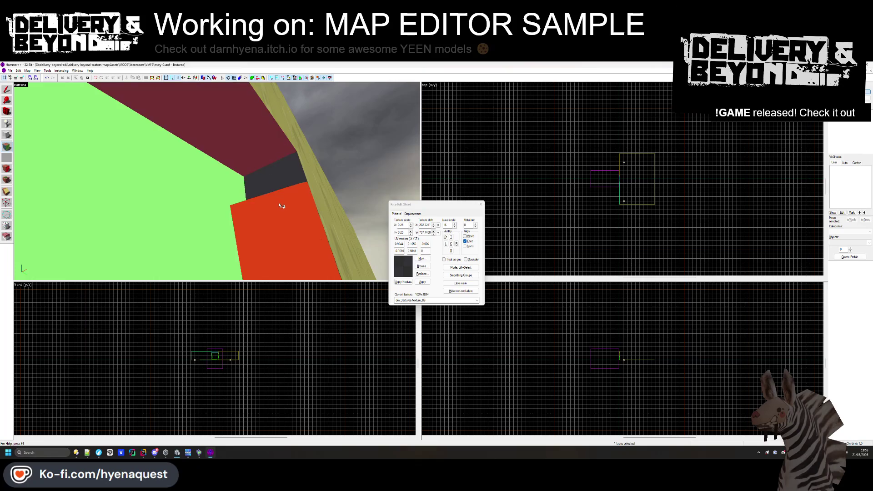
left_click(279, 172)
key("Down")
key("Down")
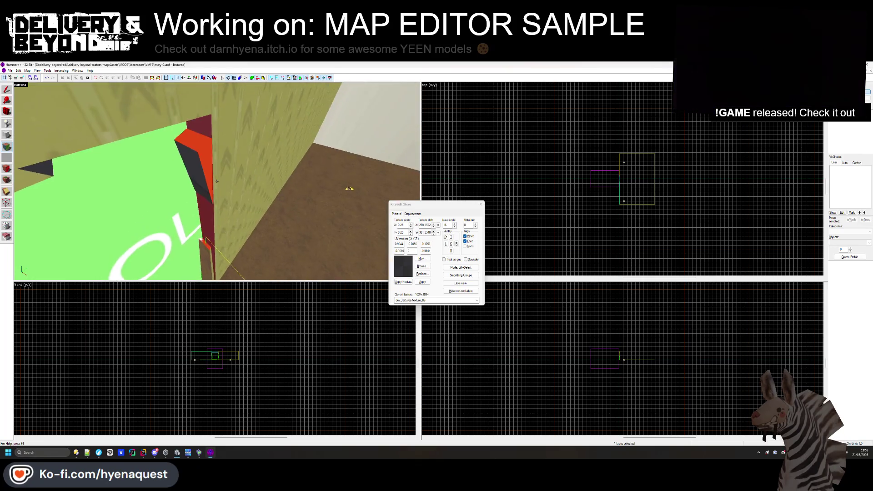
- Select another beam face, the wall beside the green sign, and the red OUTSIDE wall face
left_click(221, 158)
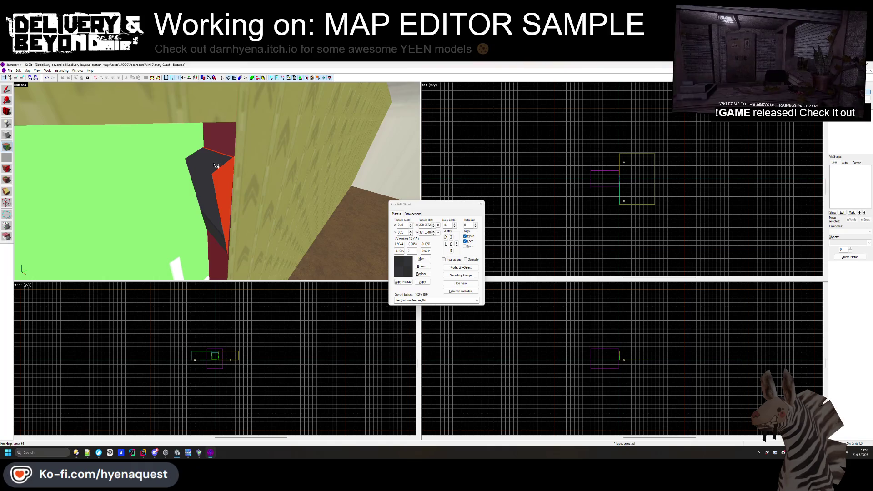
key("Down")
key("Down")
key("Left")
key("Left")
key("Left")
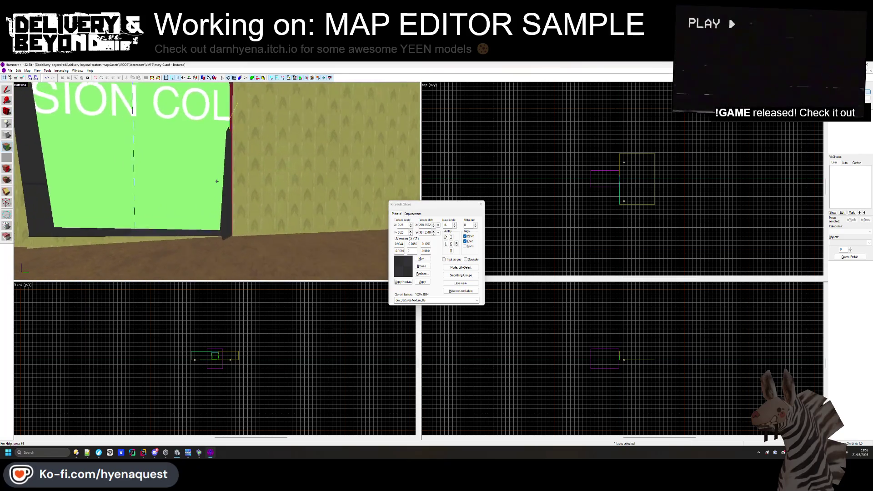
key("Right")
left_click(217, 181)
key("Up")
key("Up")
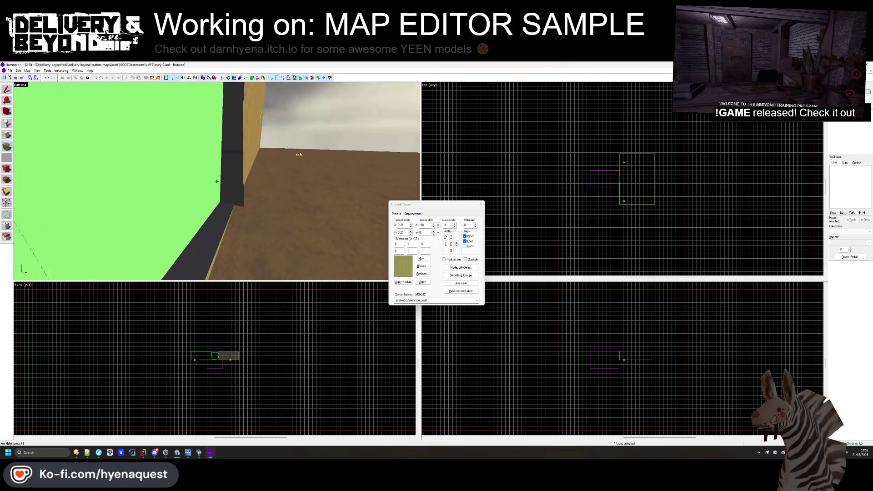
key("Left")
key("Left")
key("Left")
left_click(188, 215)
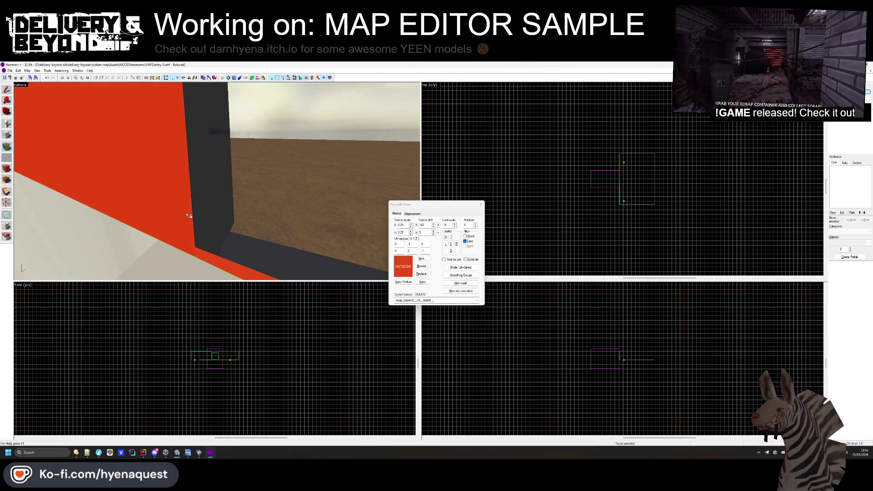
key("z")
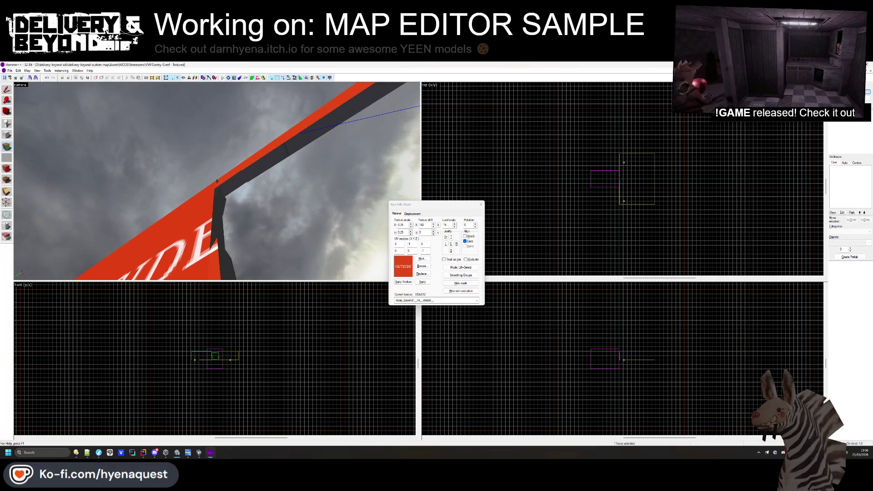
- Pull the 3D camera back to view the wall and close the face texture editor
key("z")
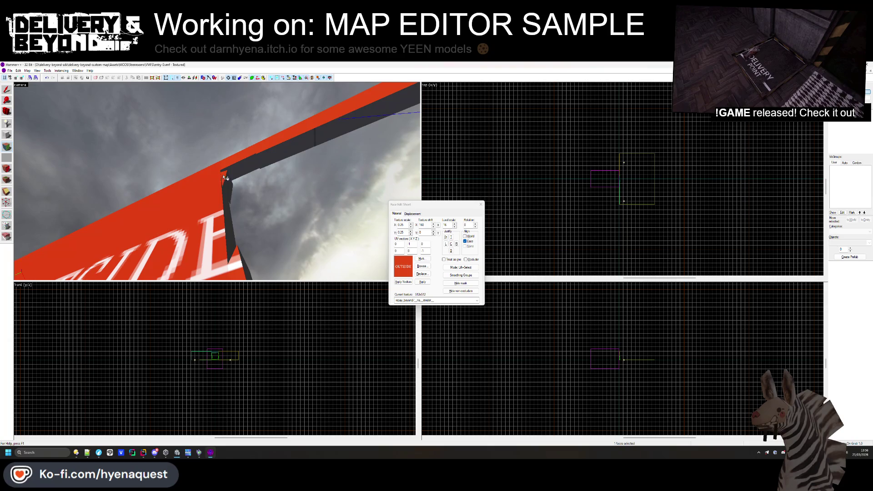
key("z")
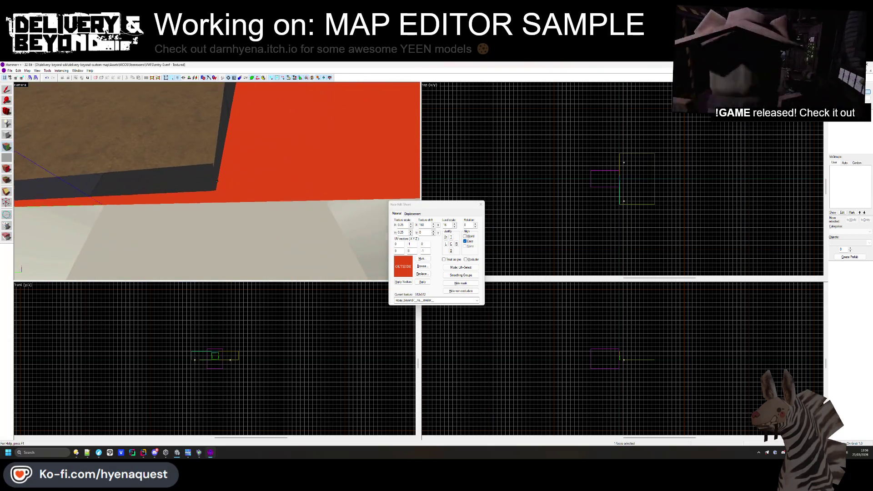
key("w")
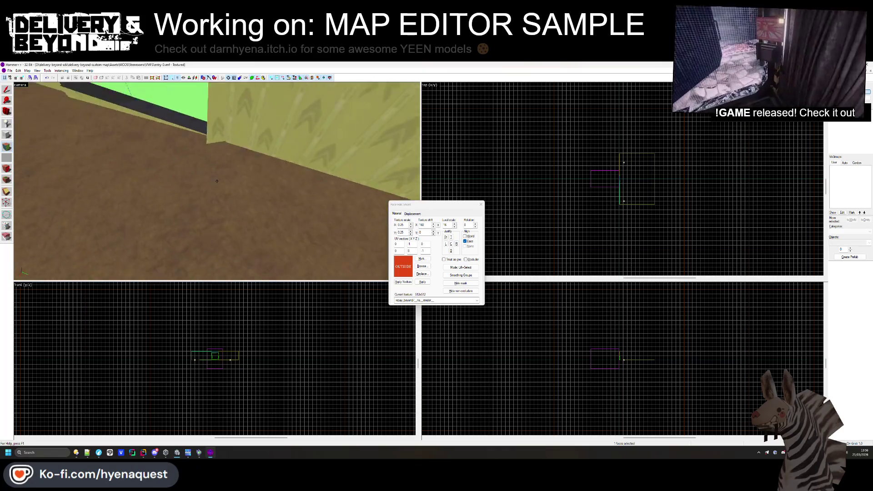
key("s")
key("z")
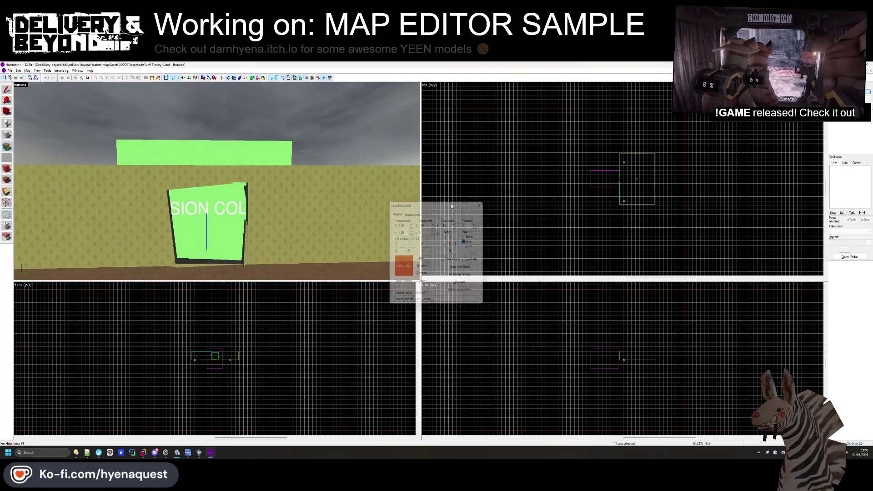
key("shift+a")
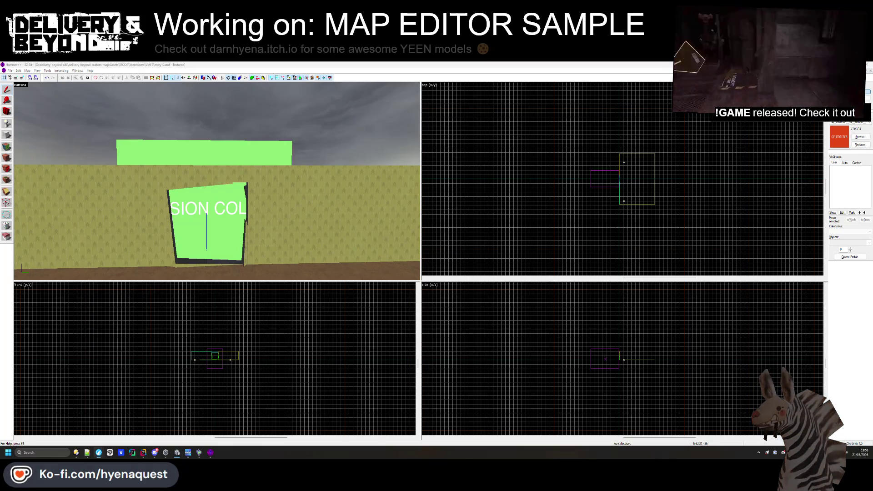
- Check the Wikipedia article on The Backrooms in Firefox, then return to Hammer++
key("alt+Tab")
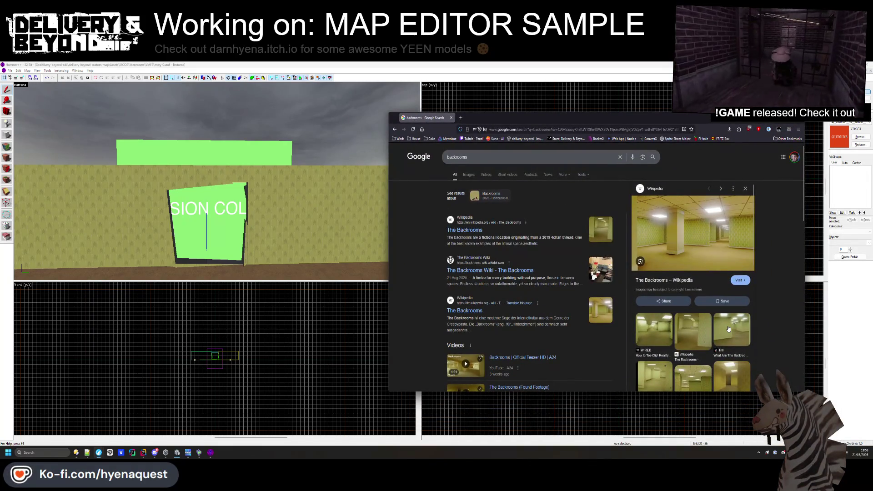
left_click(604, 224)
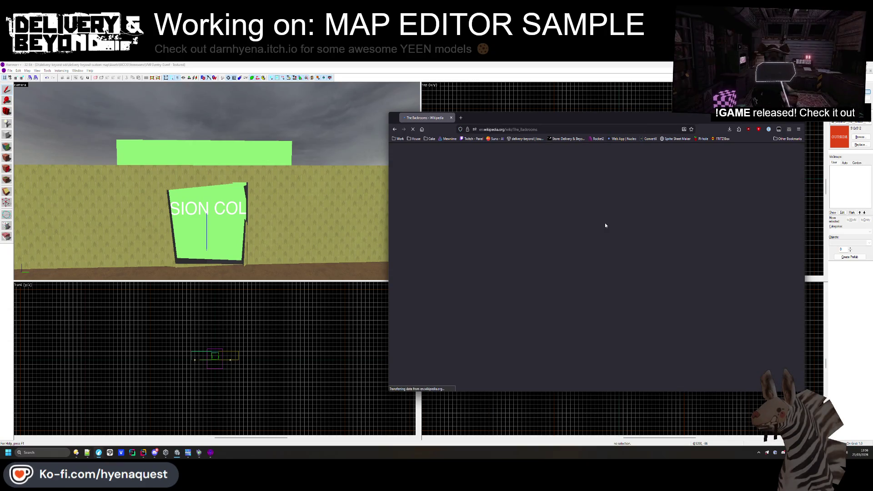
key("alt+Left")
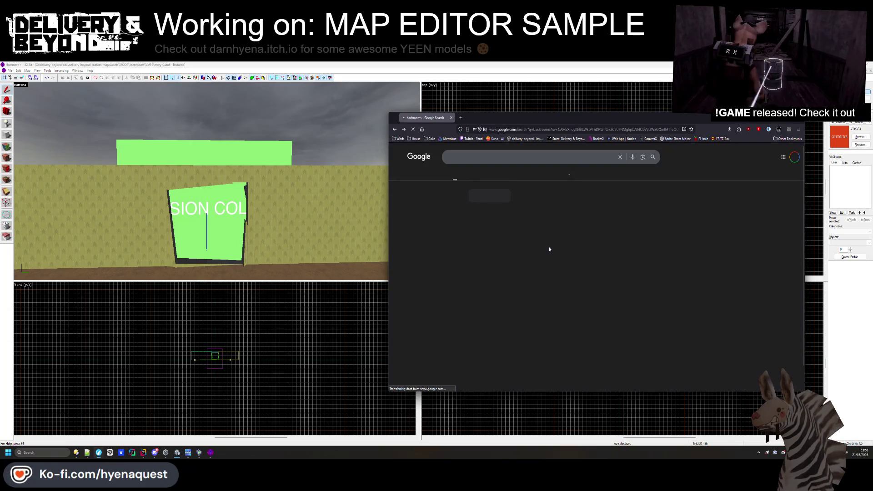
left_click_drag(578, 119, 645, 113)
left_click(437, 210)
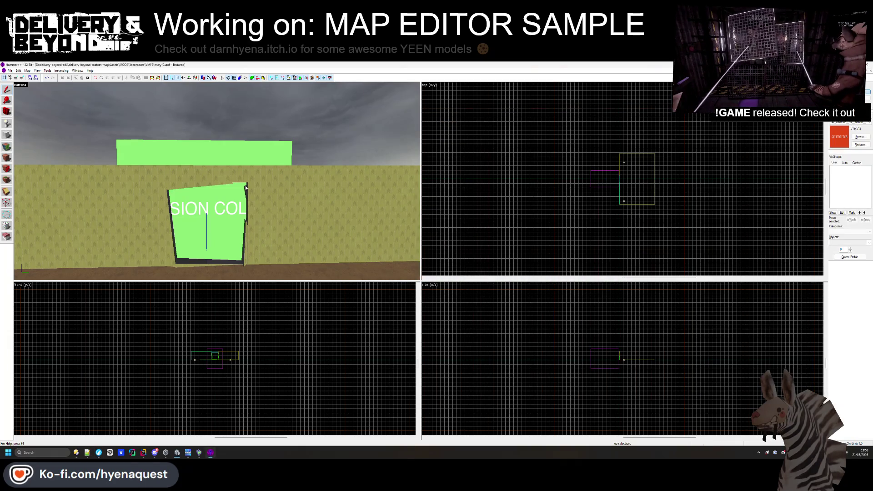
- Narrow the floor brush to 392 units wide in the top view
key("z")
key("z")
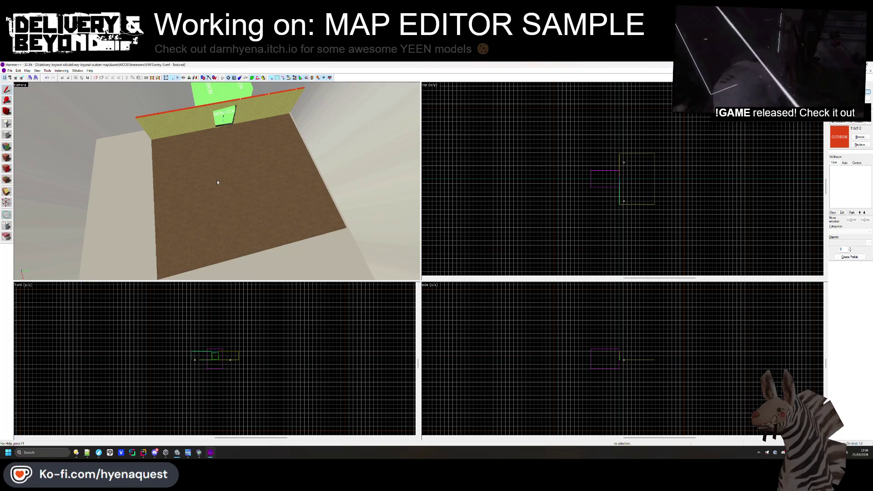
left_click(241, 155)
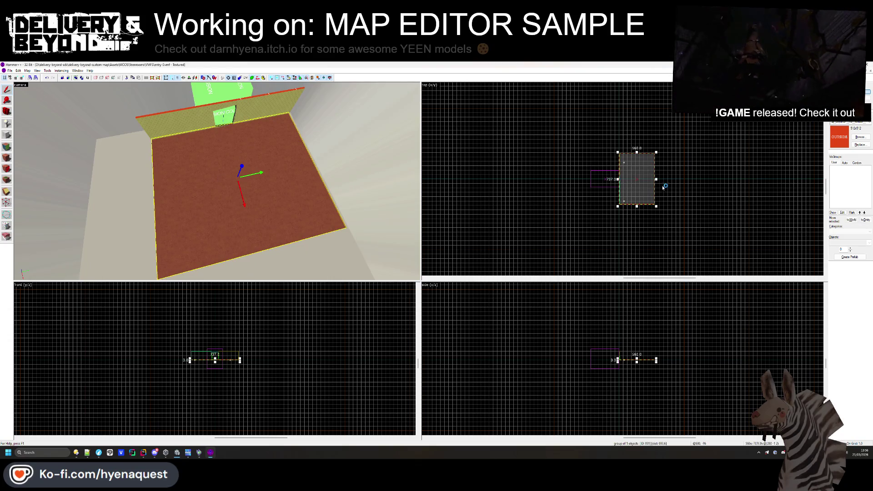
mouse_move(656, 179)
left_mouse_down()
mouse_move(645, 179)
mouse_move(637, 148)
left_mouse_up()
scroll(645, 179, "up", 8)
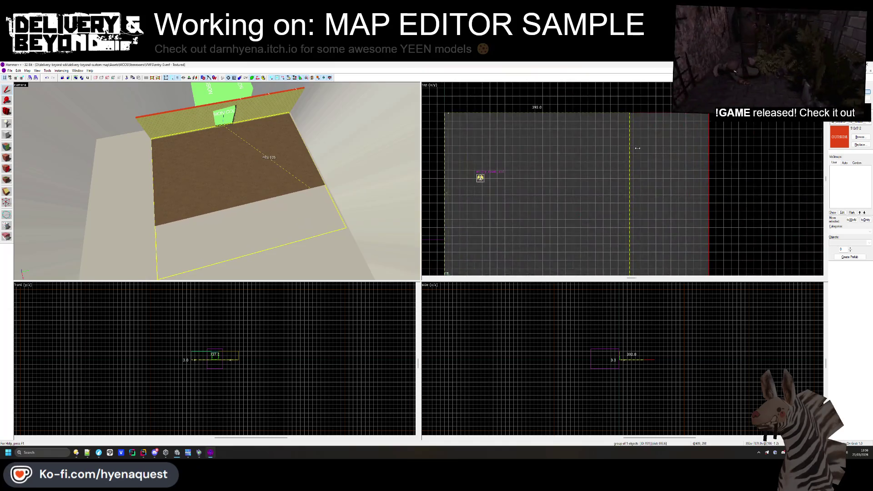
key("Escape")
- Rotate the right-hand wall 90° to lie horizontal and stretch it from 312 to 396 units
left_click(275, 126)
left_click(272, 108)
scroll(519, 176, "up", 5)
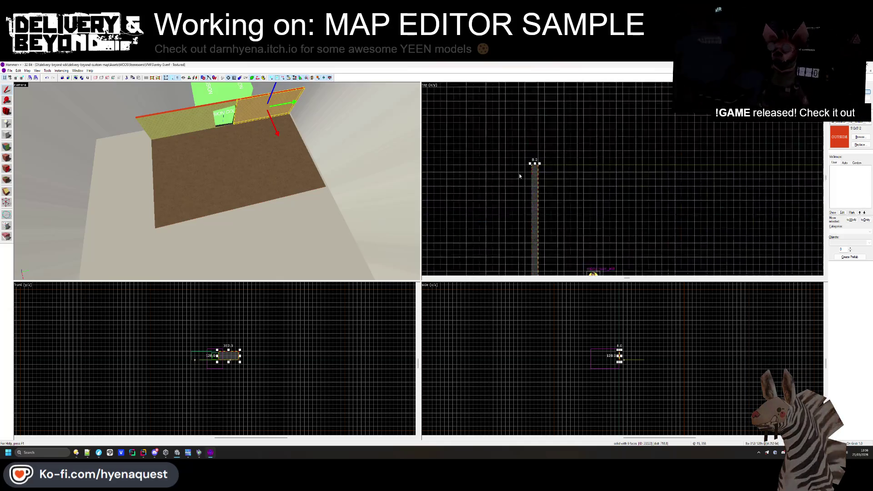
scroll(519, 176, "up", 3)
left_click(598, 191)
mouse_move(602, 268)
left_mouse_down()
mouse_move(699, 255)
mouse_move(686, 228)
mouse_move(678, 218)
mouse_move(670, 226)
left_mouse_up()
scroll(699, 255, "down", 3)
scroll(627, 162, "up", 4)
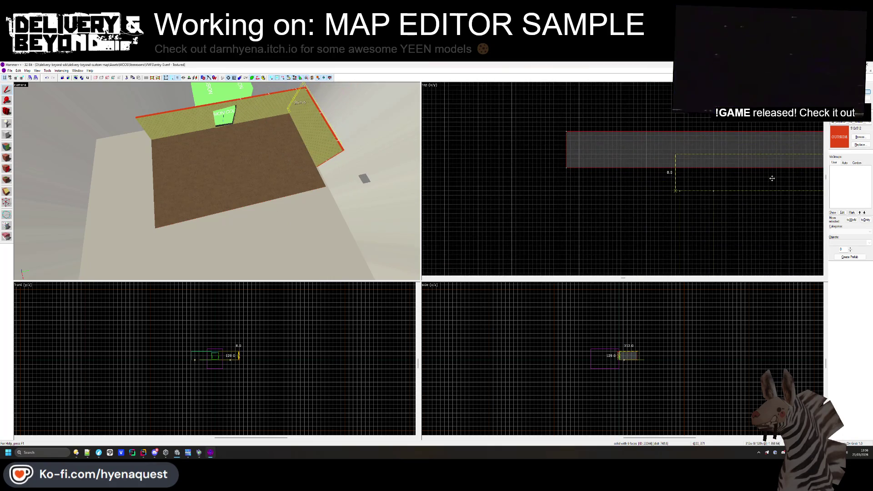
scroll(627, 191, "down", 5)
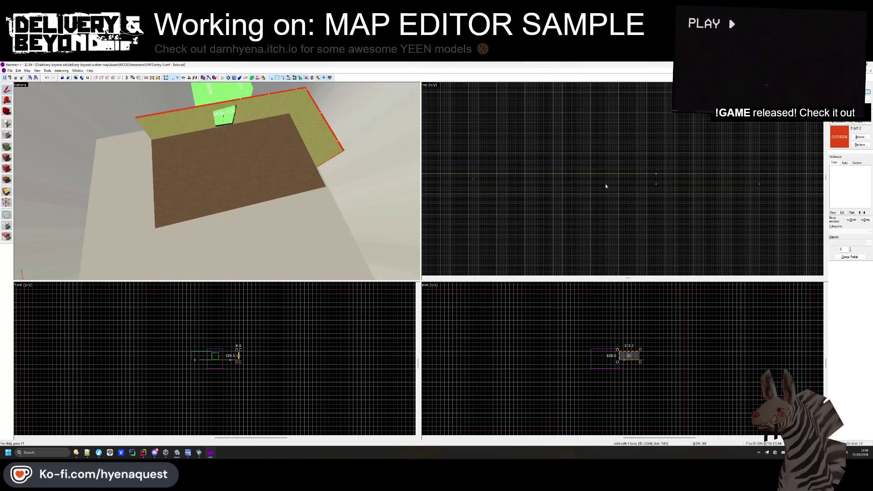
left_click(627, 178)
left_click_drag(657, 178, 761, 177)
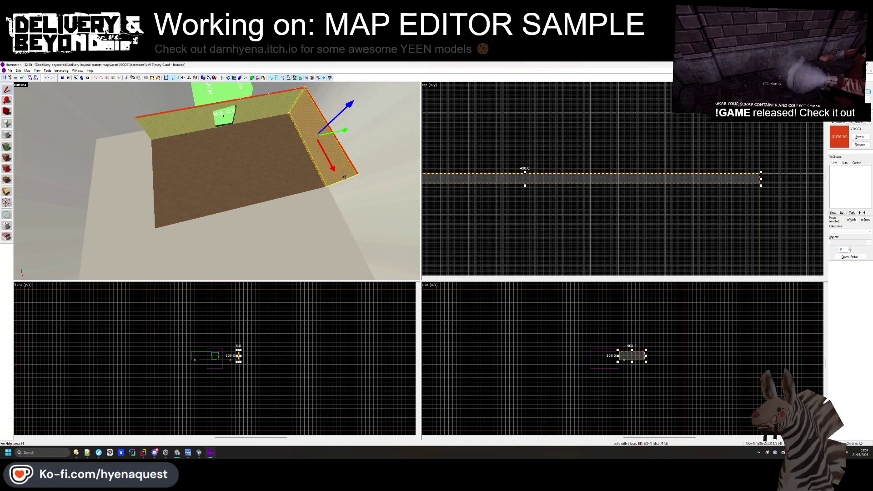
key("Escape")
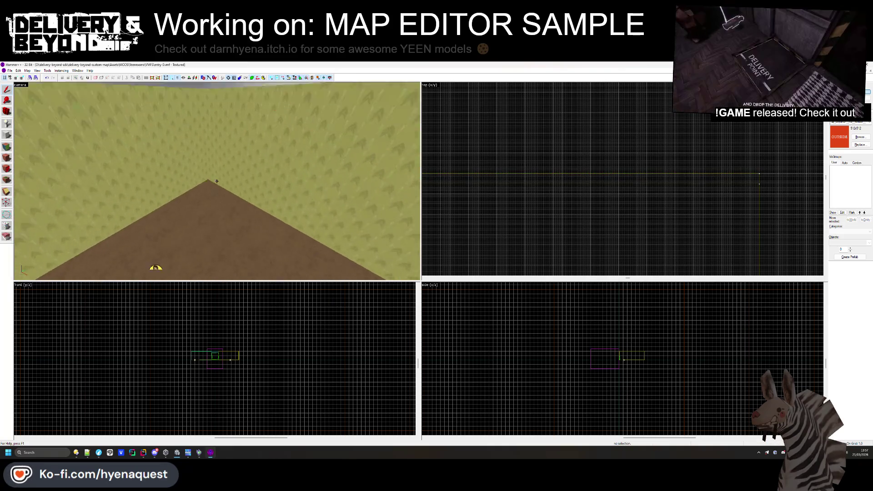
- Check the left wall face's texture in the face texture editor
key("z")
key("shift+a")
left_click(154, 168)
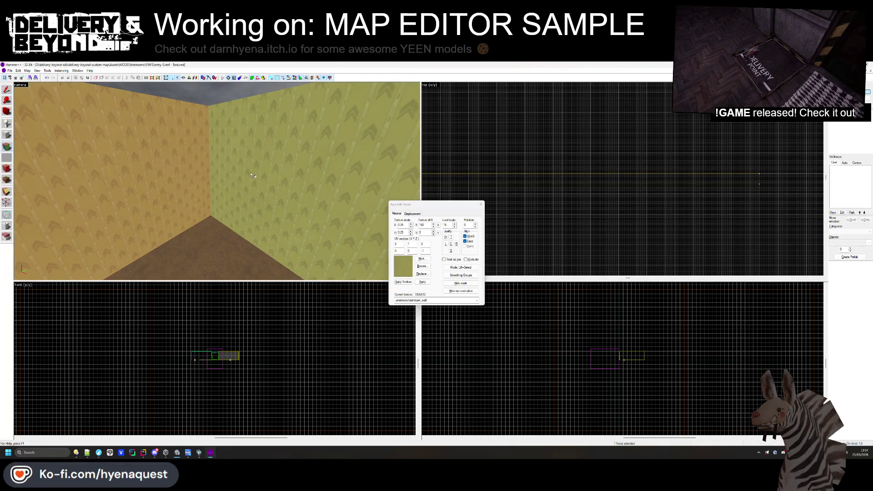
left_click(481, 205)
- Select the brown floor brush and drag its edge to narrow it from 400 to about 215 units
key("z")
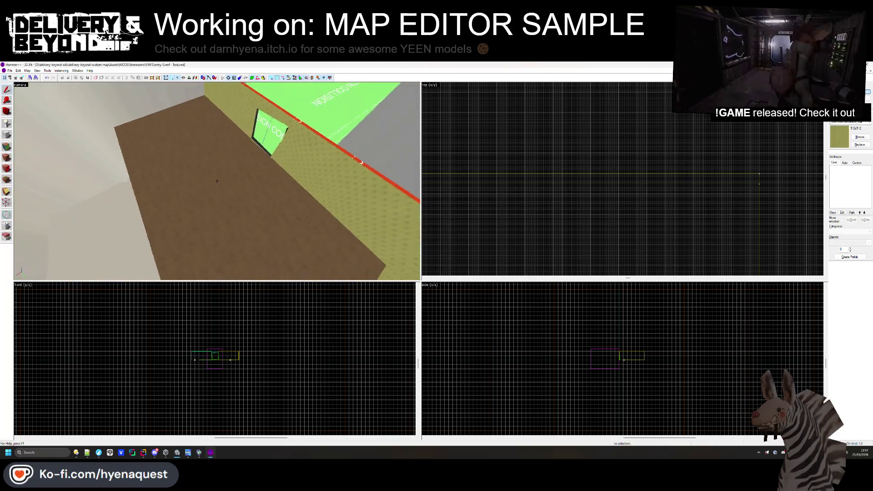
key("z")
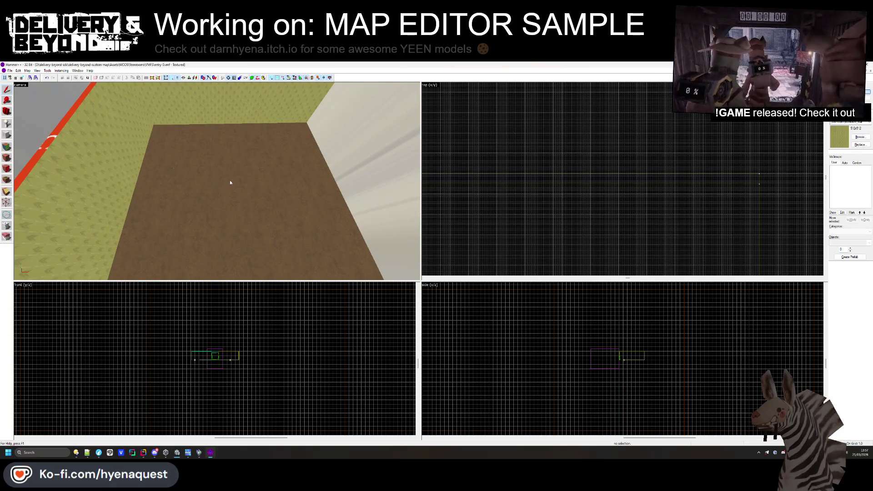
left_click_drag(248, 173, 218, 183)
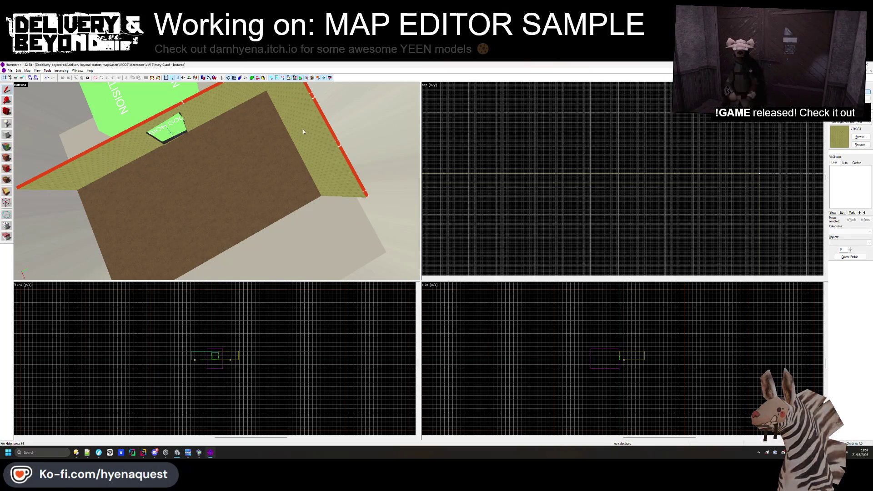
left_click_drag(287, 173, 216, 186)
left_click(216, 186)
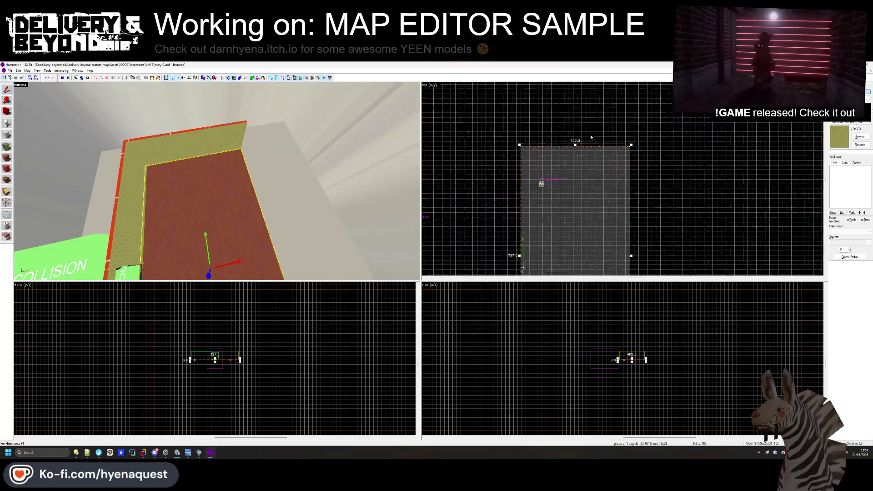
scroll(611, 195, "down", 2)
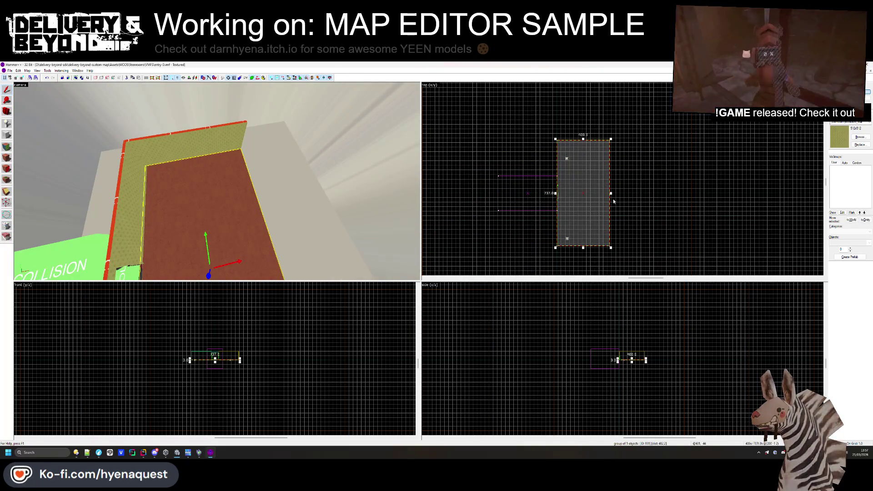
scroll(584, 152, "up", 2)
mouse_move(610, 193)
left_mouse_down()
mouse_move(583, 155)
mouse_move(601, 121)
left_mouse_up()
scroll(601, 121, "up", 3)
key("Escape")
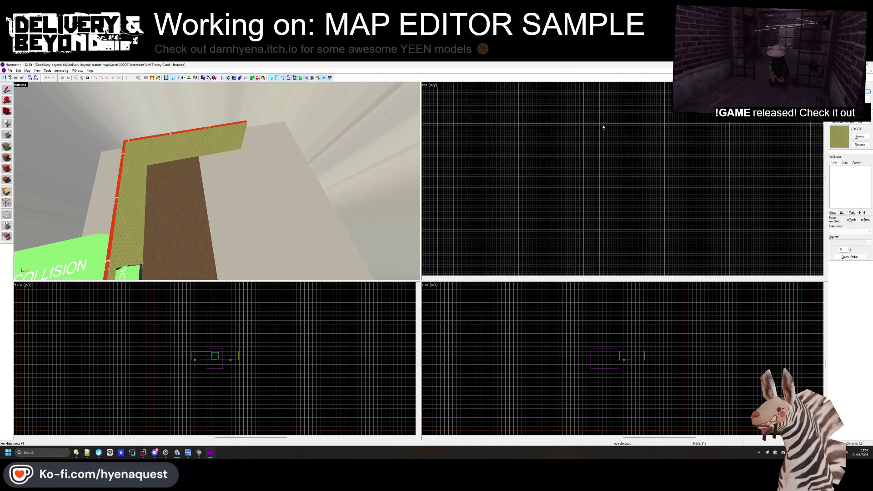
scroll(214, 181, "up", 3)
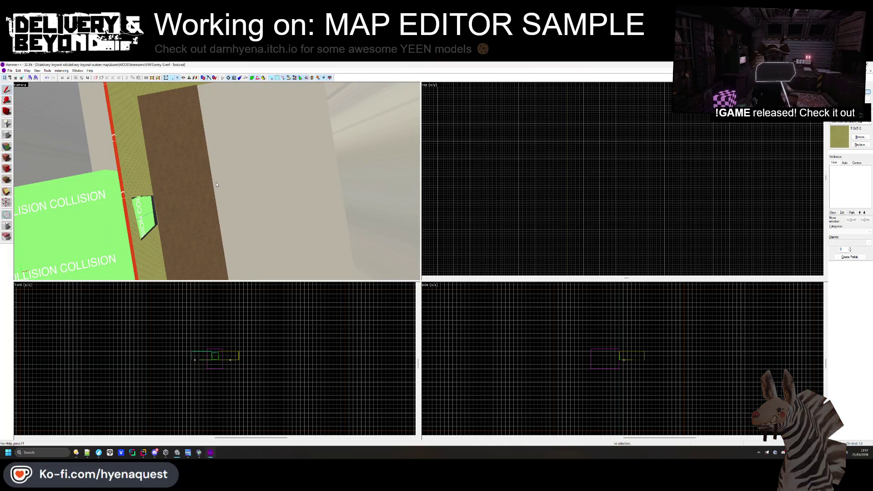
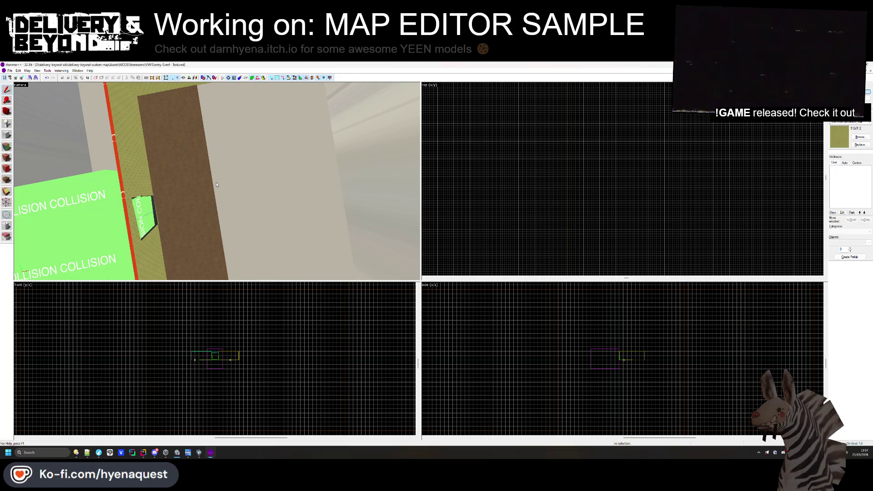
- Select the two back wall brushes and rotate them in the top view
left_click(216, 184)
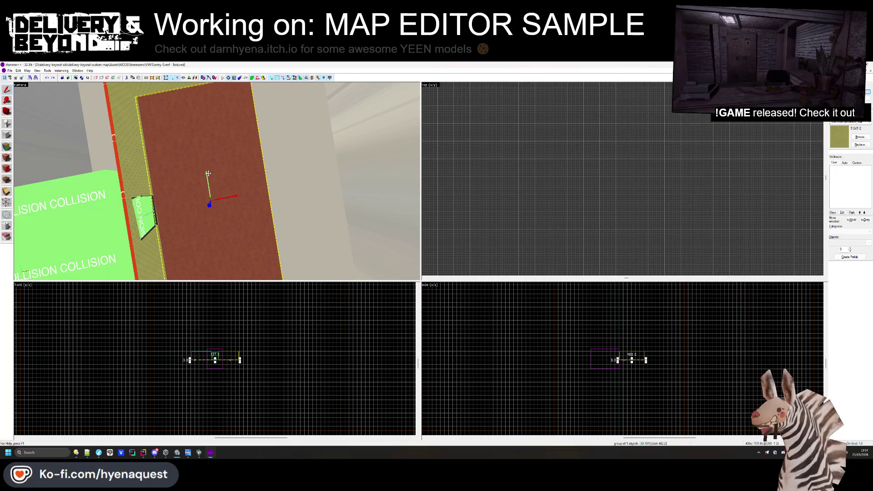
left_click(309, 148)
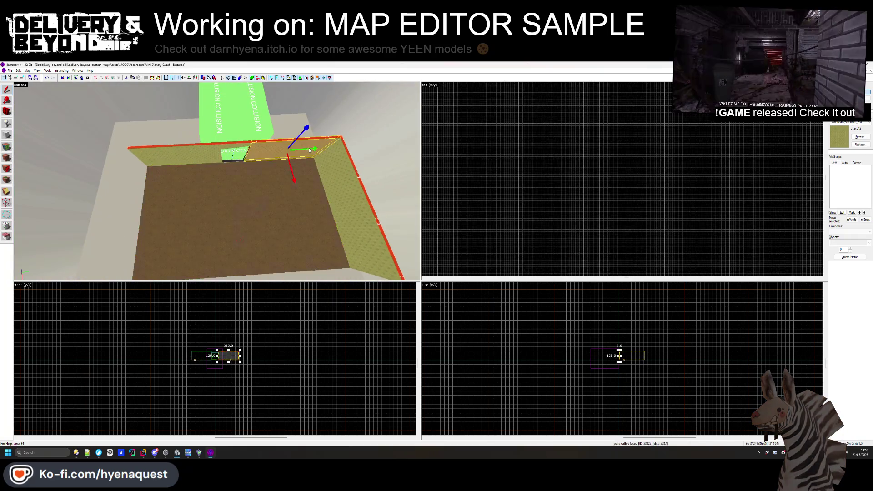
left_click(293, 153)
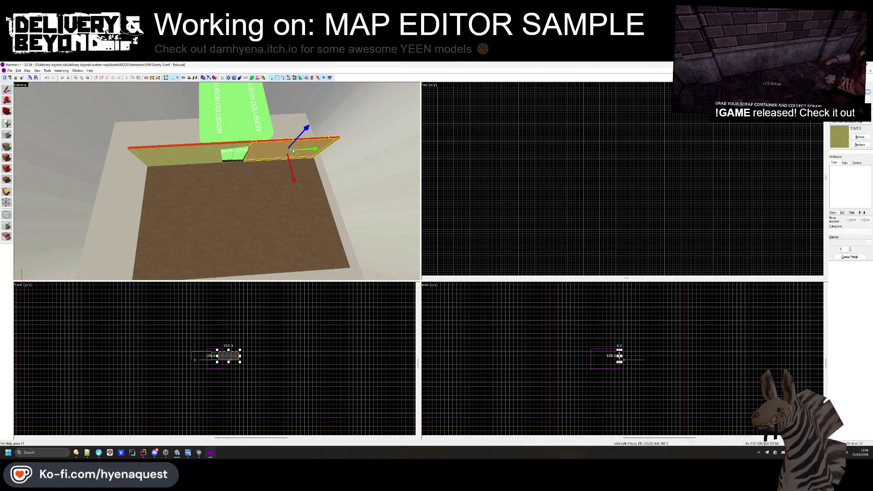
left_click(228, 148, "ctrl")
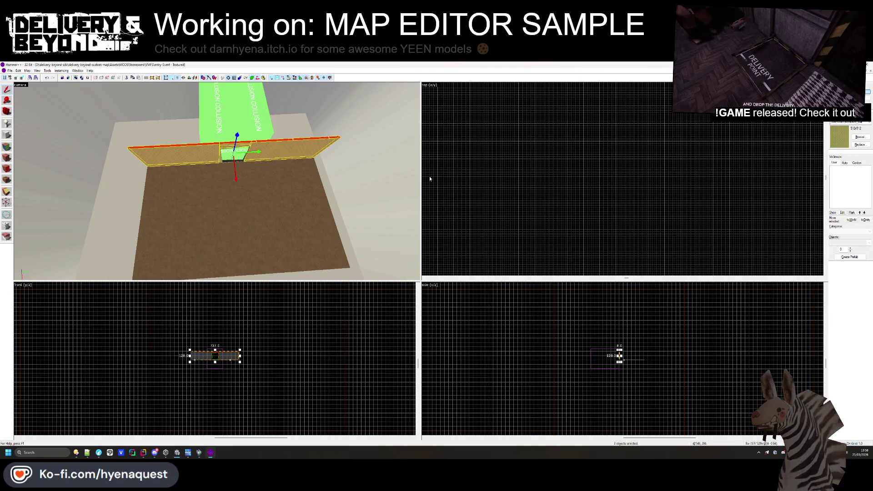
scroll(429, 176, "up", 4)
left_click(500, 165)
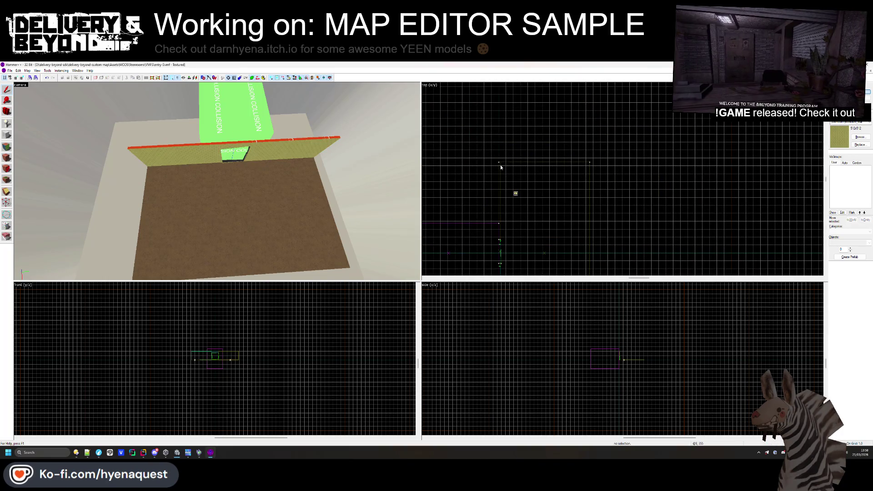
mouse_move(500, 161)
left_mouse_down()
mouse_move(571, 107)
mouse_move(593, 120)
mouse_move(575, 146)
mouse_move(573, 192)
mouse_move(568, 182)
left_mouse_up()
scroll(526, 199, "up", 5)
- Check the floor brush and the small brush above the doorway, then clear the selection
left_click(526, 199)
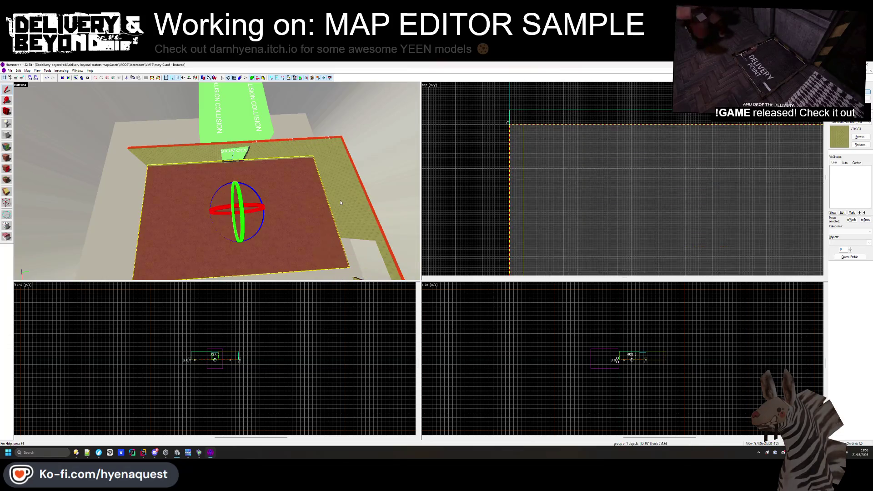
scroll(535, 129, "down", 4)
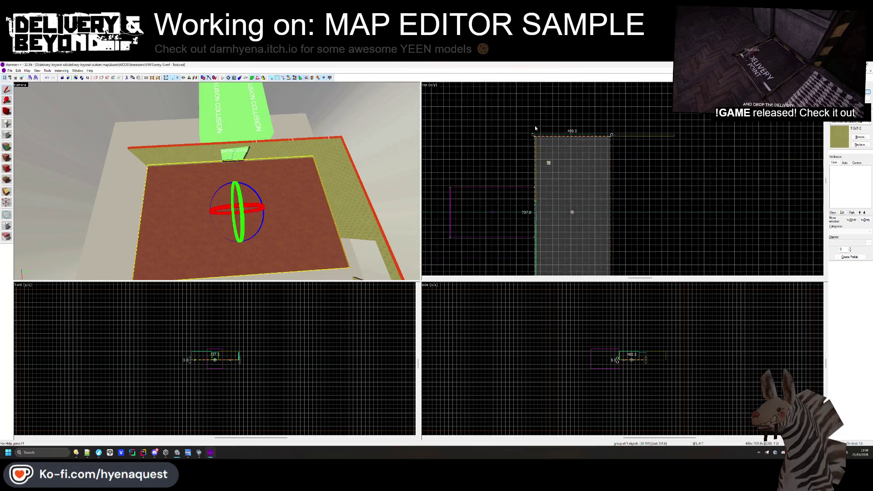
left_click(611, 213)
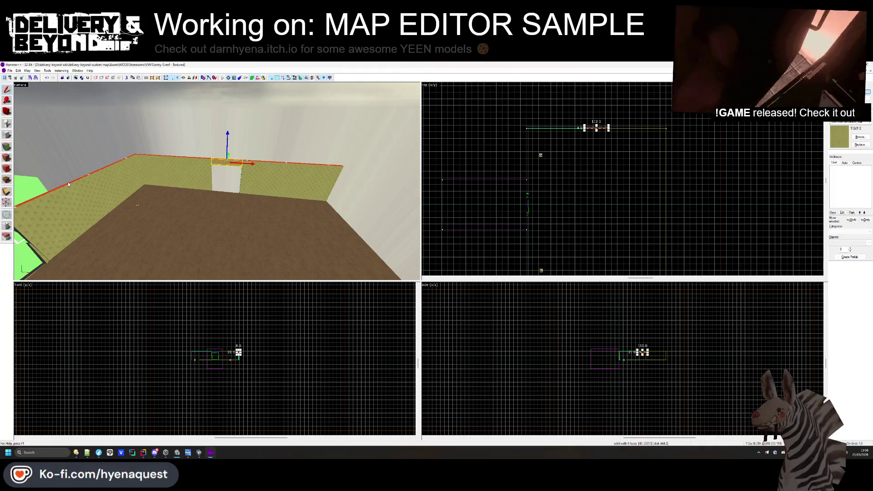
key("Escape")
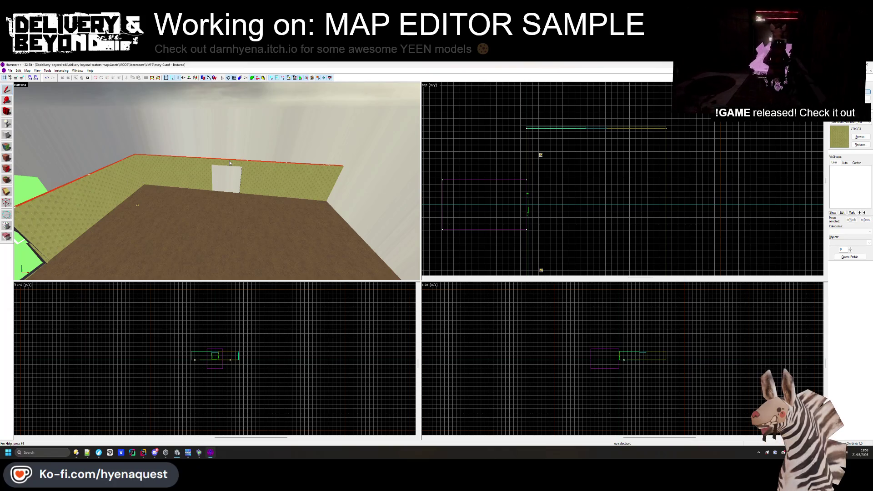
- Shorten the wall section left of the doorway from 313 to 205 units
left_click(186, 184)
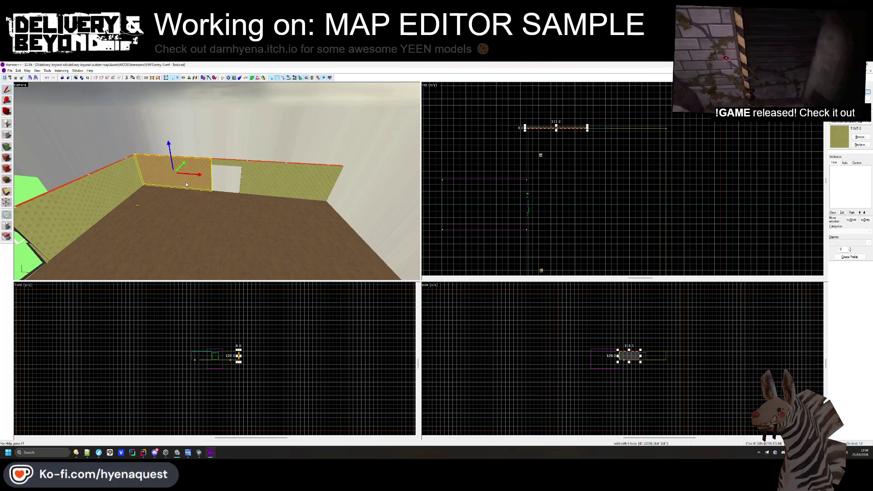
scroll(599, 133, "up", 3)
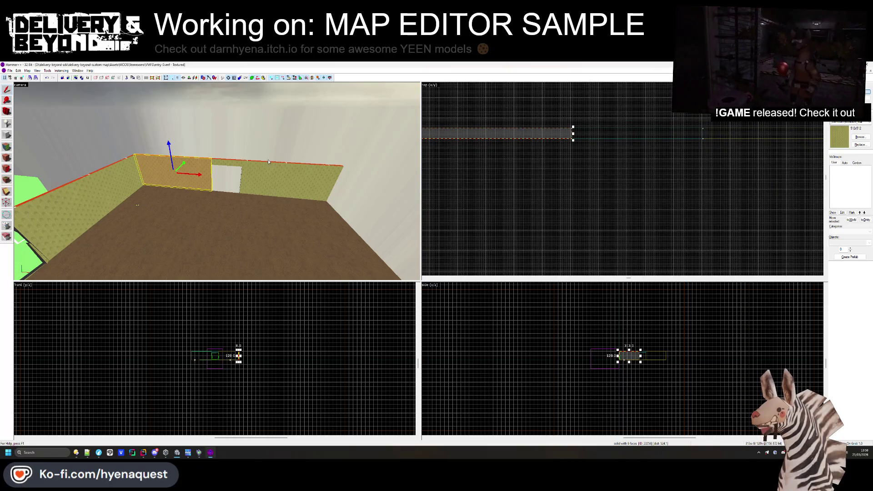
scroll(537, 157, "down", 2)
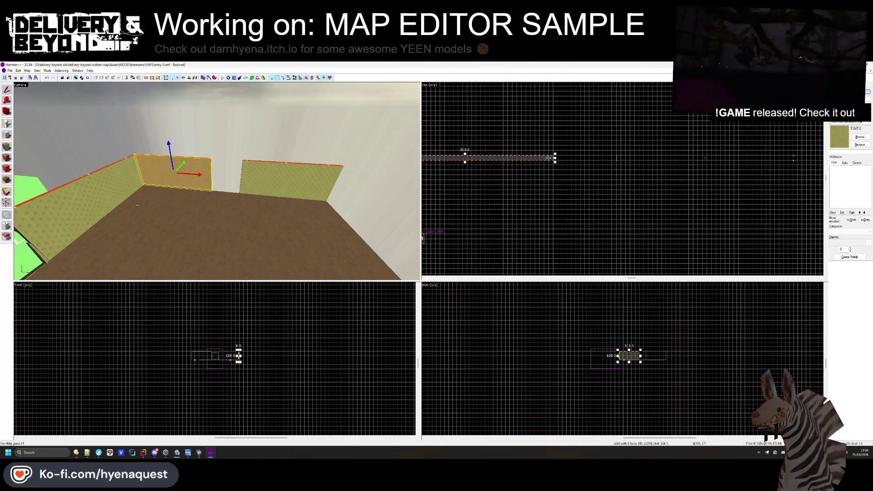
left_click_drag(548, 157, 483, 156)
scroll(477, 158, "up", 3)
scroll(527, 172, "down", 3)
scroll(527, 173, "down", 2)
scroll(500, 171, "up", 3)
scroll(482, 150, "down", 2)
- Move the shortened wall section to its new spot and deselect it
mouse_move(456, 172)
left_mouse_down()
mouse_move(483, 150)
mouse_move(635, 164)
mouse_move(654, 179)
mouse_move(652, 187)
left_mouse_up()
scroll(635, 163, "up", 3)
scroll(653, 184, "up", 10)
scroll(652, 188, "down", 5)
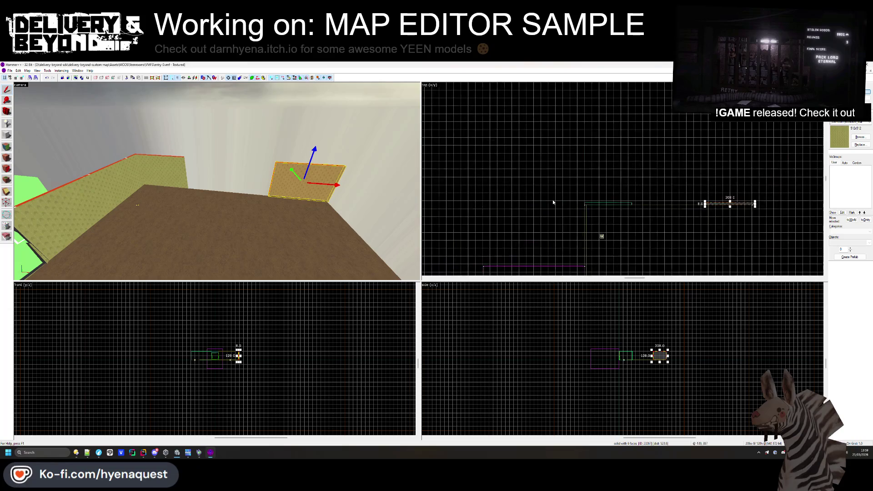
scroll(542, 191, "up", 3)
scroll(543, 191, "up", 2)
left_click(725, 203)
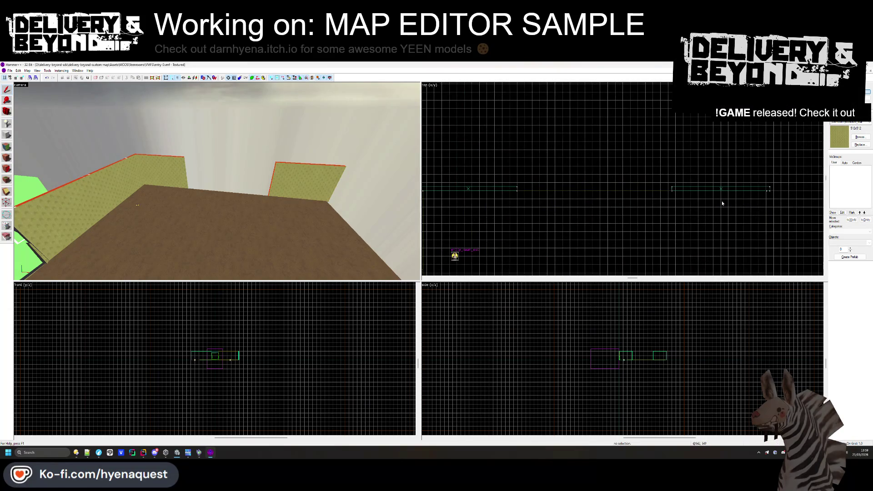
left_click_drag(240, 201, 217, 181)
- Inspect a wall face's texture in Face Edit, undoing an accidental panel move
left_click(6, 157)
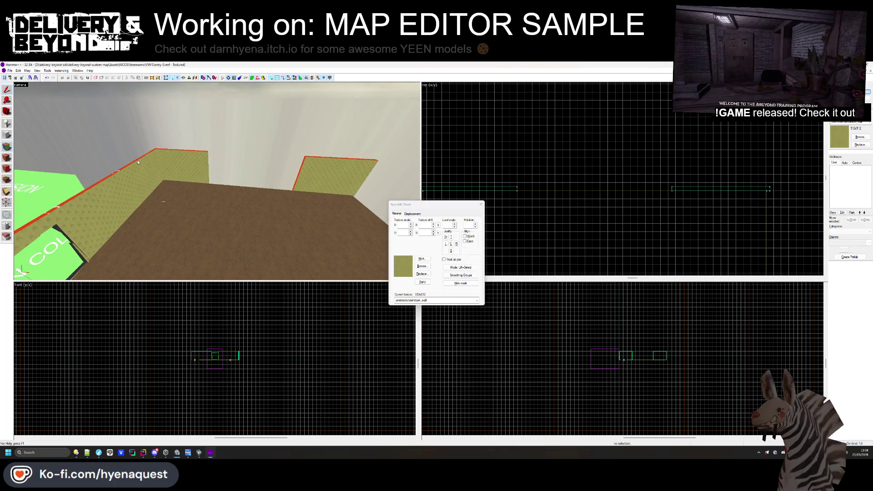
left_click(175, 166)
key("shift+s")
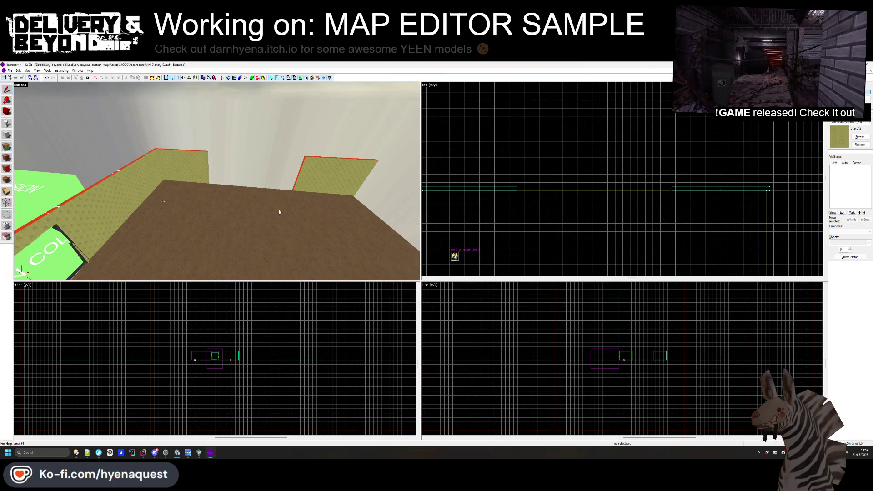
scroll(425, 218, "up", 2)
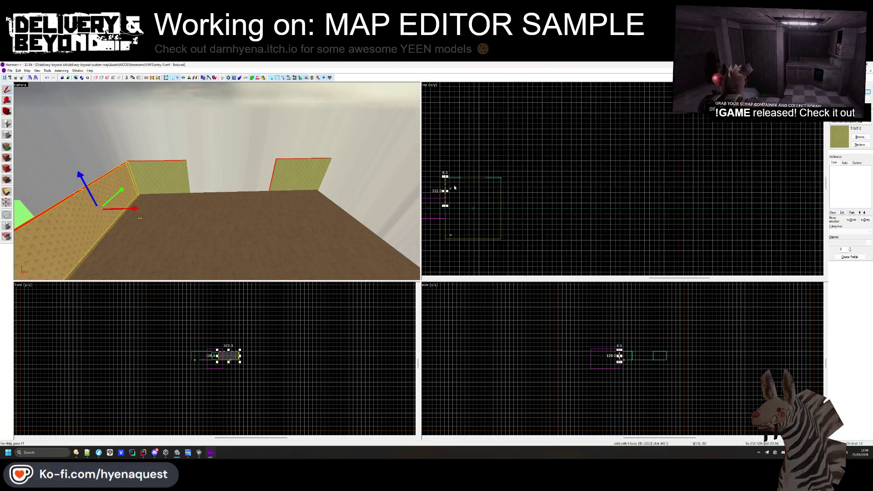
mouse_move(430, 171)
left_mouse_down()
mouse_move(575, 171)
mouse_move(429, 171)
left_mouse_up()
key("Escape")
- Select both back wall panels to check their spacing, then deselect them
left_click(463, 159)
left_click(637, 159, "ctrl")
scroll(495, 158, "down", 5)
scroll(518, 159, "up", 4)
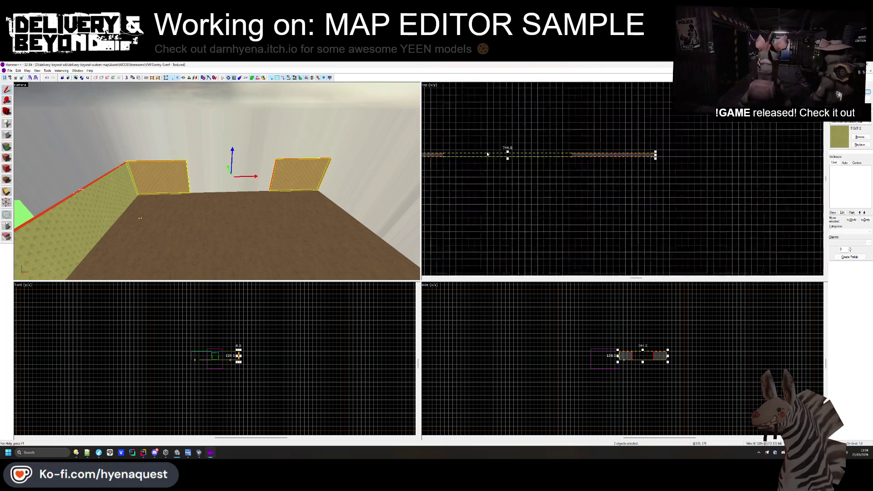
left_click(532, 161)
scroll(532, 161, "down", 2)
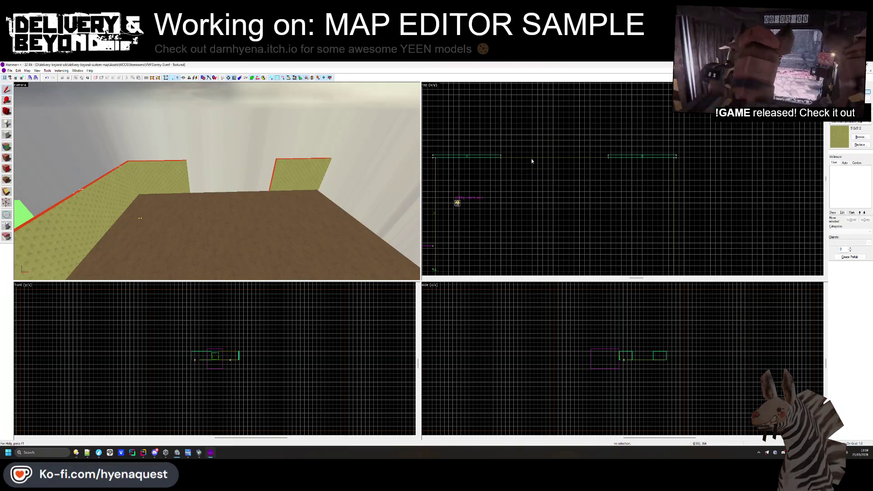
- Move the right wall panel into the corner and clone a copy further right
left_click(609, 156)
scroll(556, 167, "up", 1)
mouse_move(619, 154)
left_mouse_down()
mouse_move(579, 145)
mouse_move(457, 147)
mouse_move(487, 236)
mouse_move(477, 199)
mouse_move(501, 155)
mouse_move(513, 152)
left_mouse_up()
scroll(468, 160, "down", 5)
left_click_drag(563, 164, 689, 168)
scroll(655, 161, "up", 3)
scroll(657, 196, "down", 2)
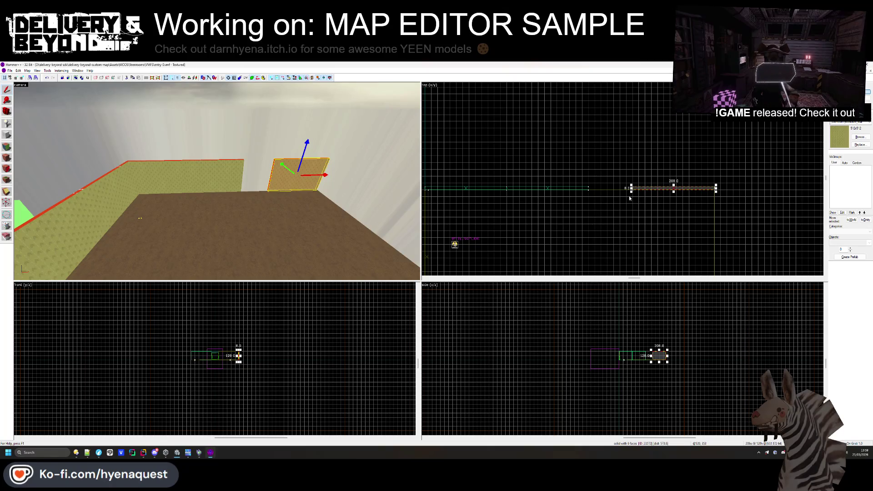
- Stretch the left wall panel from 230 to 310 units
left_click(219, 177)
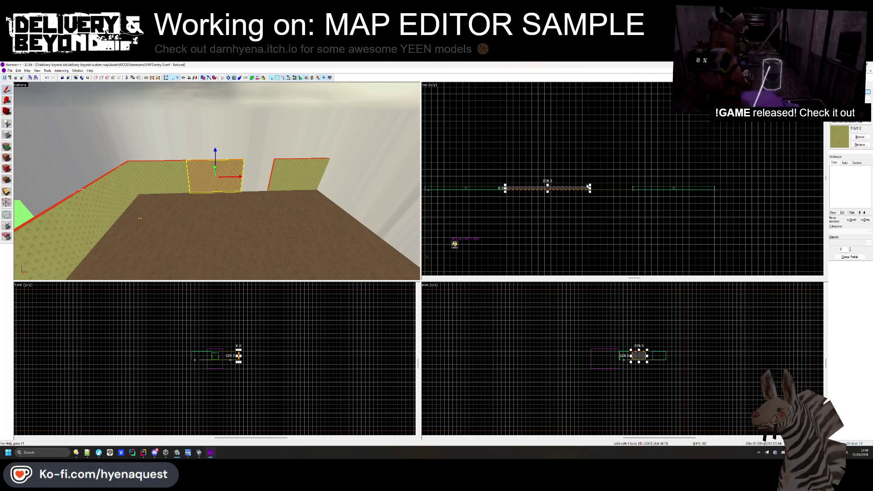
scroll(637, 184, "up", 3)
mouse_move(605, 187)
left_mouse_down()
mouse_move(659, 182)
mouse_move(660, 191)
left_mouse_up()
scroll(655, 190, "down", 3)
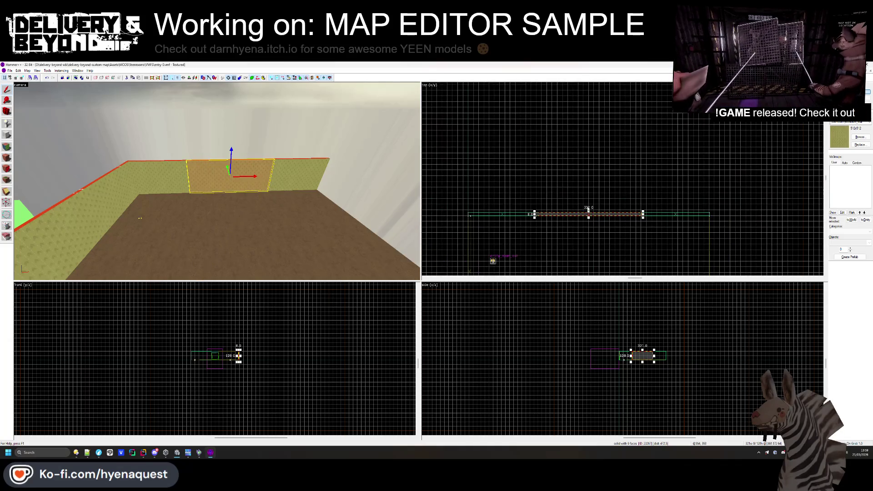
key("Escape")
- Select the two wall segments and shift them together
key("z")
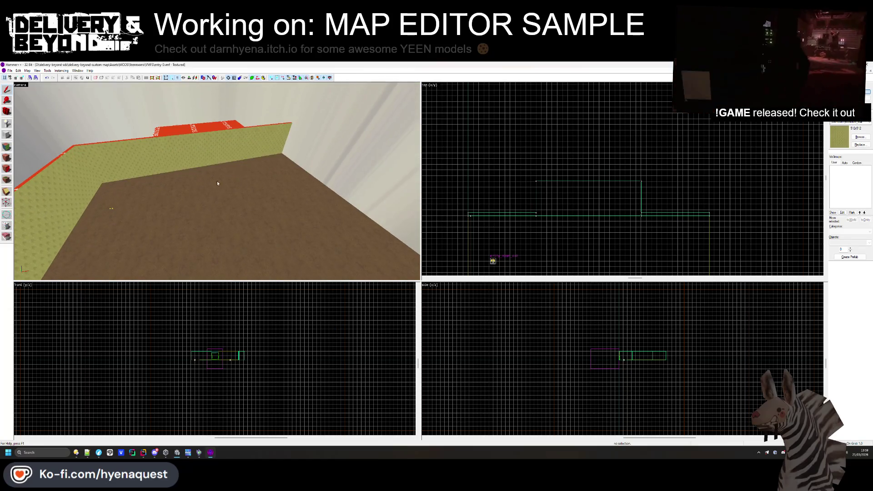
left_click(153, 160, "ctrl")
scroll(515, 144, "down", 3)
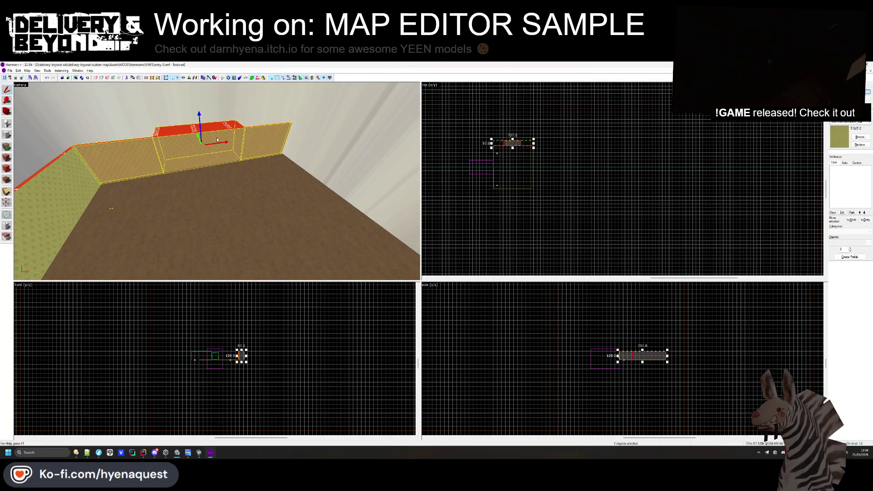
scroll(499, 143, "up", 3)
left_click_drag(519, 143, 545, 258)
- Zoom around the views and briefly select, then deselect, a wall brush
scroll(517, 265, "up", 2)
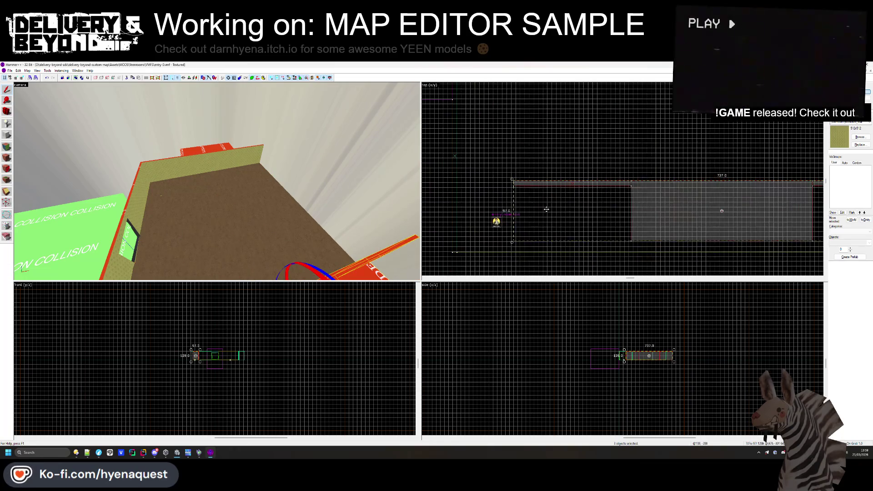
scroll(517, 265, "up", 3)
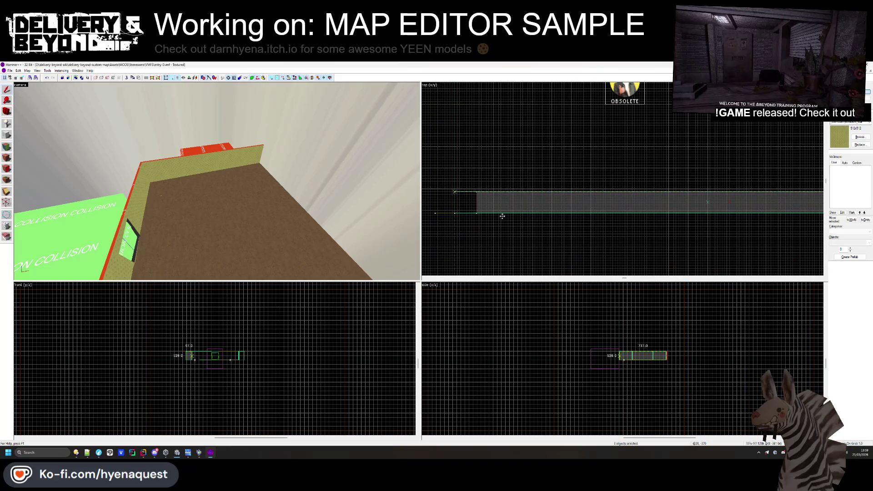
scroll(445, 203, "down", 4)
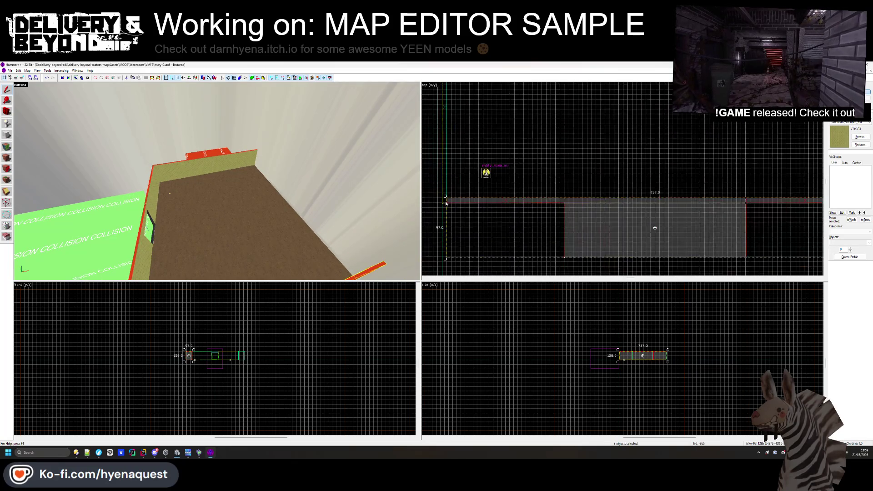
scroll(445, 204, "down", 2)
scroll(627, 199, "up", 4)
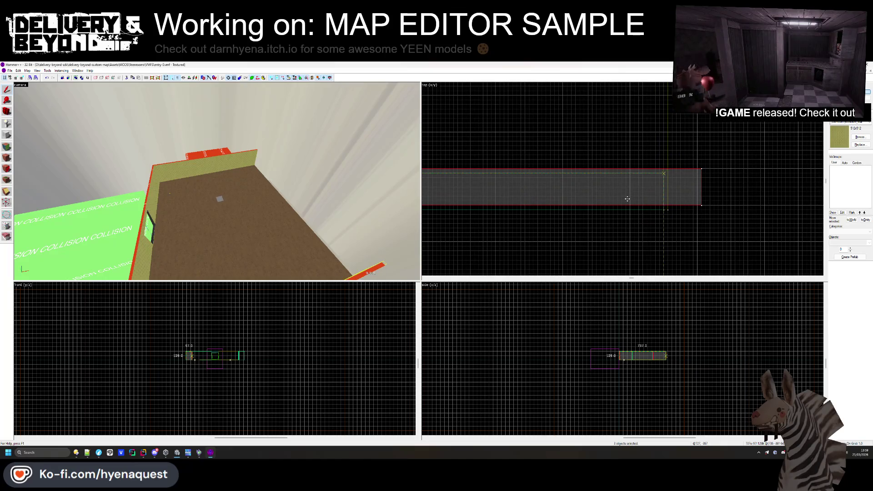
scroll(707, 214, "down", 3)
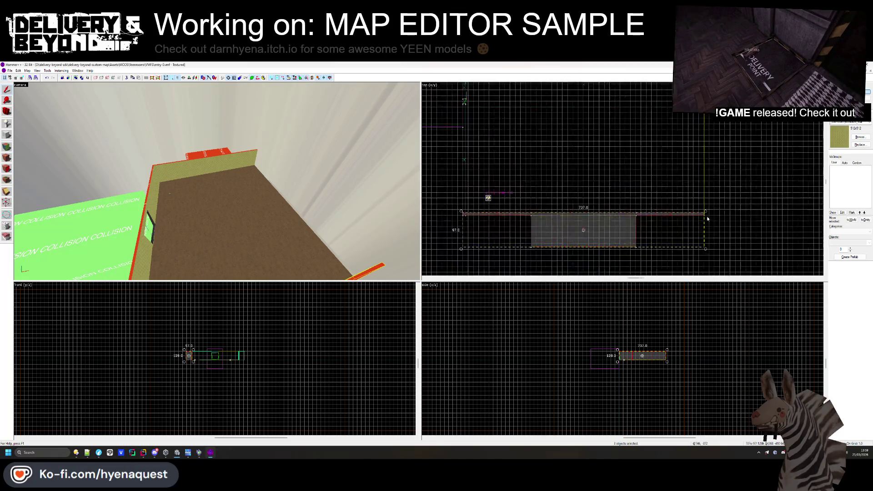
scroll(564, 200, "up", 4)
left_click(556, 183)
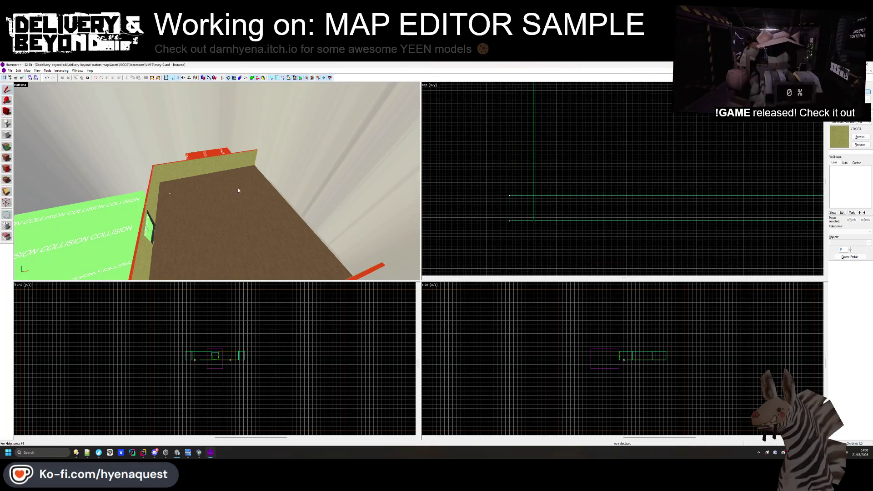
left_click(524, 222)
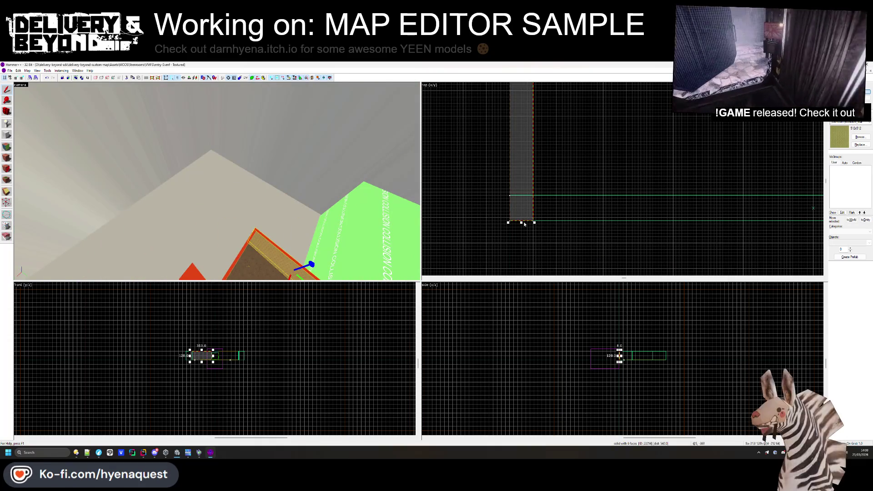
key("Escape")
- Select the left wall segments and rotate them to a diagonal angle
key("z")
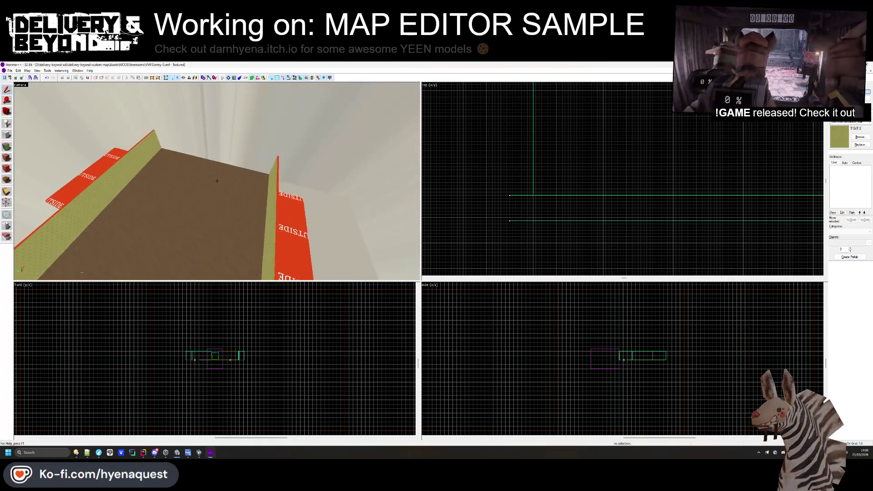
key("z")
left_click(183, 131)
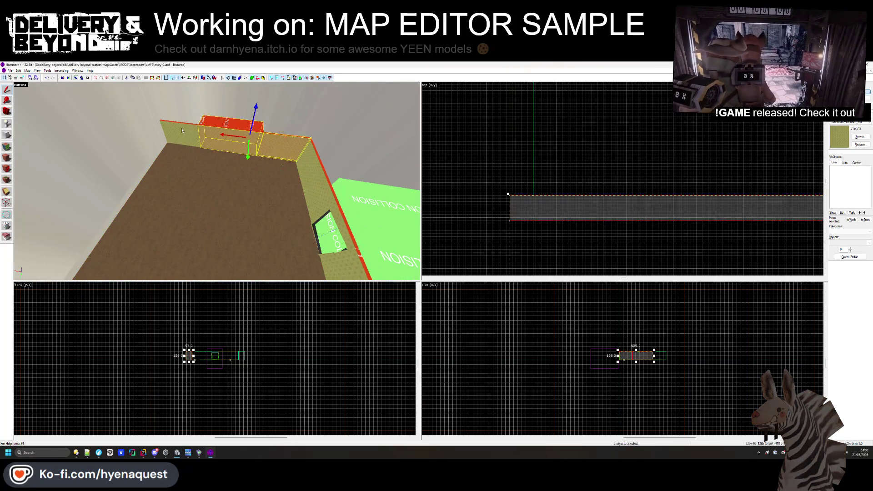
left_click(183, 130, "ctrl")
scroll(546, 159, "down", 3)
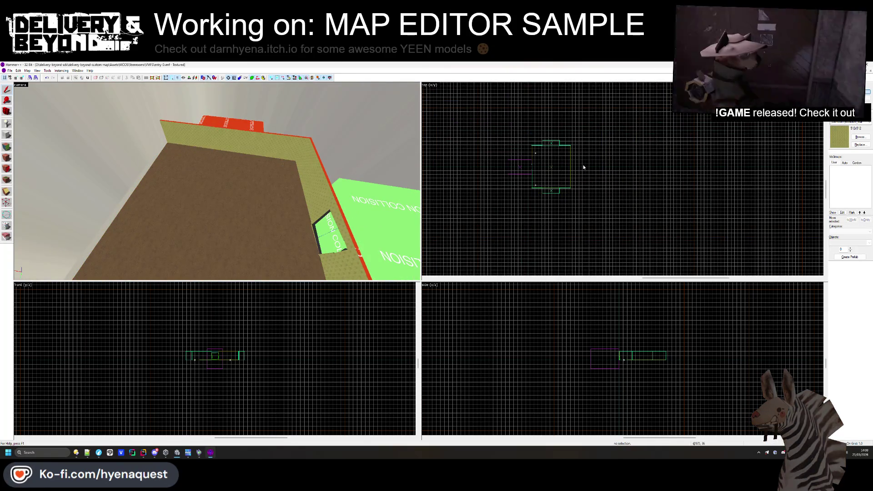
left_click_drag(615, 155, 523, 119)
scroll(591, 144, "up", 3)
left_click(590, 152)
- Check the red OUTSIDE brush and the corner wall brush, then deselect
scroll(557, 161, "up", 1)
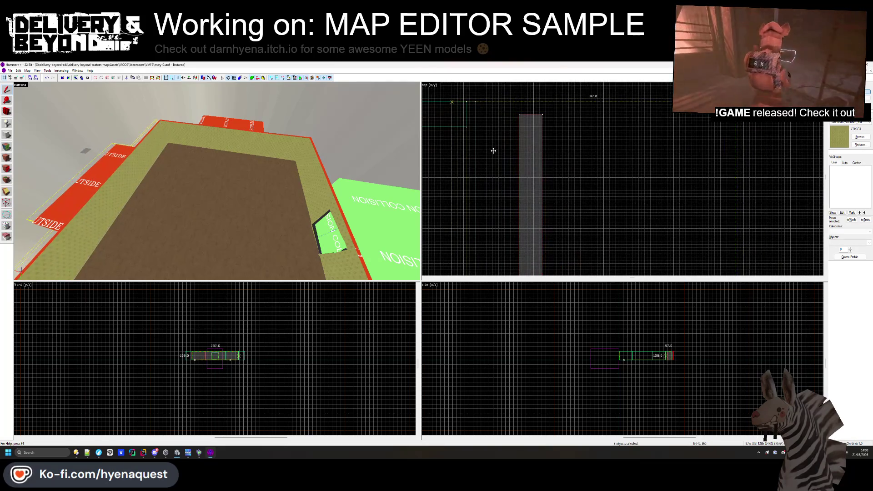
scroll(509, 150, "up", 2)
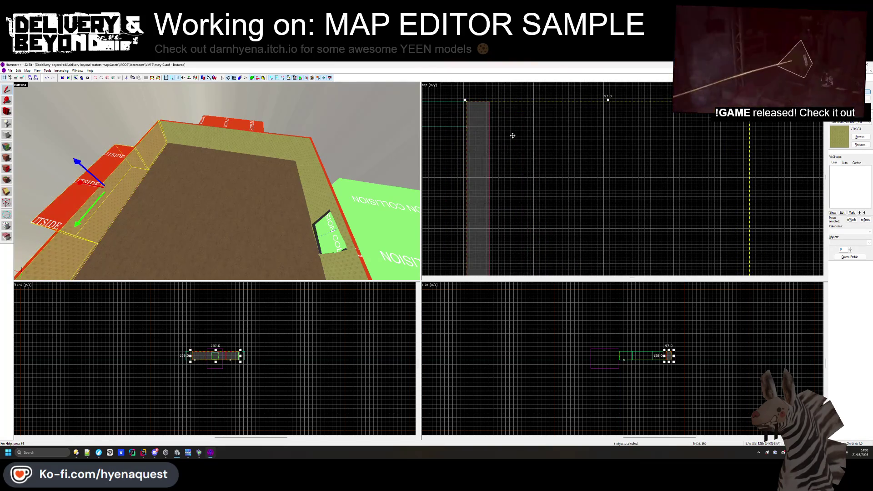
scroll(512, 171, "up", 3)
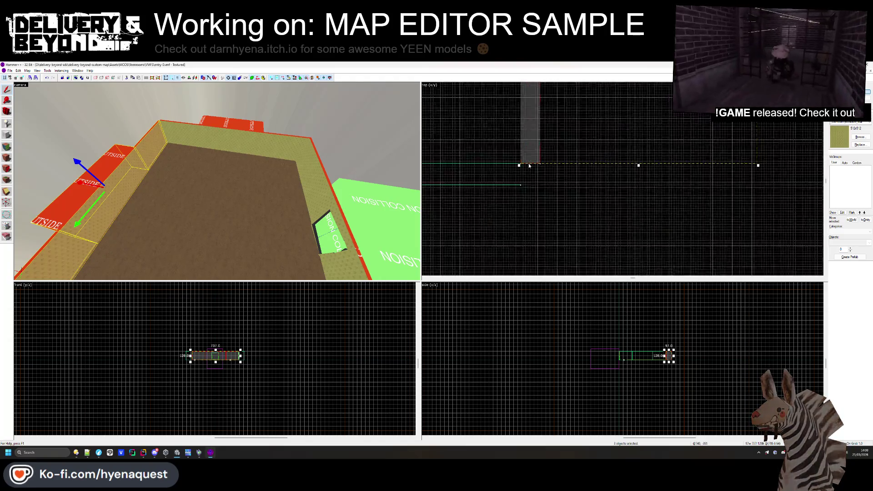
left_click(239, 177)
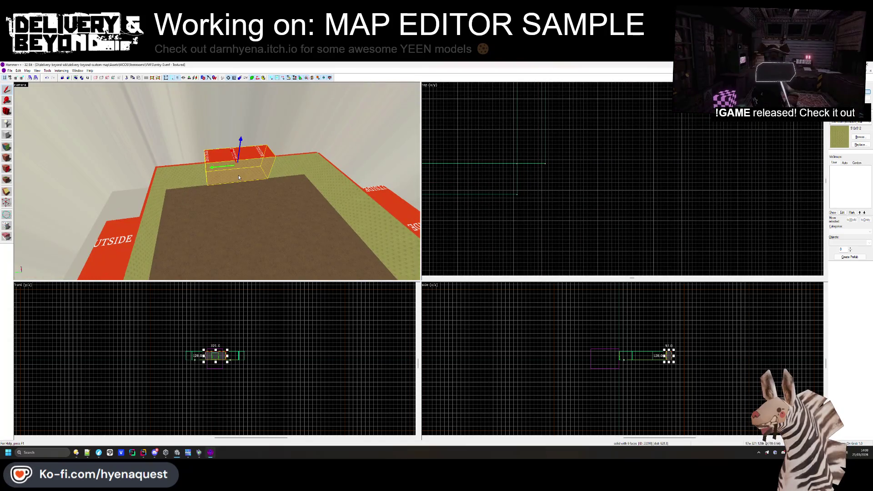
key("Escape")
key("z")
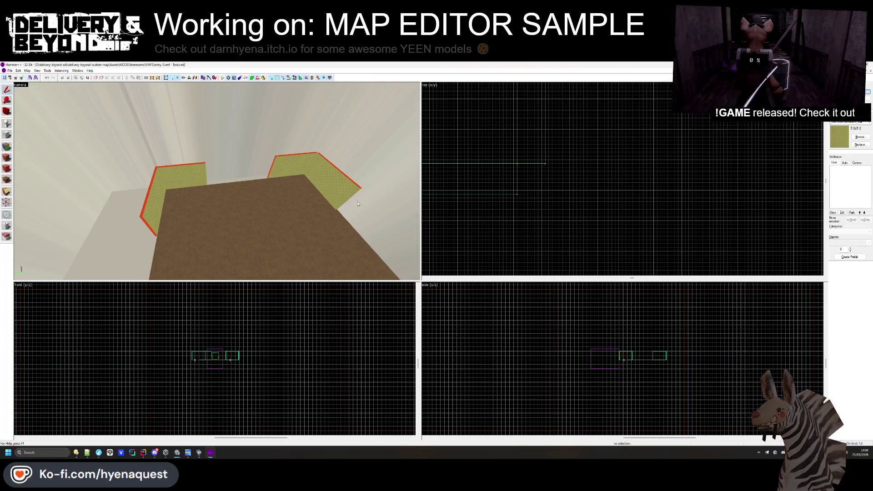
key("z")
left_click(150, 177)
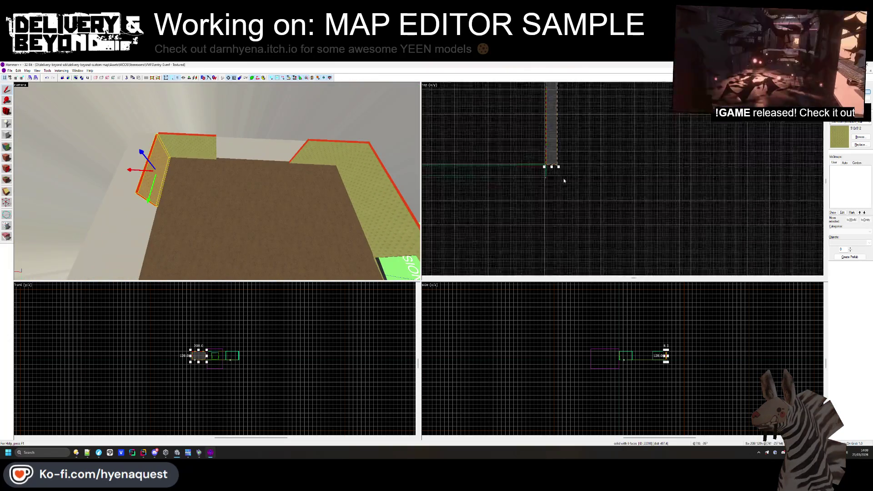
scroll(550, 191, "up", 3)
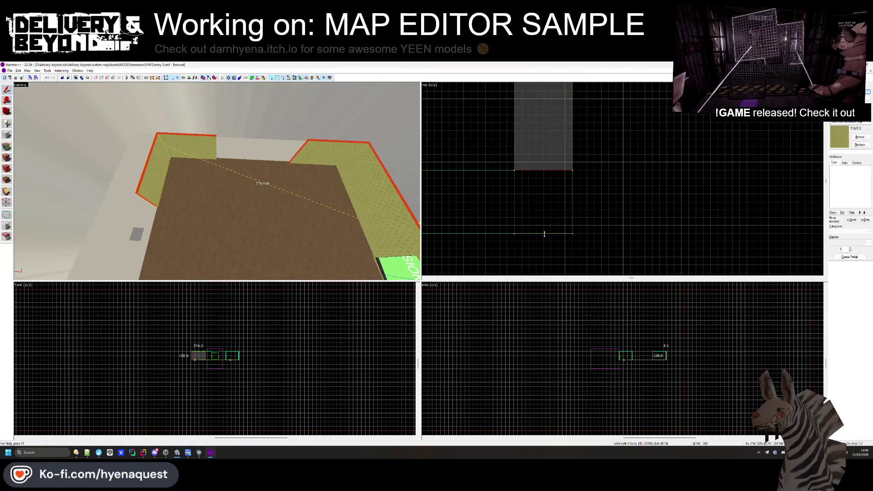
left_click(528, 219)
- Bring up face texture editing with Shift+A and pick a wall's edge face
key("z")
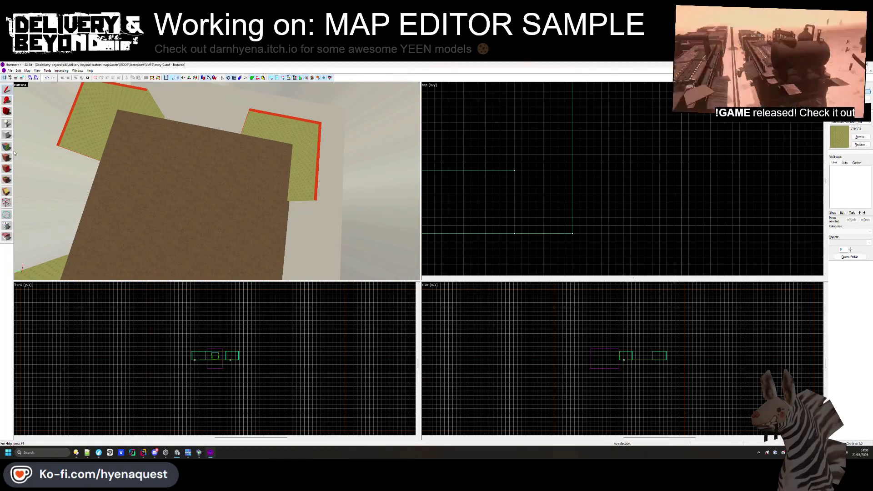
key("shift+a")
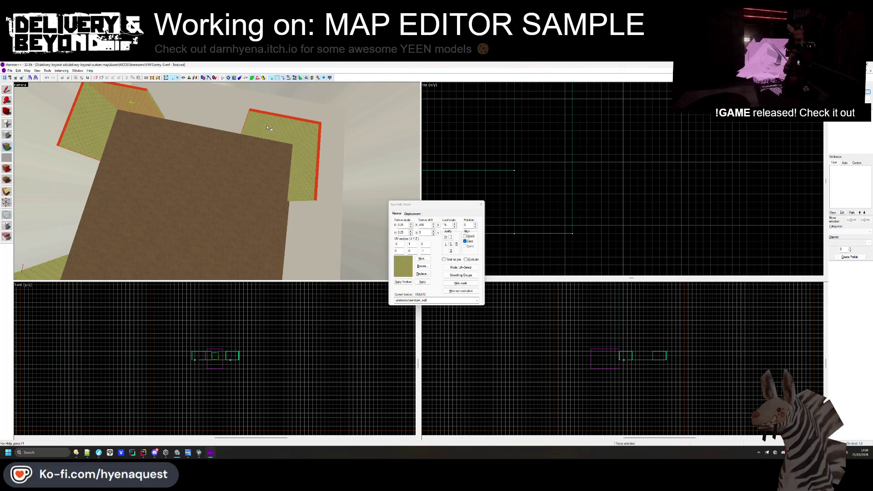
key("z")
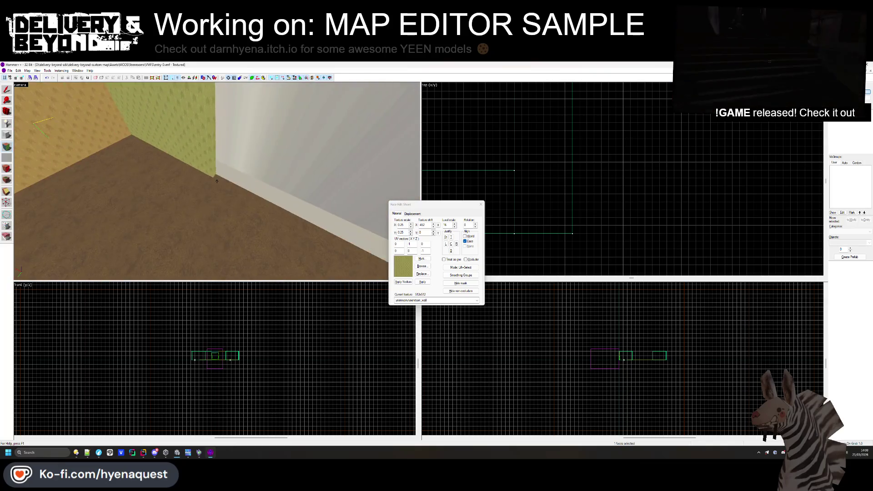
key("z")
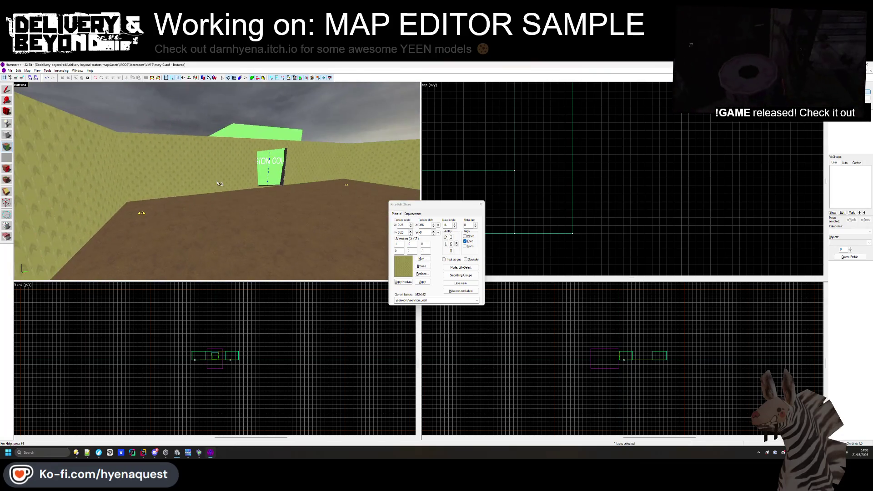
left_click(112, 180)
key("z")
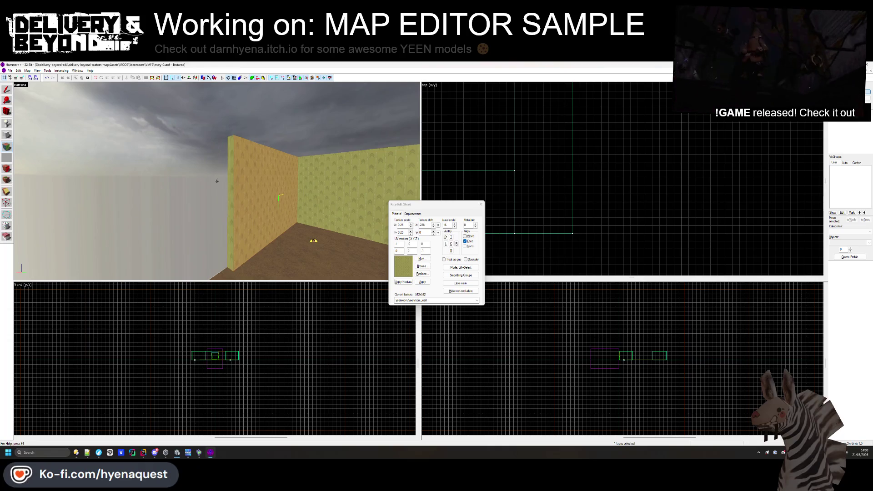
key("z")
- Fly the camera across the room over the brown floor, then close face editing
key("w")
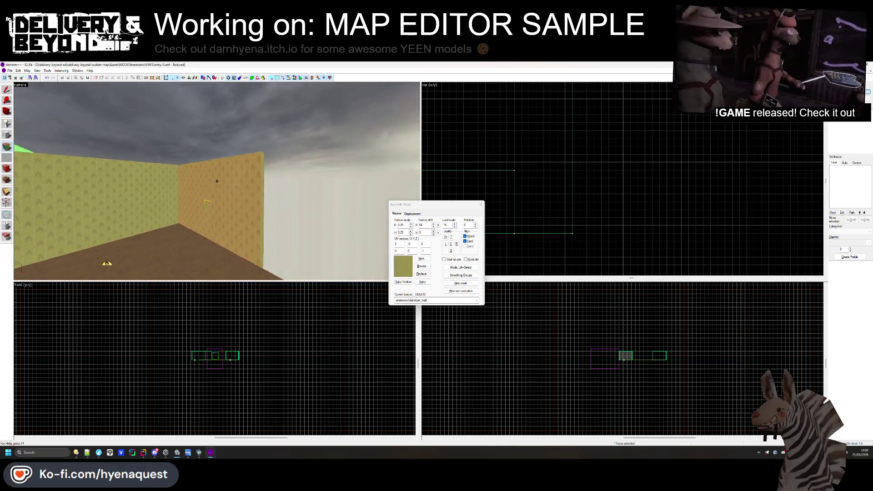
key("w")
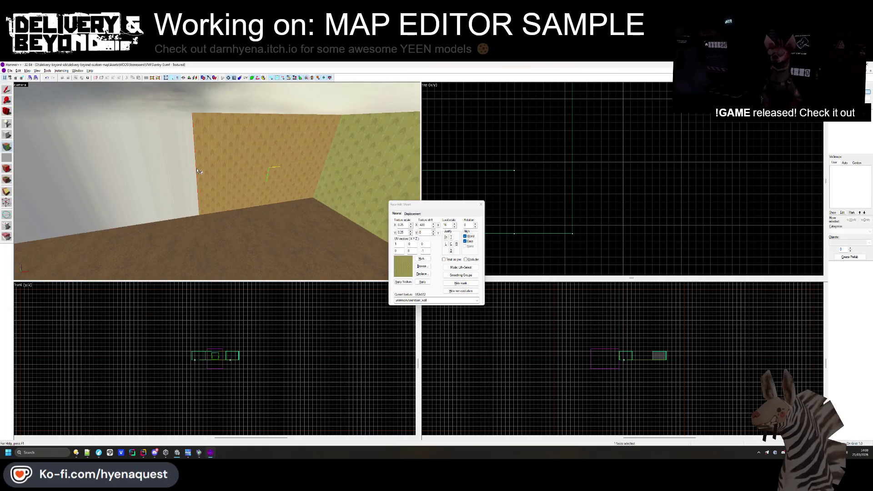
key("z")
key("w")
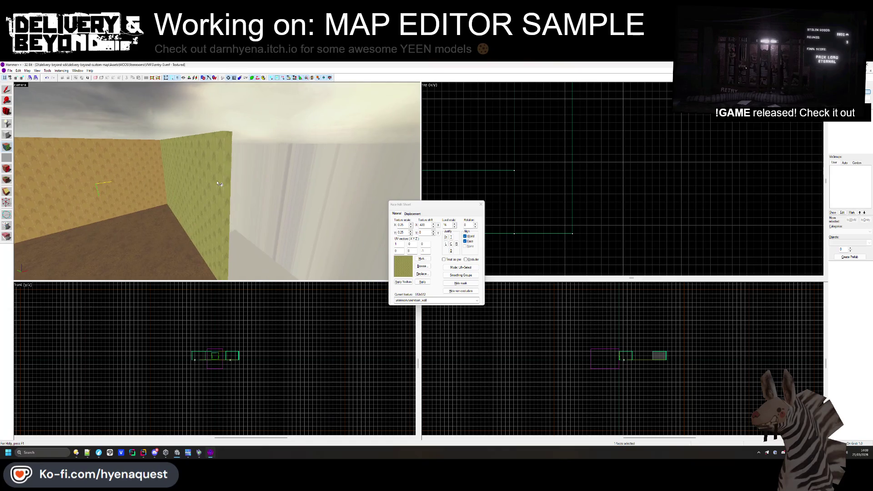
key("z")
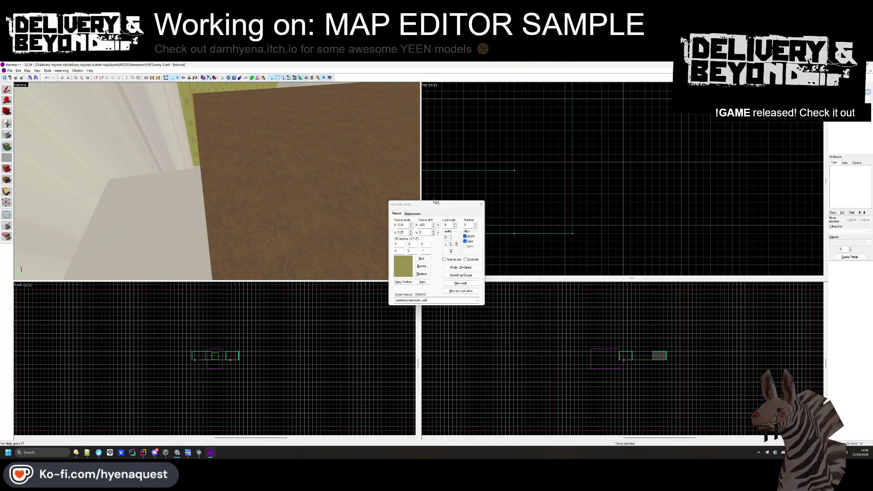
left_click(481, 204)
key("z")
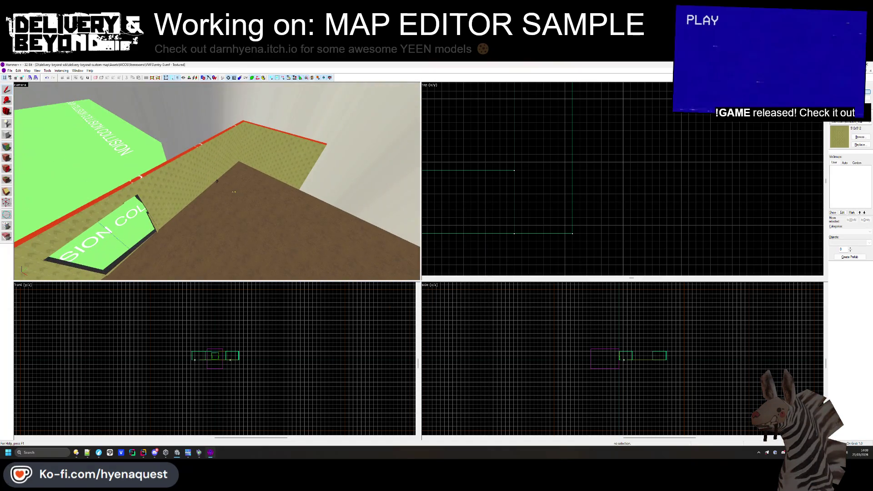
- Select and deselect the floor brush while zooming the views
left_click(217, 181)
key("z")
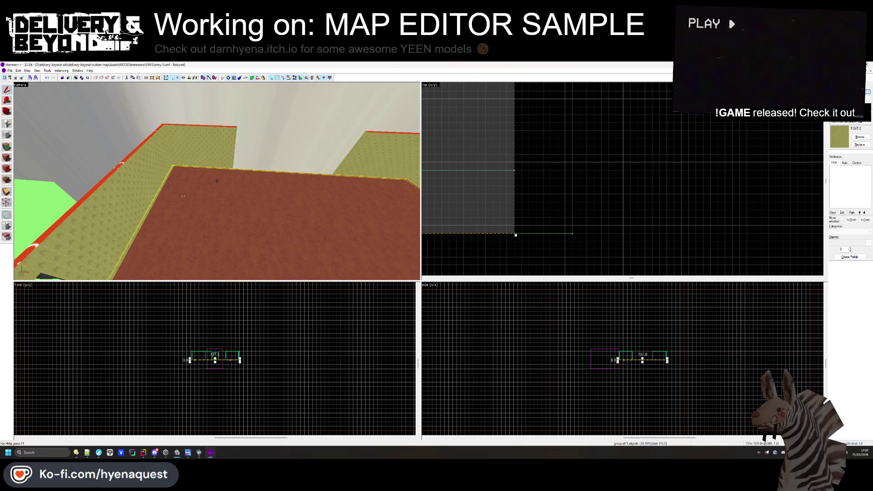
scroll(533, 229, "down", 3)
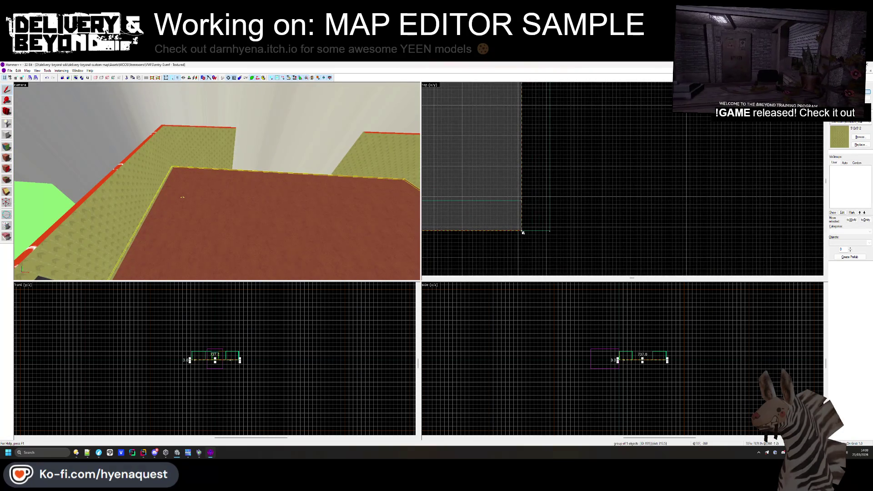
scroll(565, 244, "down", 3)
scroll(539, 179, "up", 6)
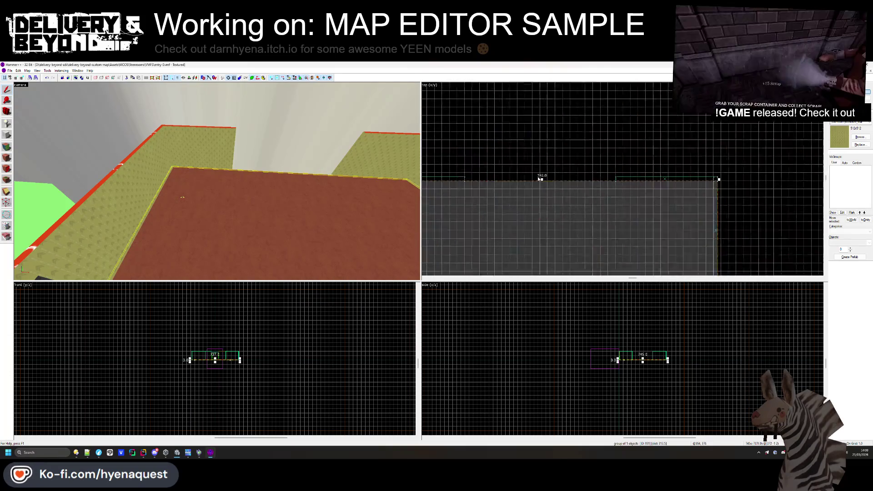
scroll(542, 178, "up", 3)
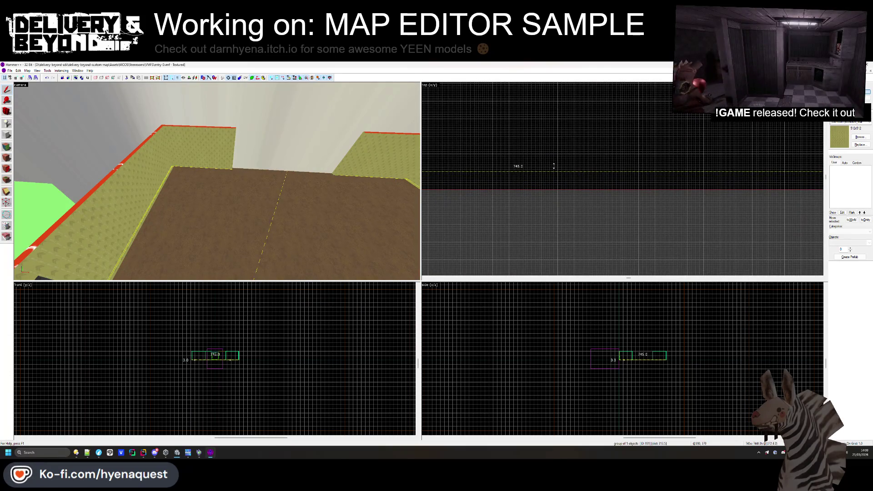
left_click(553, 166)
scroll(590, 142, "down", 3)
scroll(545, 173, "up", 5)
left_click(581, 201)
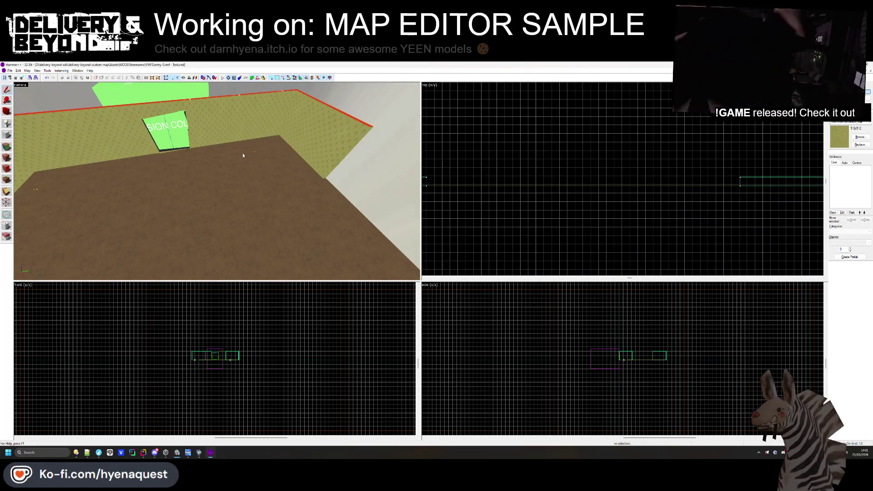
- Move the room exit entity right and up, then deselect it
scroll(534, 206, "down", 5)
scroll(495, 181, "up", 2)
left_click(496, 180)
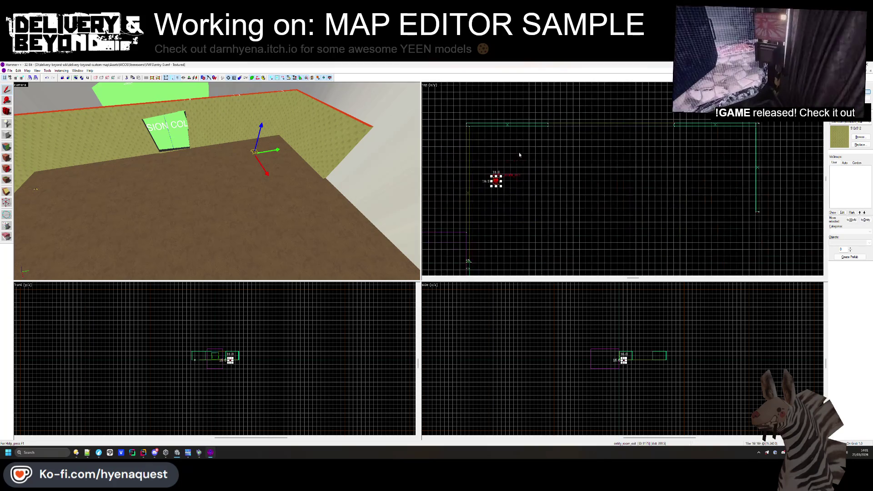
left_click_drag(495, 181, 620, 111)
scroll(620, 137, "up", 3)
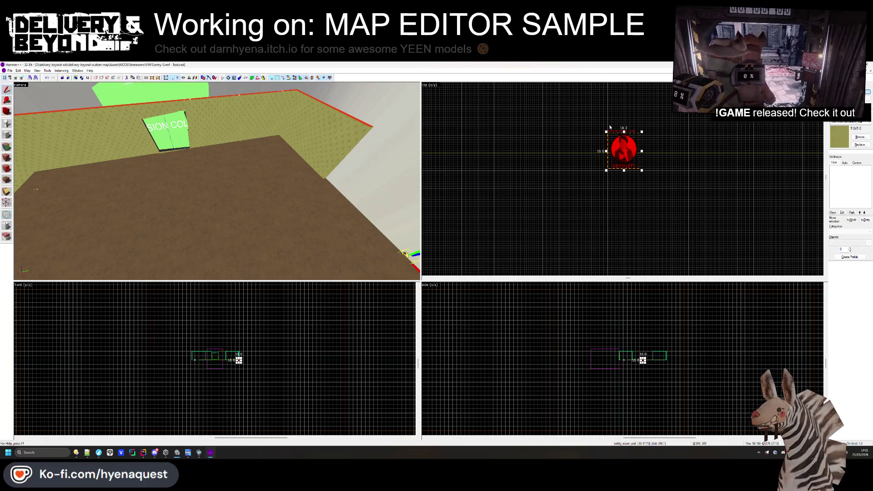
left_click(621, 150)
key("Escape")
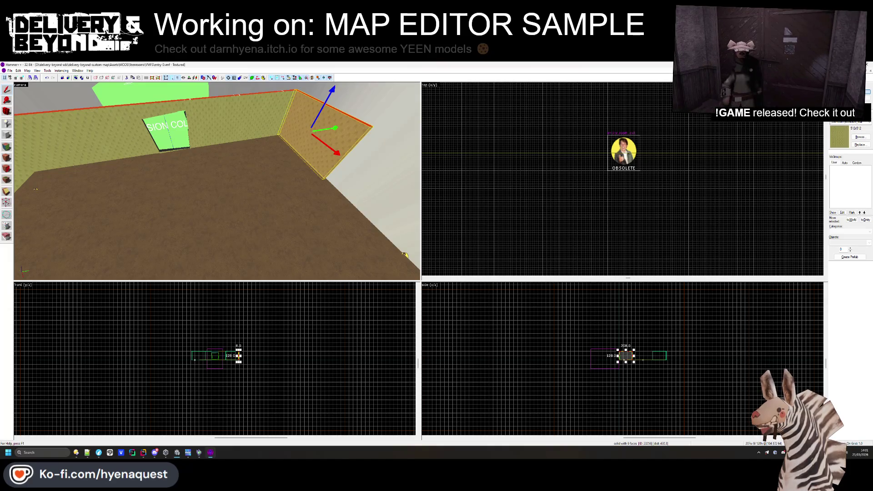
- Draw a new block brush at the room corner, widened from 65 to 322 units
left_click(7, 135)
left_click_drag(559, 142, 544, 144)
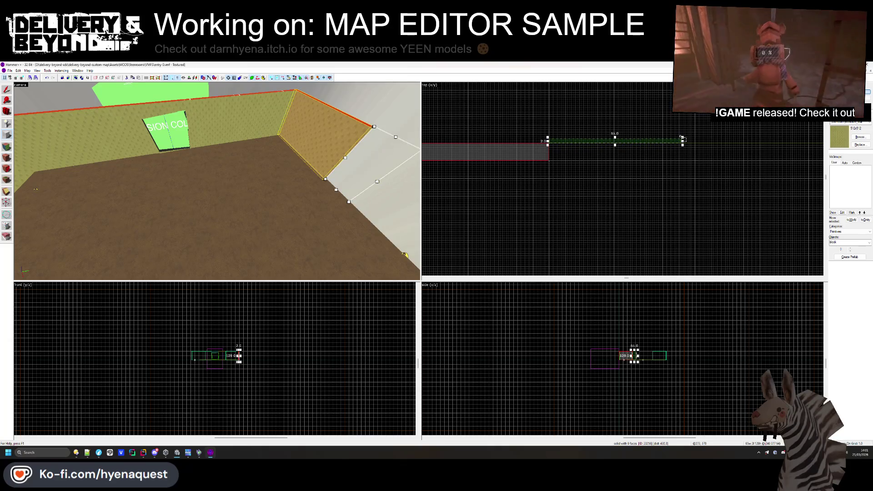
mouse_move(681, 140)
left_mouse_down()
mouse_move(668, 141)
mouse_move(749, 140)
left_mouse_up()
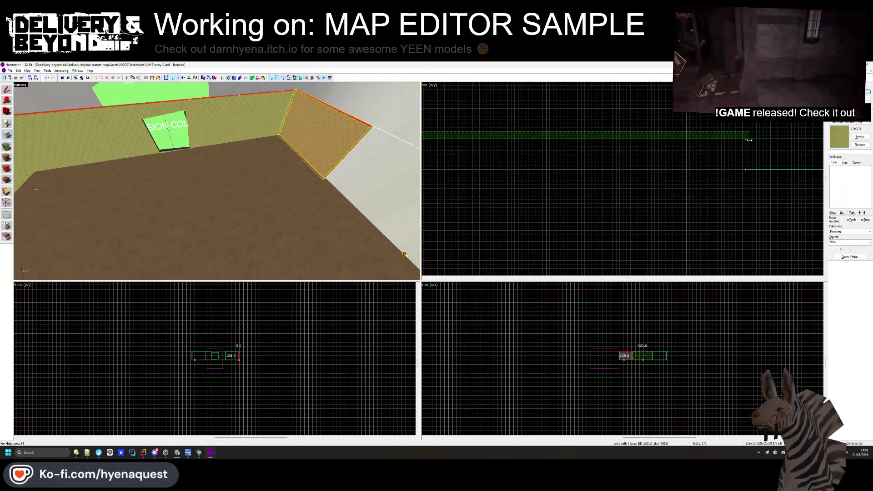
key("Return")
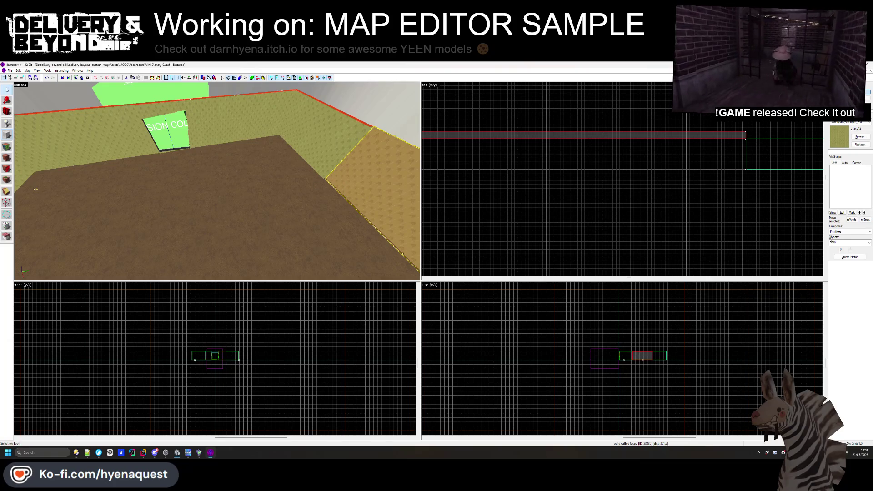
- Lower the new block's top to 9 units tall, forming a baseboard strip
key("z")
scroll(248, 365, "up", 5)
left_click_drag(232, 338, 233, 425)
scroll(248, 391, "down", 4)
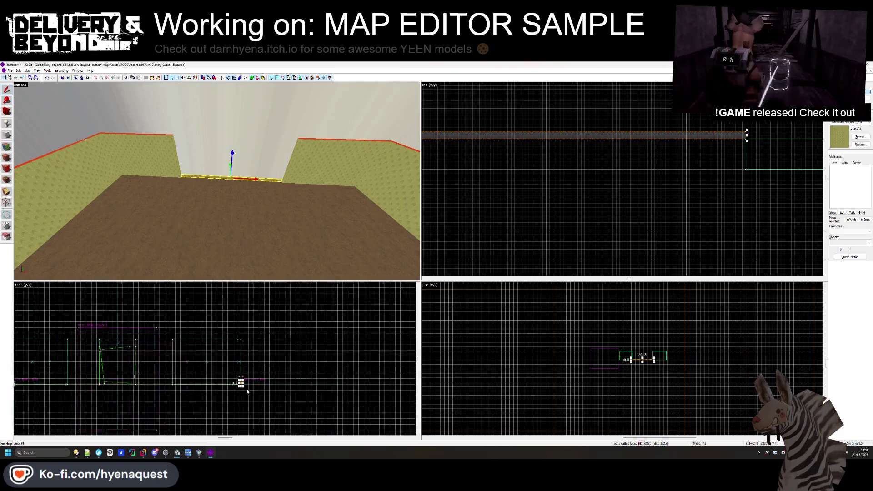
key("Escape")
- Select the room exit entity and Shift-drag a copy of it to the left in the Top view
key("z")
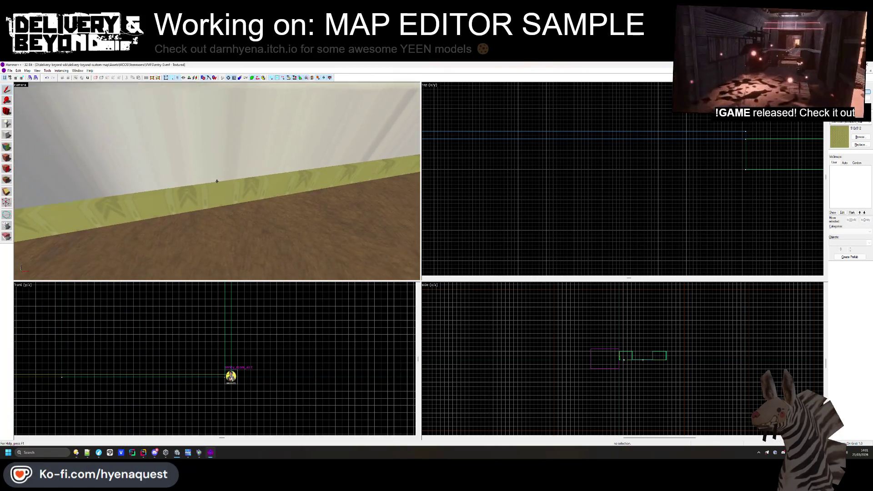
left_click(217, 187)
scroll(233, 337, "up", 4)
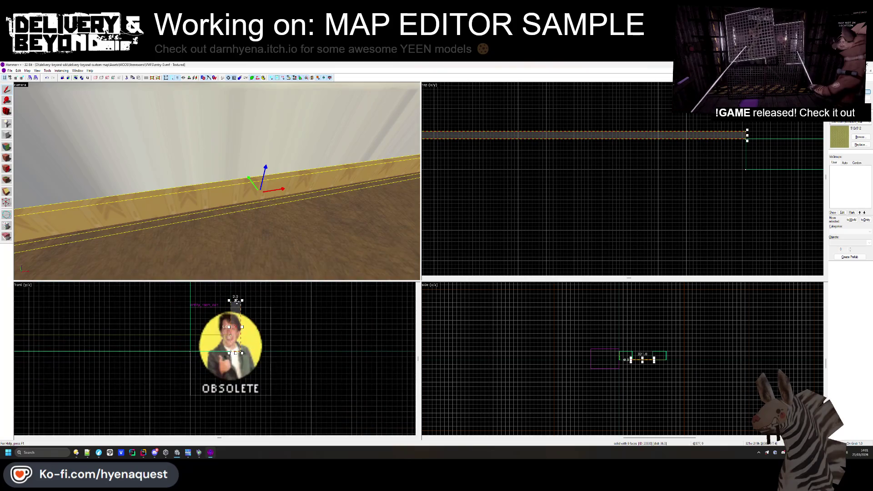
left_click(268, 211)
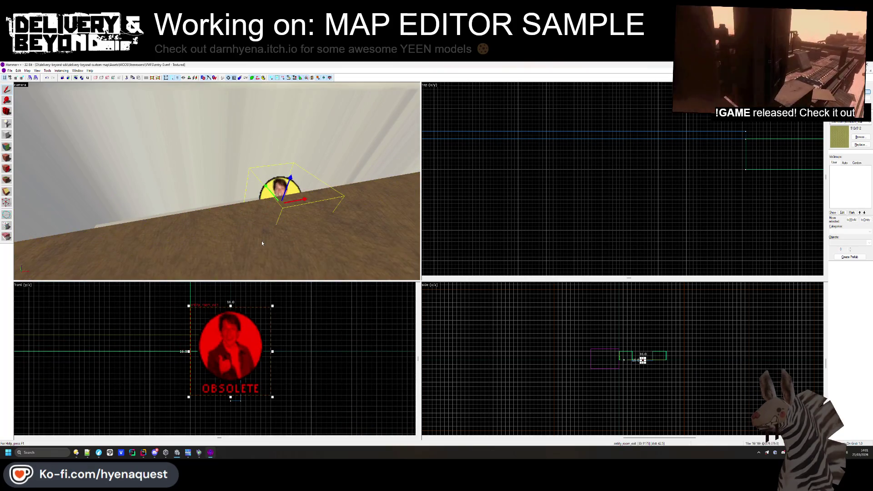
scroll(456, 192, "up", 5)
mouse_move(506, 185)
left_mouse_down()
mouse_move(483, 183)
mouse_move(483, 196)
mouse_move(489, 153)
mouse_move(483, 182)
left_mouse_up()
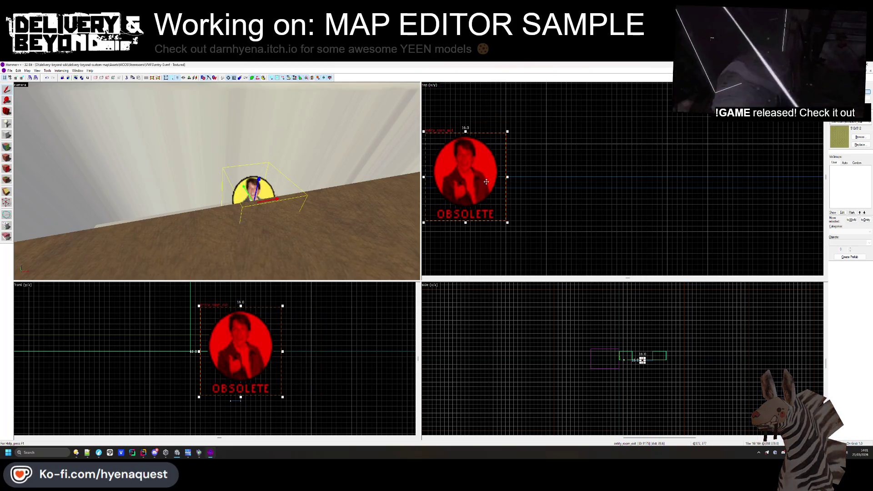
- Deselect the exit entity and select the floor in the 3D view
scroll(580, 206, "down", 4)
scroll(580, 206, "down", 2)
scroll(596, 203, "up", 1)
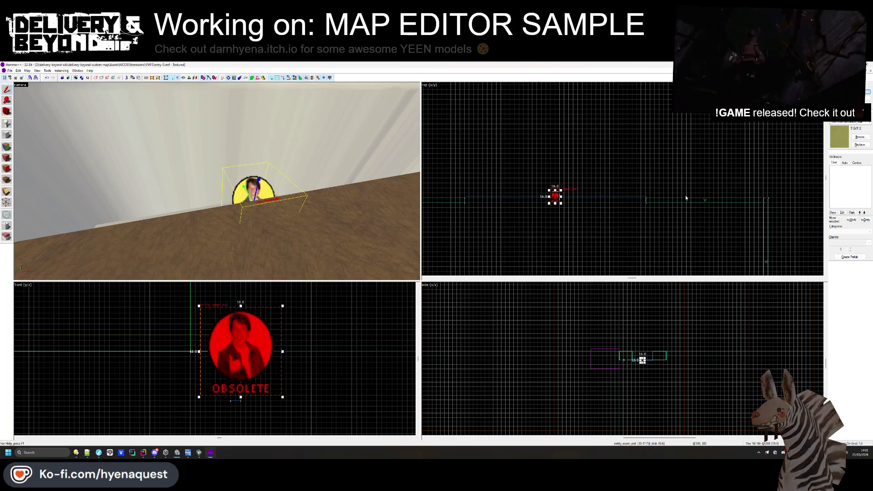
scroll(686, 195, "down", 1)
scroll(479, 204, "up", 2)
scroll(606, 203, "down", 2)
scroll(626, 201, "up", 3)
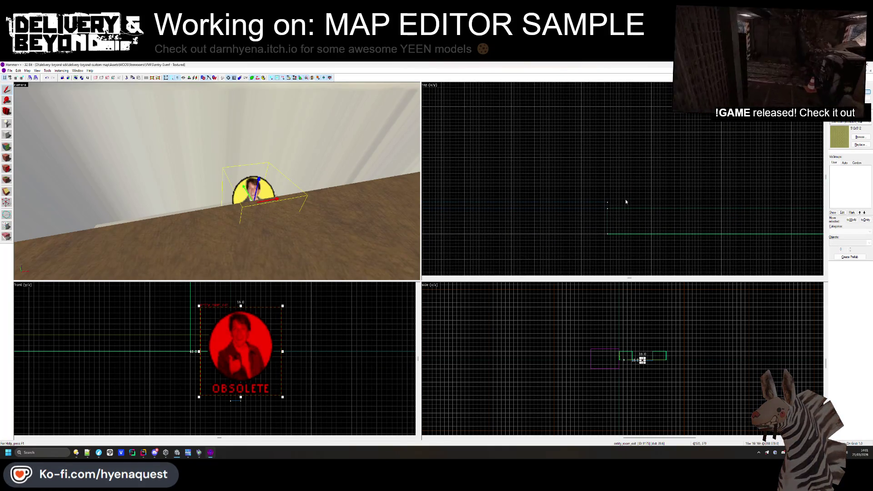
left_click(553, 205)
key("z")
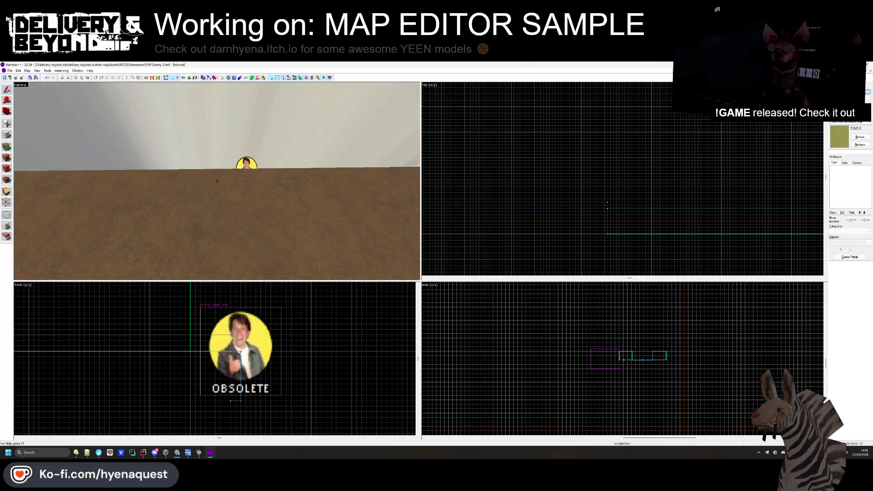
left_click(217, 181)
scroll(564, 157, "down", 2)
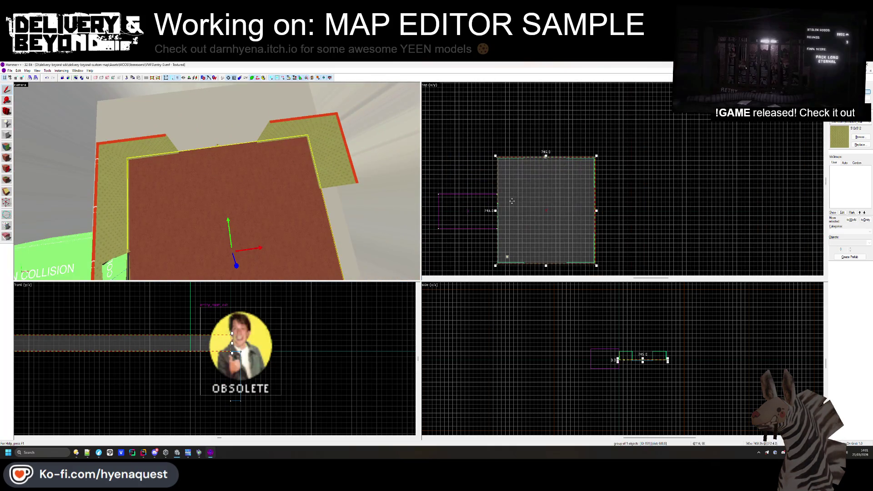
- Select the floor brush in the 3D and 2D views, then clear the selection
scroll(669, 162, "up", 2)
left_click(669, 163)
scroll(669, 167, "down", 3)
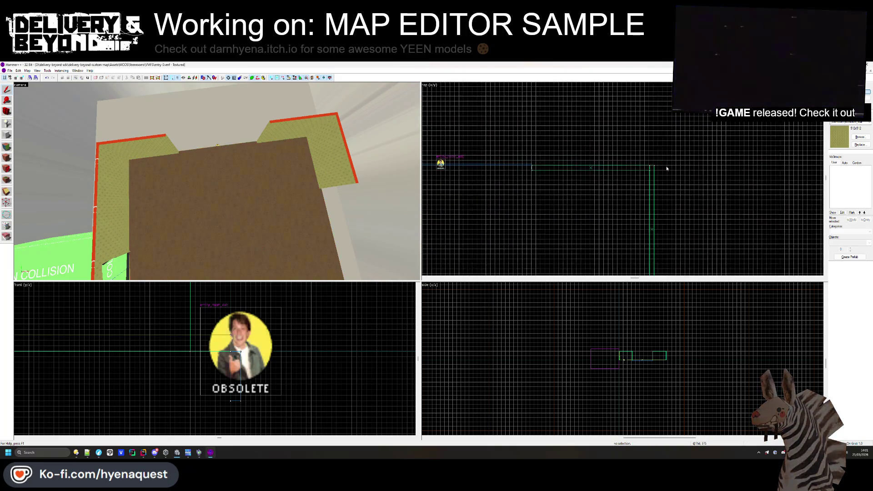
scroll(490, 186, "up", 3)
scroll(491, 191, "down", 3)
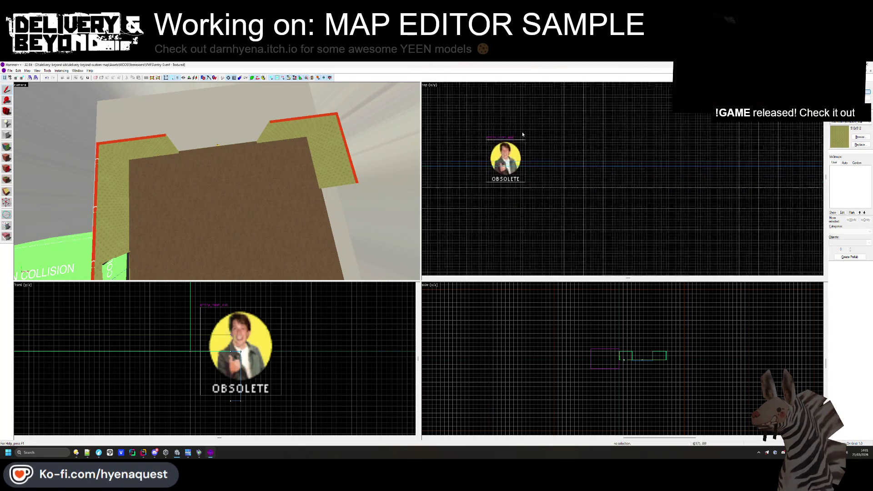
scroll(518, 182, "up", 4)
left_click(260, 201)
scroll(510, 205, "up", 3)
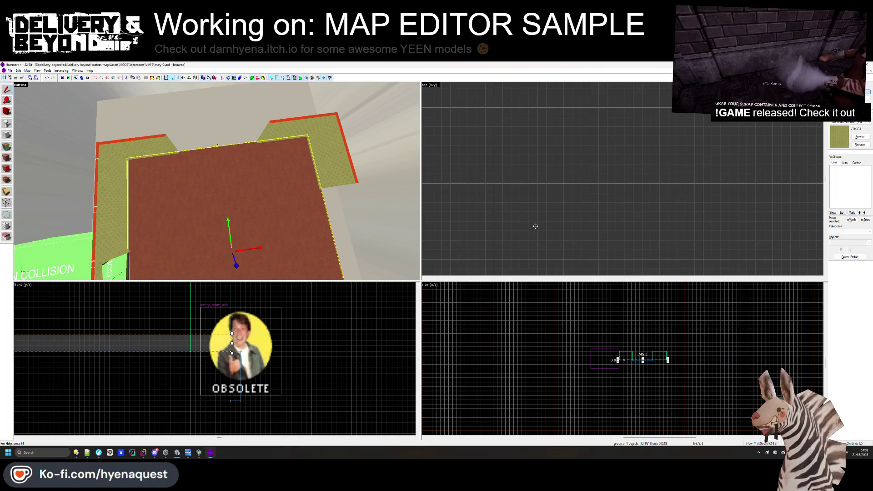
scroll(522, 214, "down", 3)
scroll(599, 220, "up", 2)
scroll(593, 211, "up", 2)
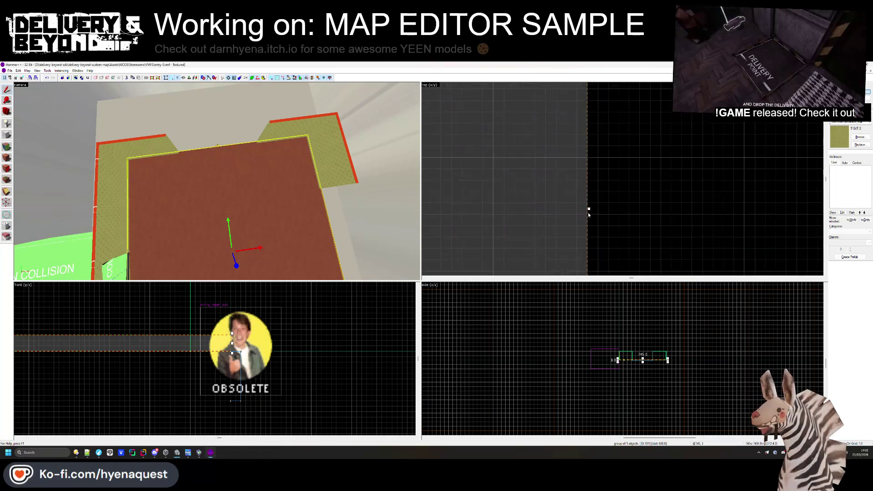
left_click(595, 208)
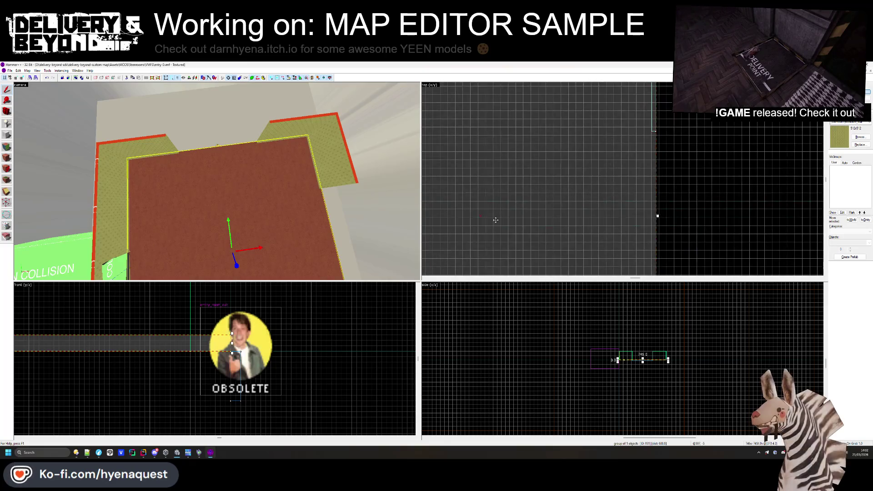
scroll(529, 189, "down", 3)
left_click(529, 189)
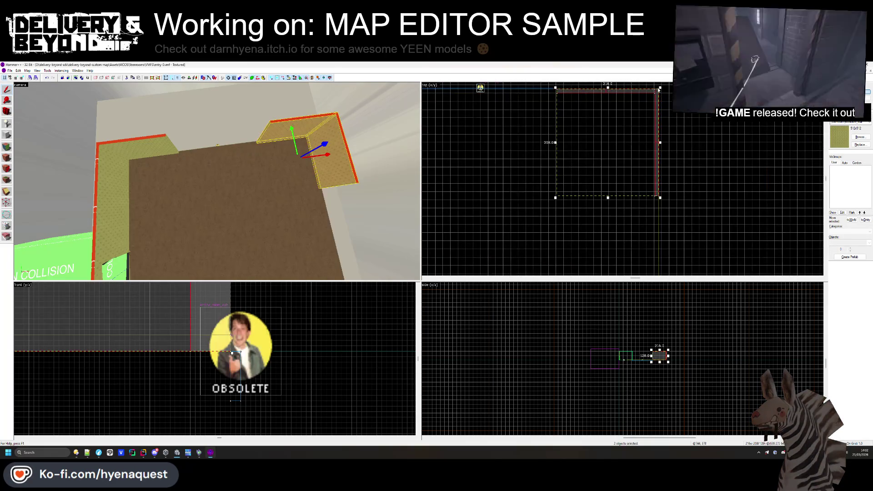
- Orbit the 3D view to look down on the room and check the floor and wall-top pieces
scroll(584, 249, "down", 1)
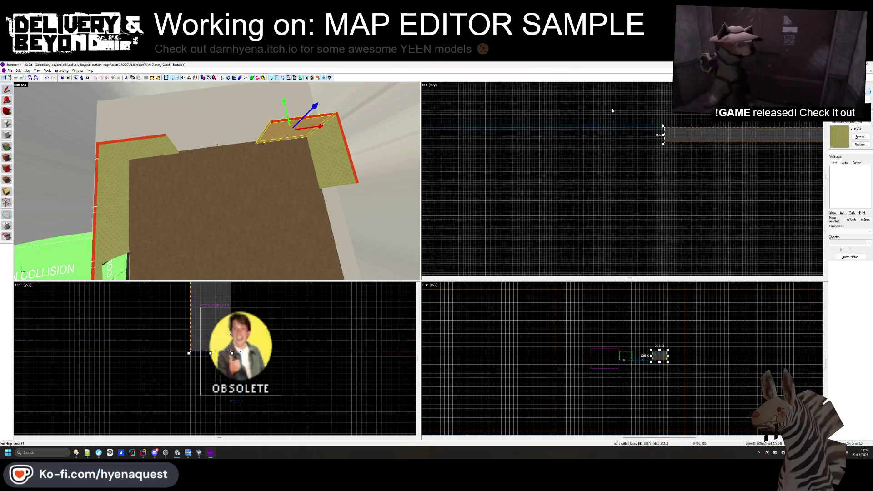
scroll(647, 137, "up", 5)
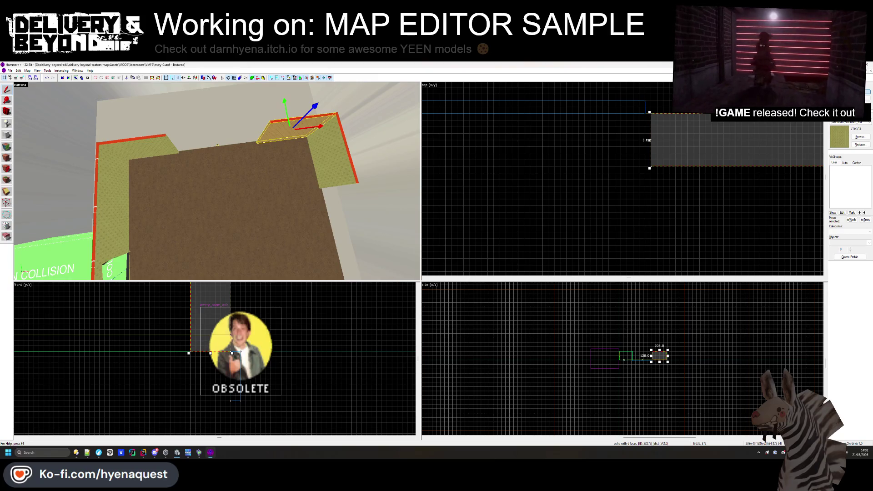
scroll(648, 140, "down", 5)
left_click_drag(302, 203, 223, 108)
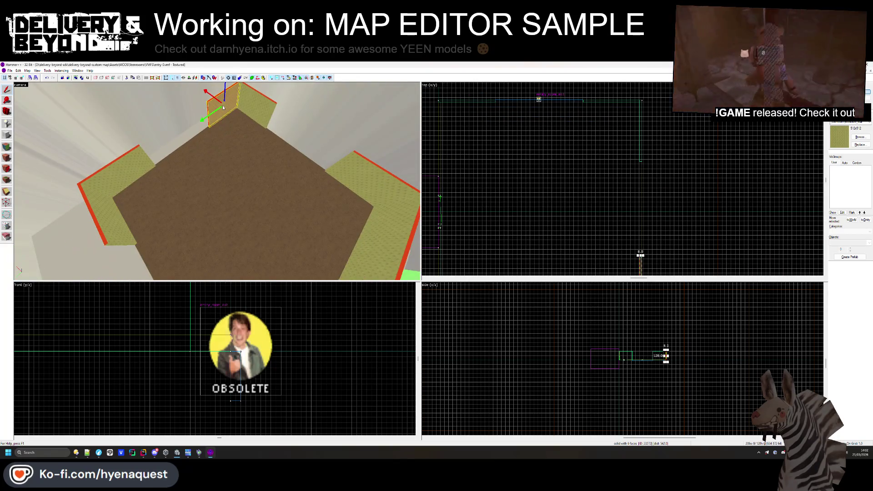
scroll(508, 136, "down", 2)
scroll(615, 150, "up", 5)
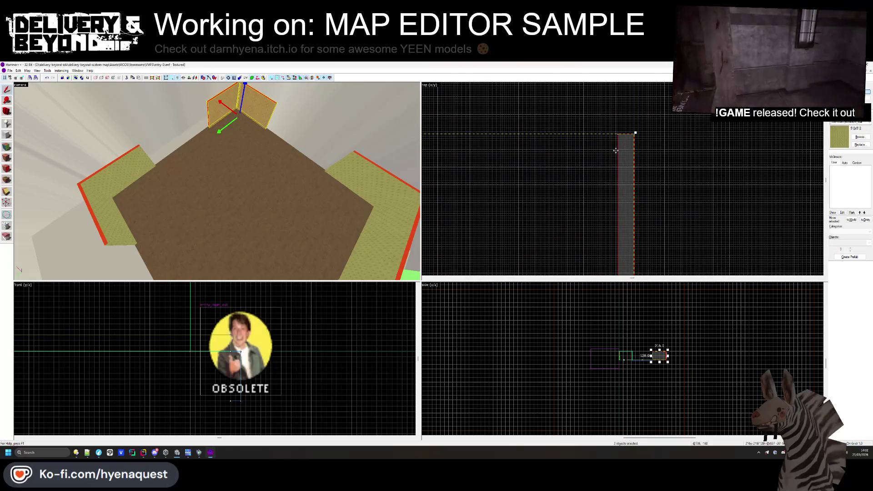
left_click(664, 139)
scroll(664, 140, "down", 4)
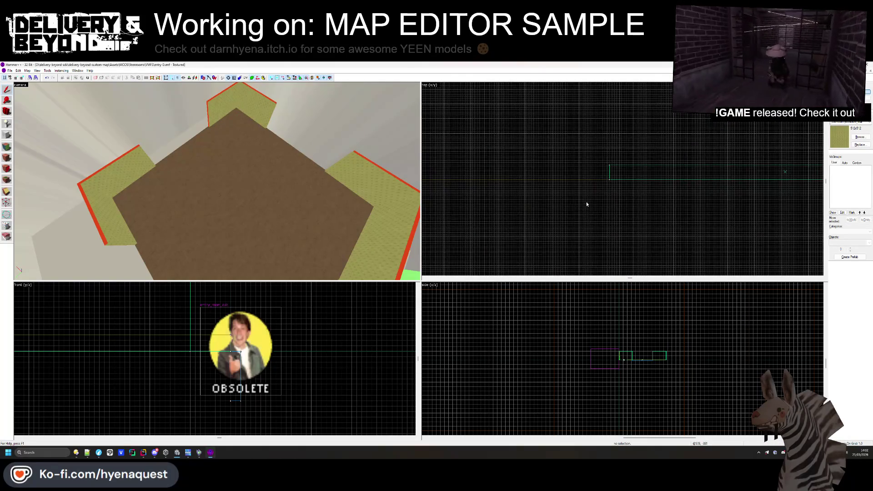
scroll(625, 211, "down", 2)
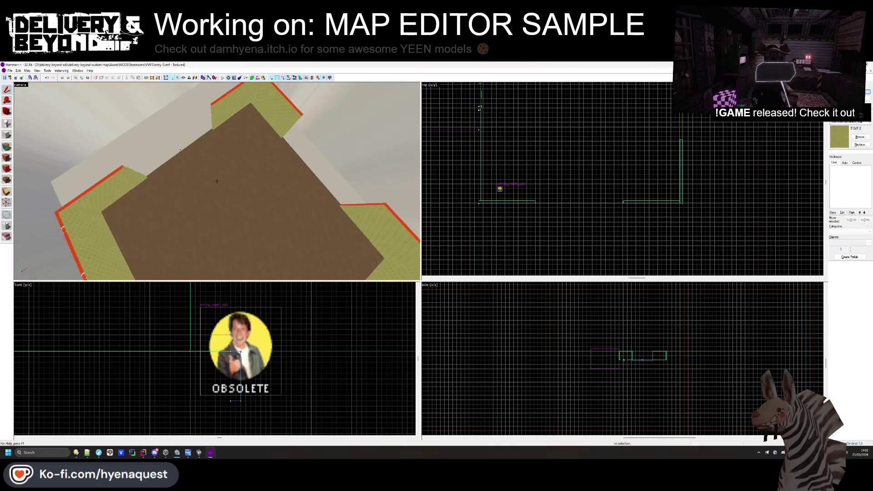
left_click(217, 181)
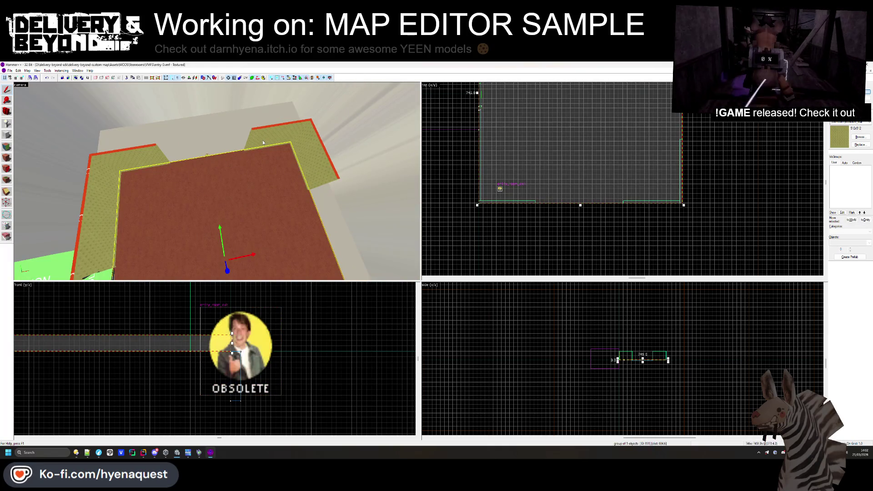
left_click(157, 148)
scroll(500, 149, "up", 4)
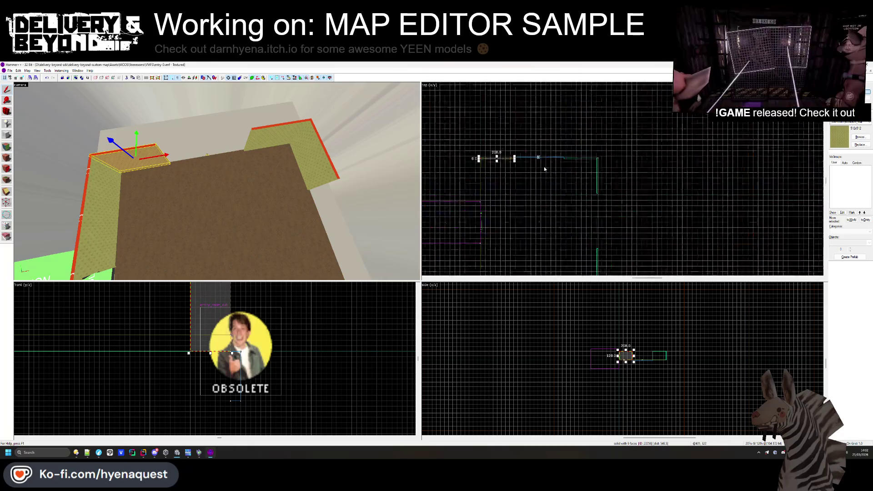
scroll(493, 180, "up", 3)
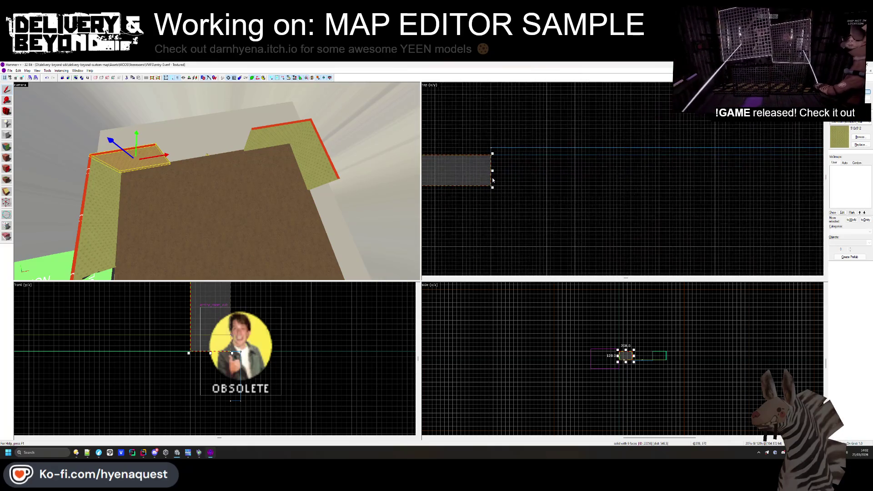
left_click(509, 181)
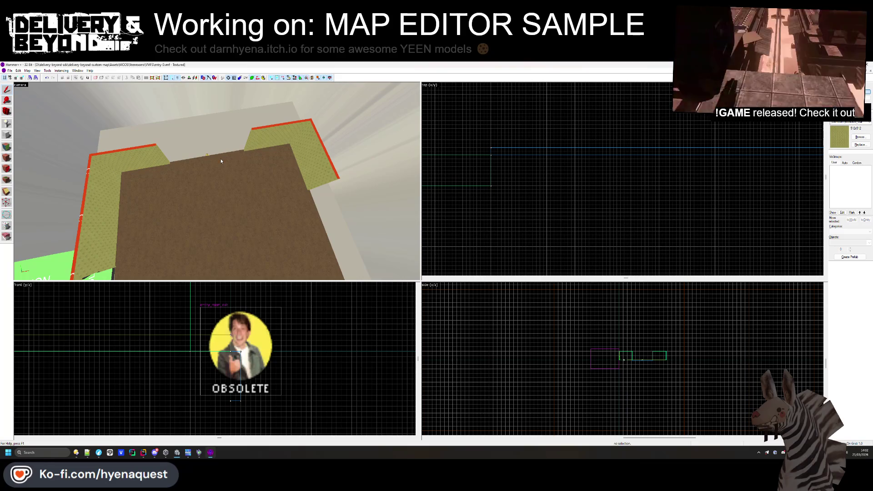
- Move the room exit entity to a new spot further up the plan
left_click(208, 156)
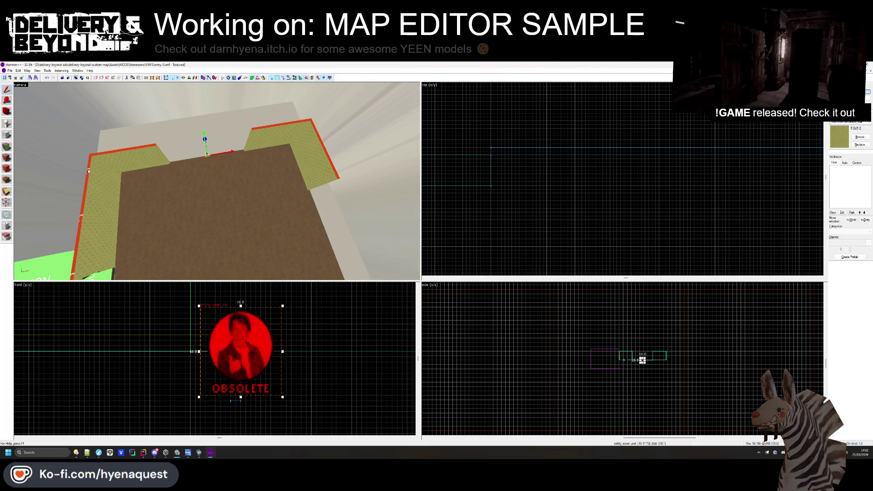
scroll(625, 166, "down", 3)
scroll(708, 128, "up", 3)
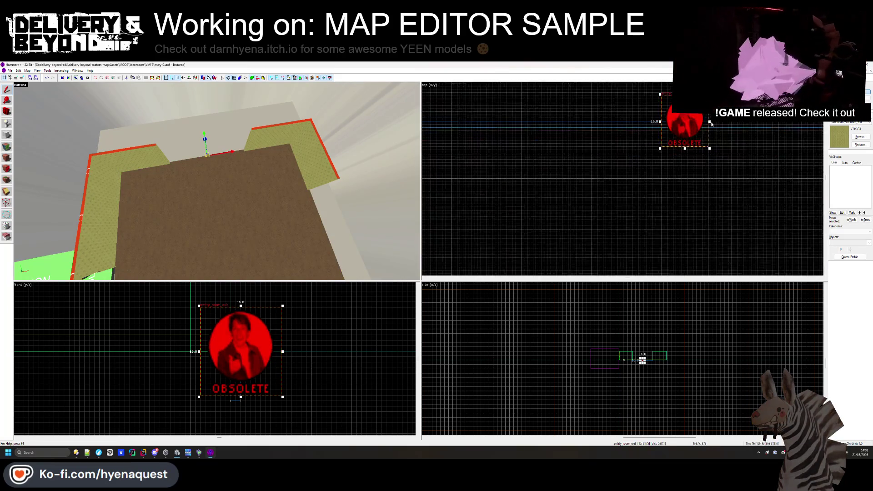
scroll(707, 129, "down", 2)
left_click_drag(708, 129, 694, 227)
scroll(694, 227, "up", 3)
scroll(667, 173, "up", 8)
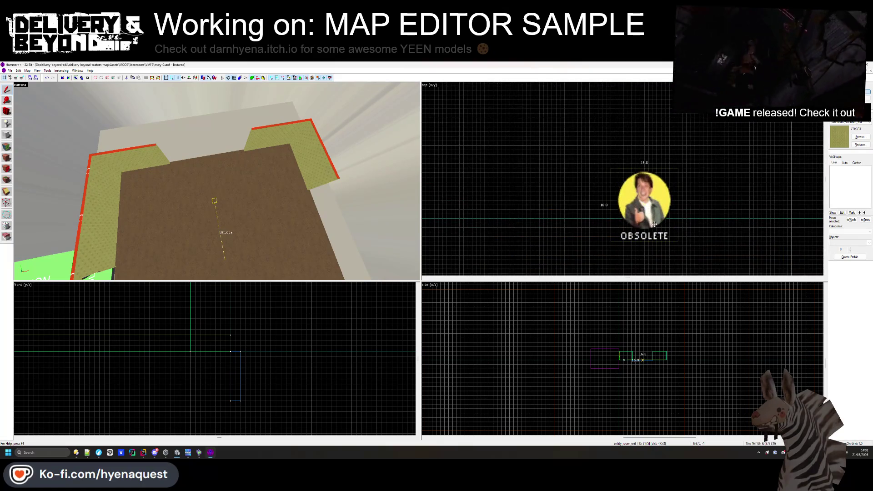
left_click_drag(653, 201, 653, 171)
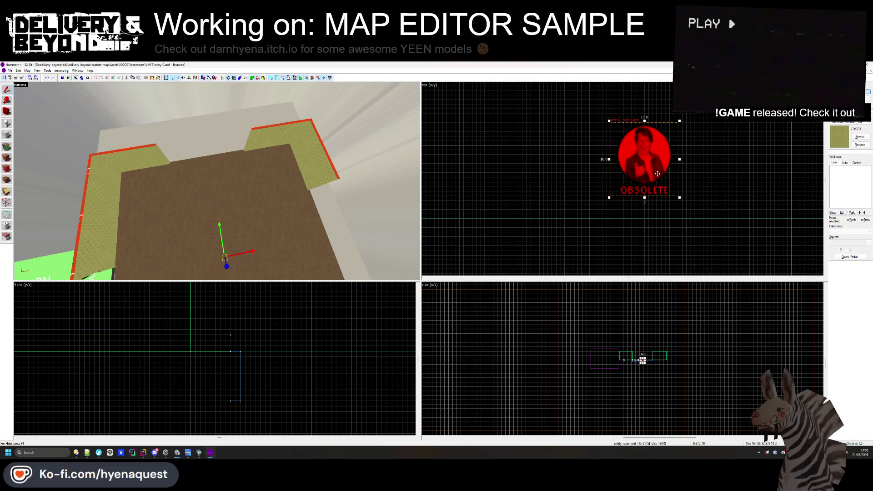
scroll(638, 249, "down", 5)
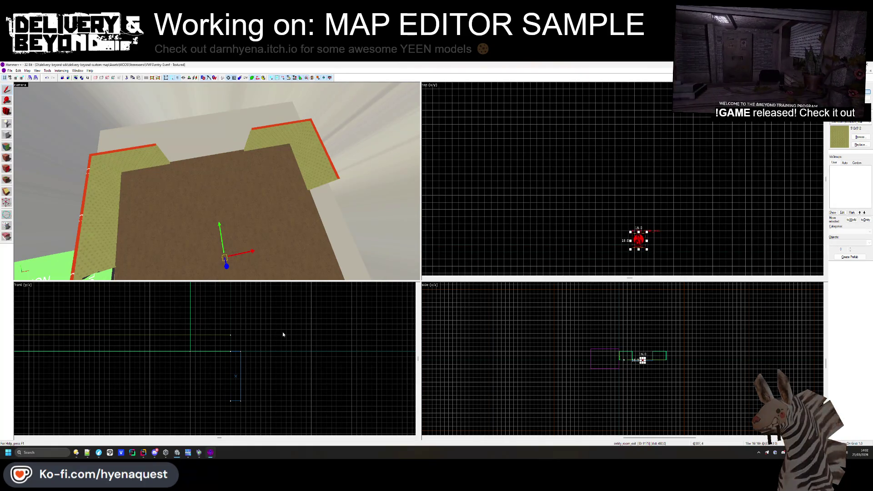
scroll(630, 351, "up", 5)
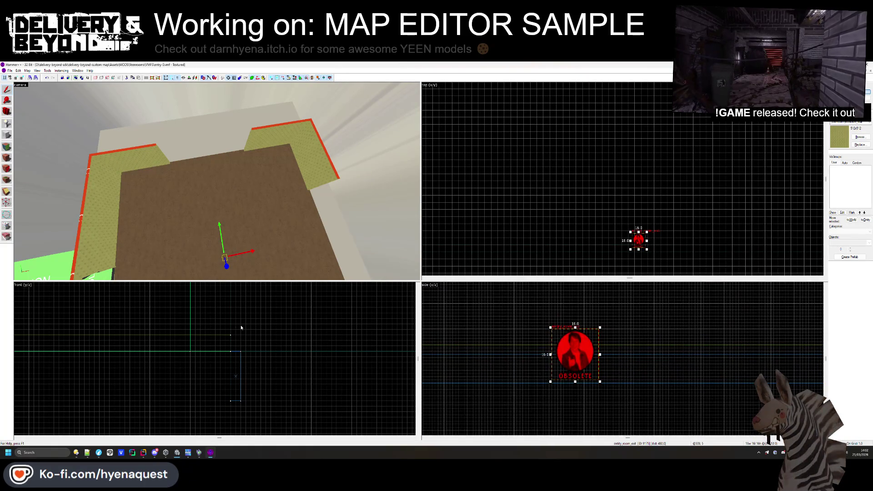
- Clone the OBSOLETE entity beside the original, then clear the floor selection
mouse_move(639, 235)
left_mouse_down()
mouse_move(624, 246)
mouse_move(629, 159)
mouse_move(616, 159)
left_mouse_up()
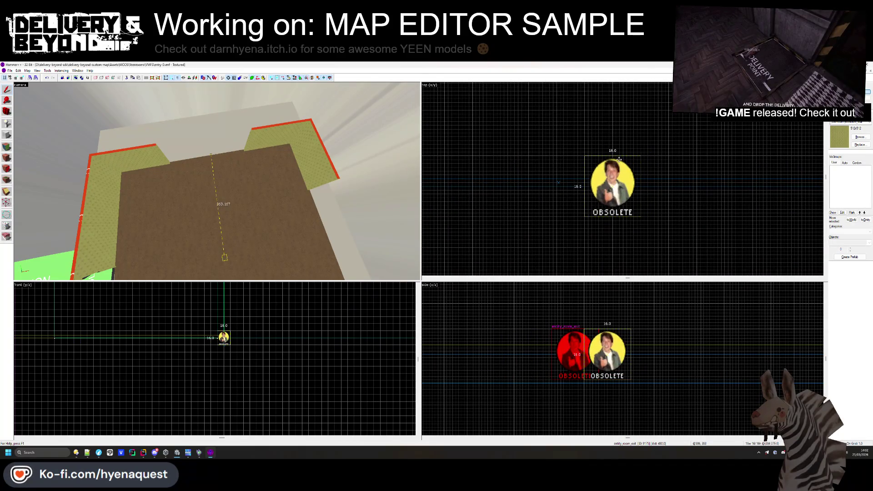
left_click(196, 157)
key("Escape")
left_click(194, 159)
key("Escape")
left_click(196, 160)
key("Down")
key("Down")
key("Down")
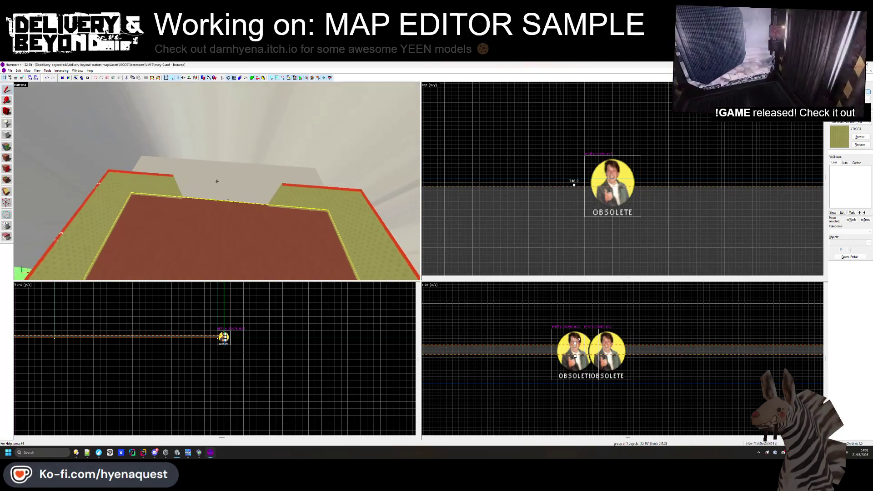
key("Escape")
left_click(195, 169)
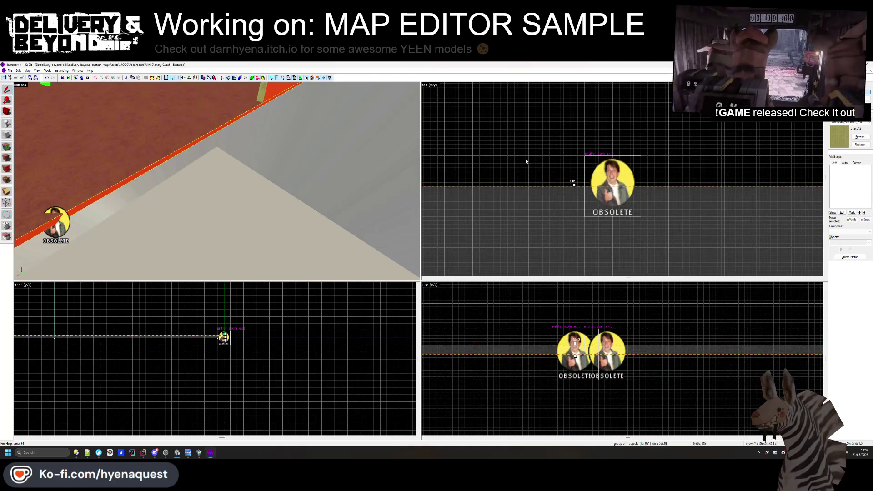
key("Escape")
- Copy the OBSOLETE entity left along x and place the copy above the original
left_click(56, 221)
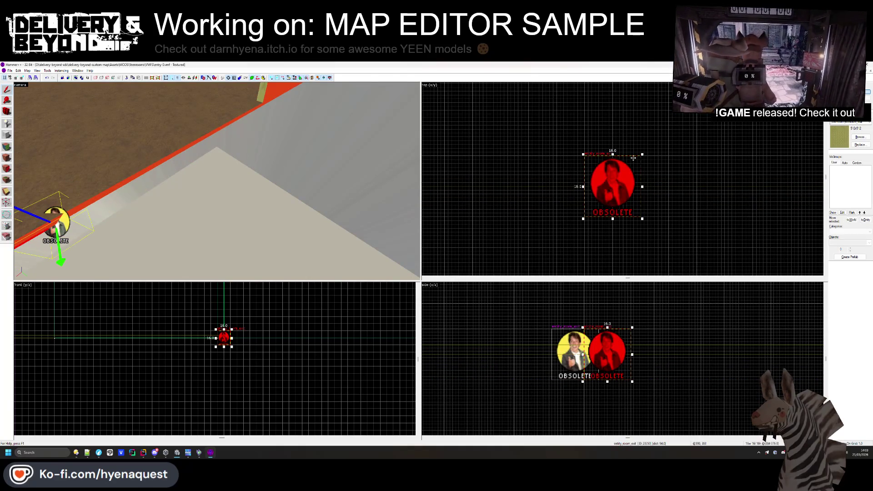
left_click_drag(608, 359, 576, 359)
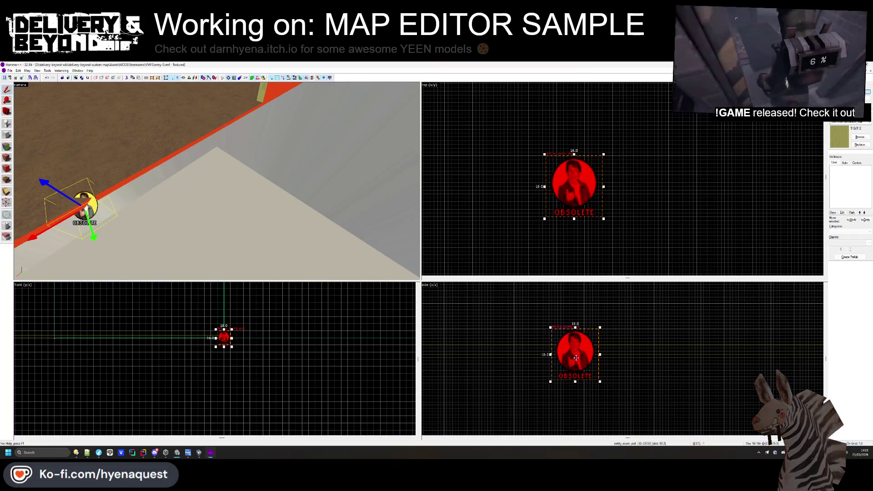
scroll(577, 194, "down", 6)
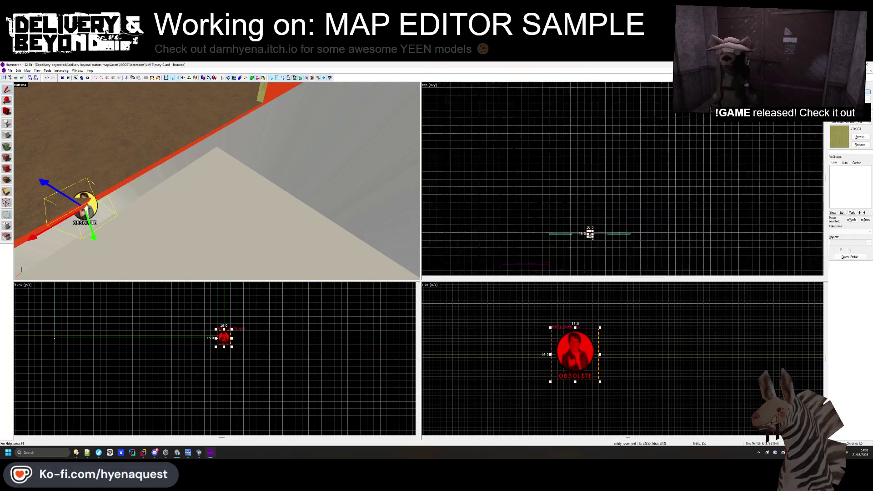
mouse_move(590, 179)
left_mouse_down()
mouse_move(595, 142)
mouse_move(597, 226)
left_mouse_up()
scroll(597, 225, "up", 5)
left_click(619, 287)
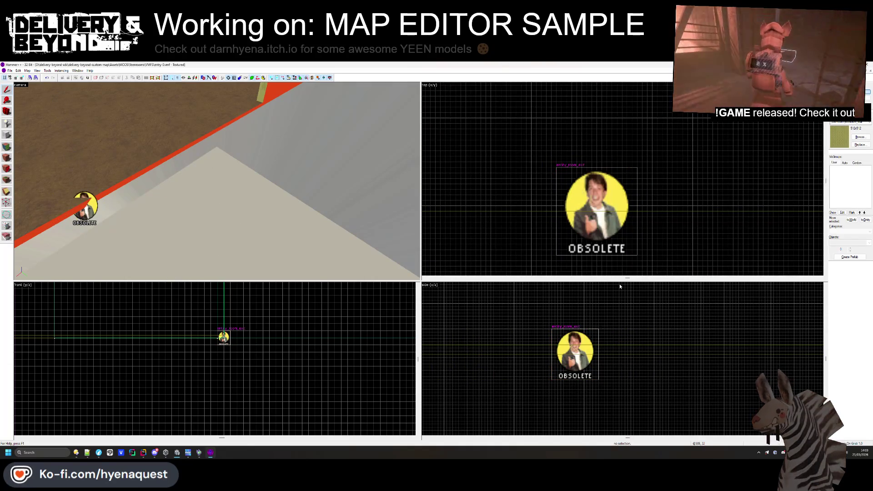
- Reselect the OBSOLETE entity in the 2D view
scroll(603, 136, "down", 5)
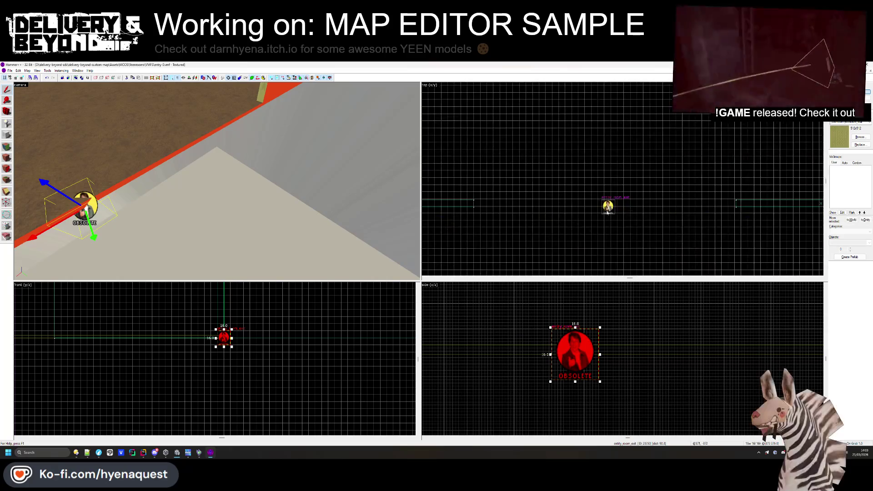
scroll(698, 202, "up", 5)
scroll(698, 201, "up", 2)
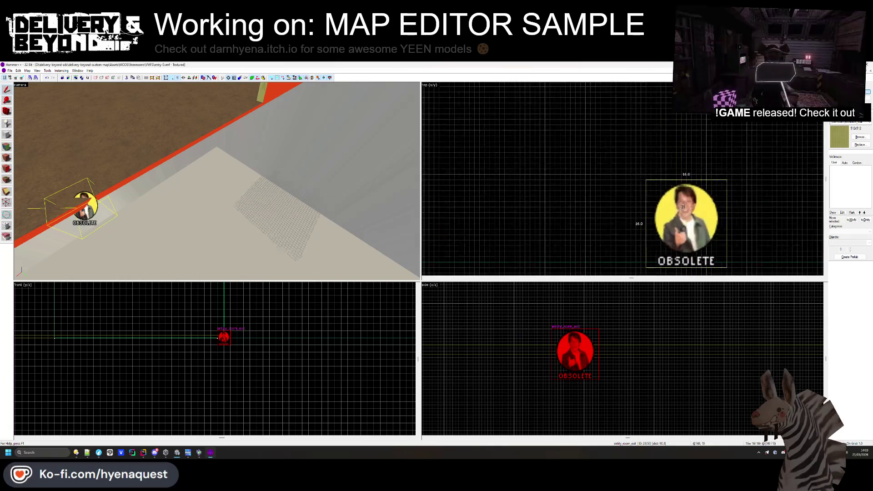
left_click(686, 220)
scroll(507, 188, "down", 1)
scroll(506, 187, "down", 3)
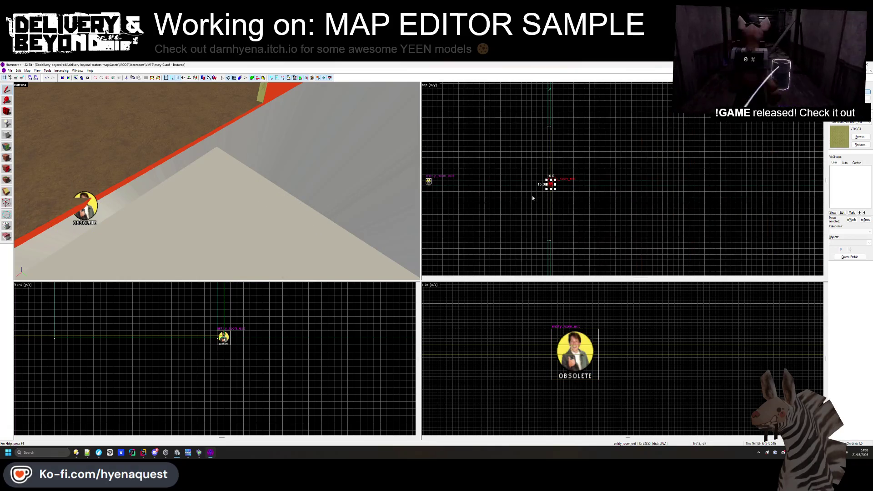
scroll(536, 216, "up", 3)
- Move the first OBSOLETE entity down in the Top view
key("z")
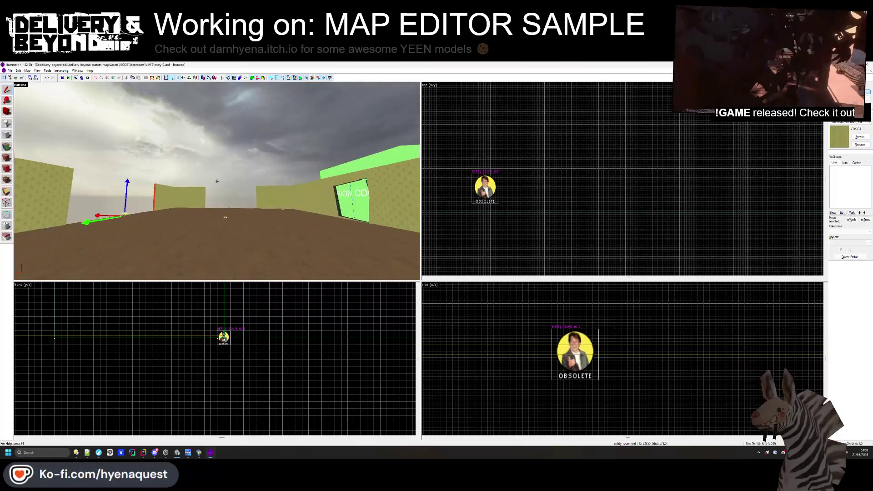
scroll(531, 221, "up", 2)
left_click(531, 221)
left_click_drag(519, 229, 524, 251)
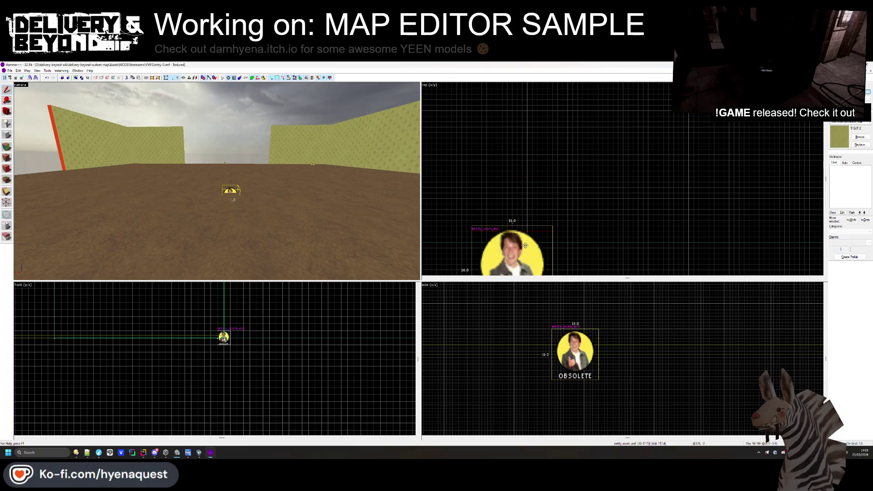
scroll(541, 172, "down", 3)
- Drag the other OBSOLETE entity onto the first so both overlap, then deselect
left_click(554, 148)
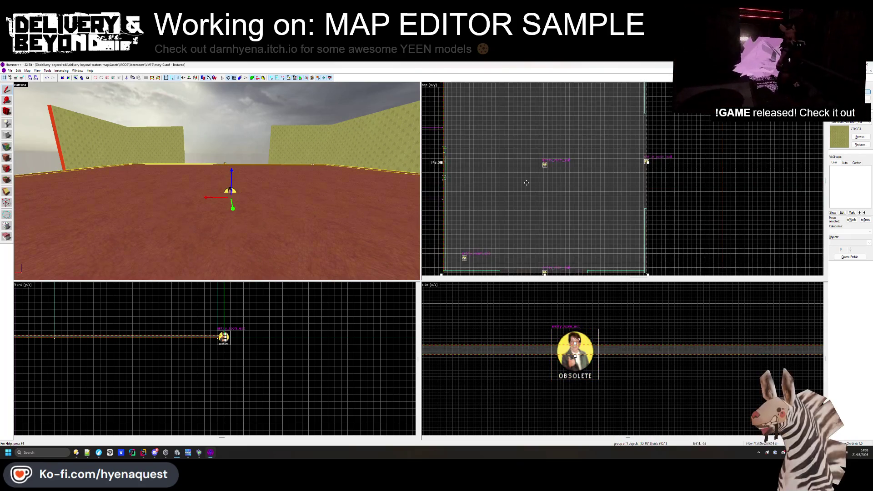
scroll(541, 225, "up", 2)
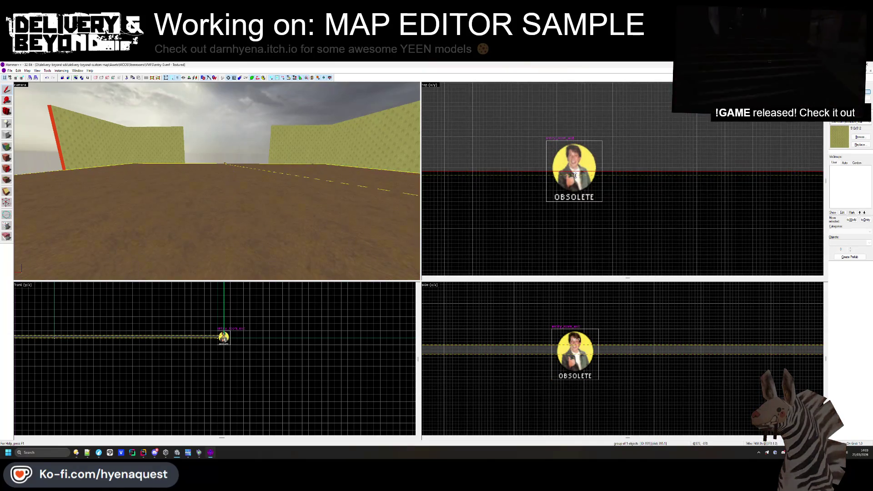
left_click(576, 175)
scroll(571, 205, "down", 3)
scroll(571, 205, "up", 5)
scroll(573, 182, "down", 4)
scroll(576, 156, "up", 3)
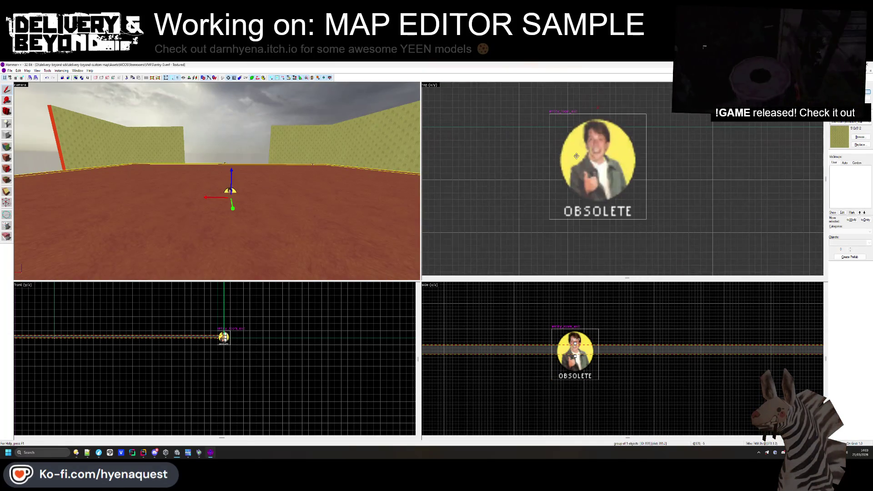
left_click(237, 192)
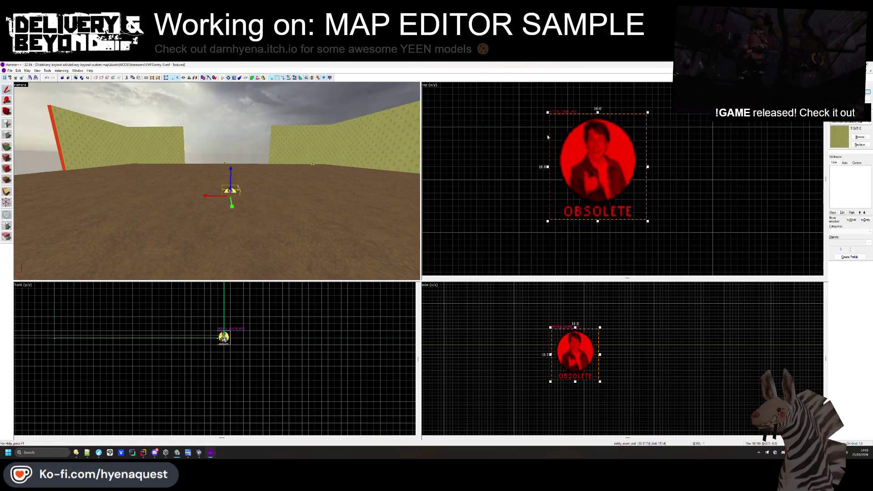
left_click_drag(664, 137, 704, 135)
scroll(653, 203, "down", 3)
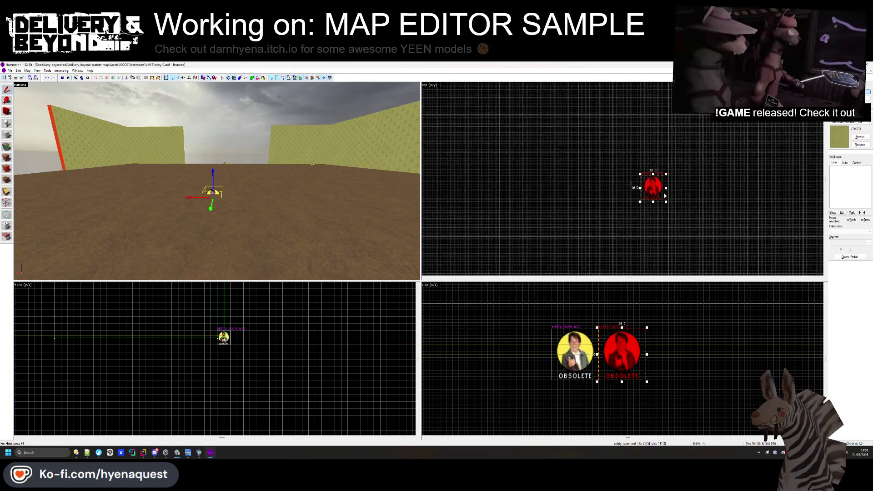
scroll(653, 195, "up", 5)
mouse_move(673, 203)
left_mouse_down()
mouse_move(575, 180)
mouse_move(627, 177)
mouse_move(641, 180)
mouse_move(582, 189)
left_mouse_up()
left_click(641, 186)
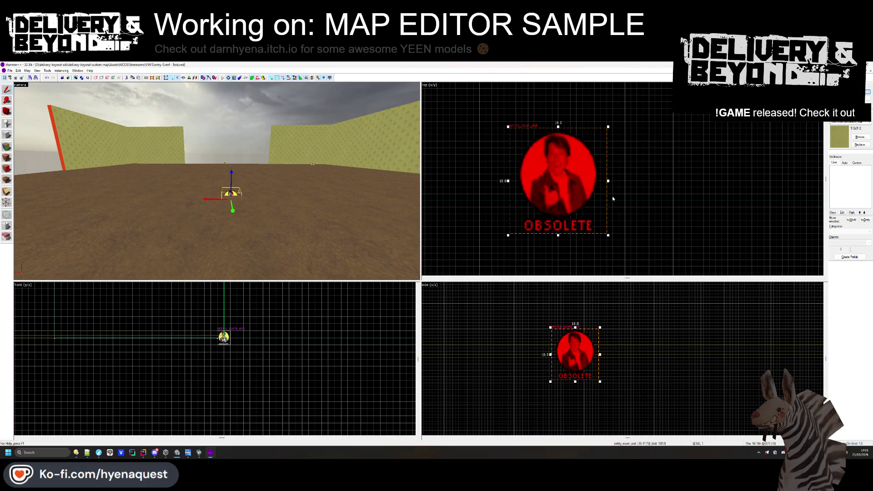
key("Escape")
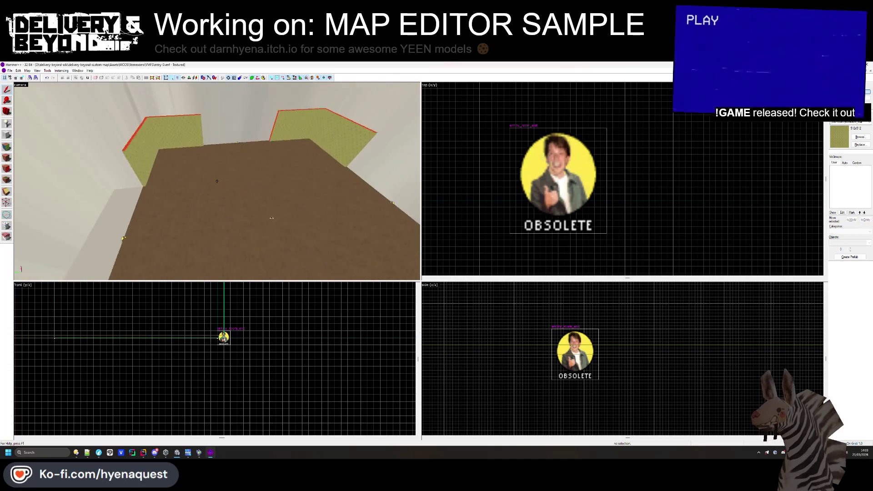
left_click(593, 167)
scroll(592, 168, "down", 5)
scroll(646, 209, "up", 4)
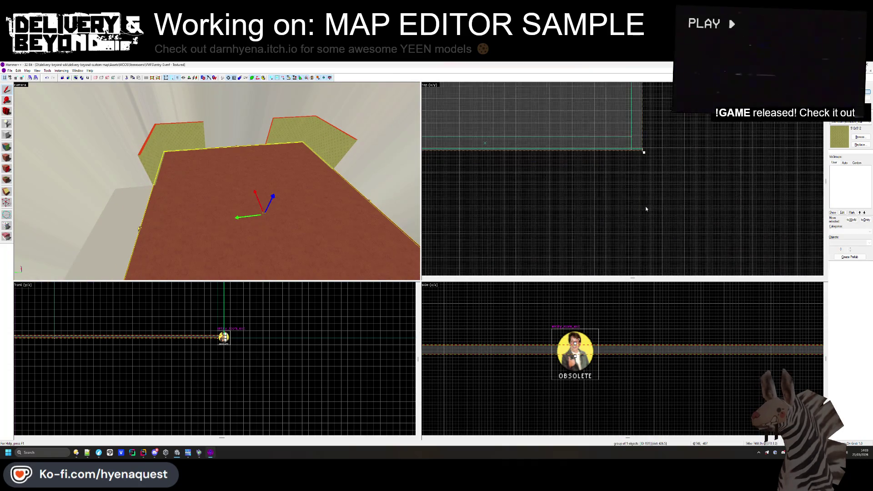
mouse_move(246, 187)
left_mouse_down()
mouse_move(285, 160)
mouse_move(212, 182)
mouse_move(186, 168)
left_mouse_up()
key("Escape")
scroll(599, 212, "up", 3)
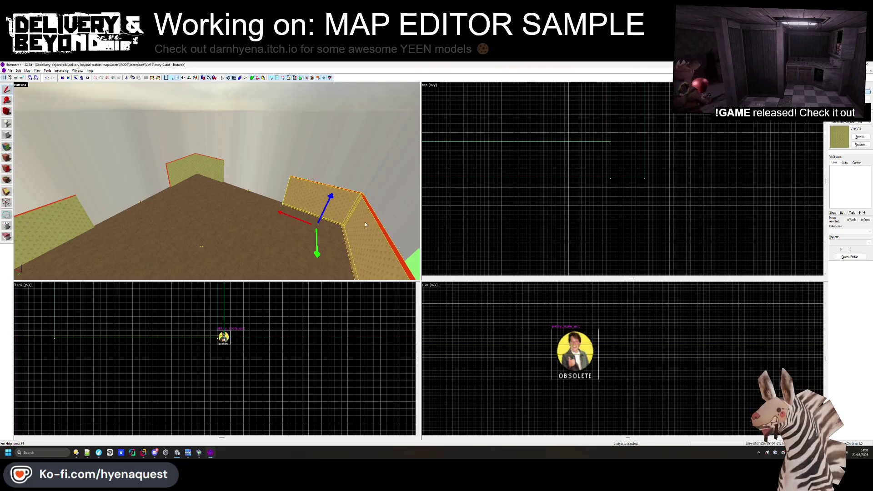
scroll(653, 236, "down", 4)
scroll(674, 197, "up", 8)
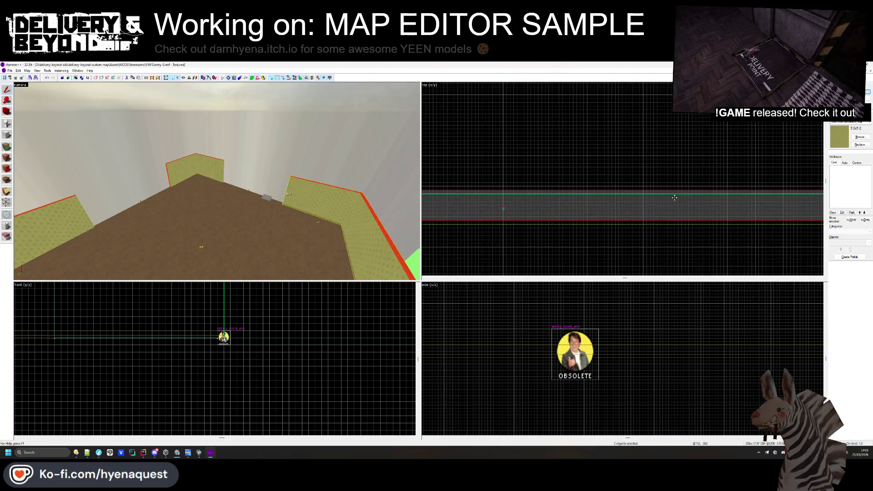
key("Escape")
scroll(536, 233, "down", 3)
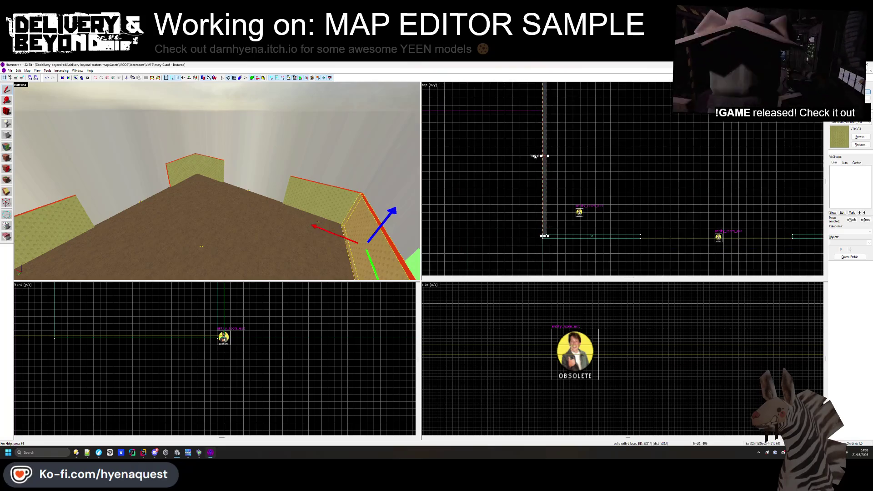
scroll(558, 173, "up", 6)
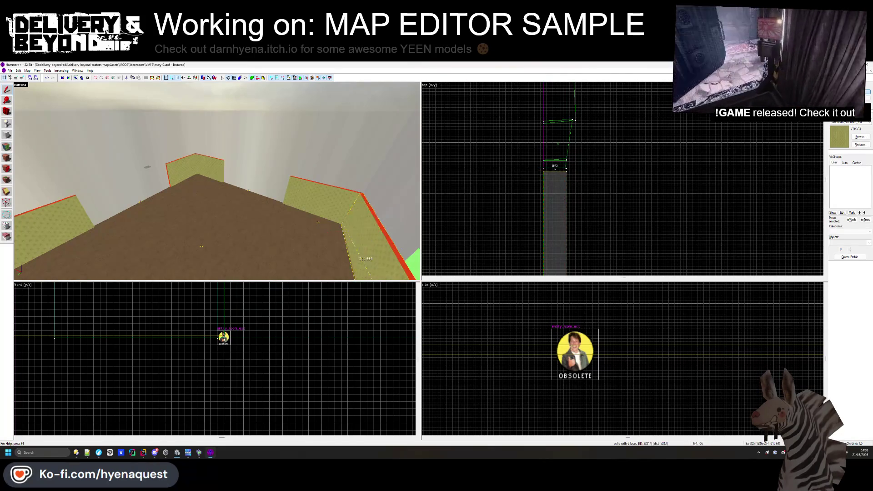
scroll(599, 171, "down", 5)
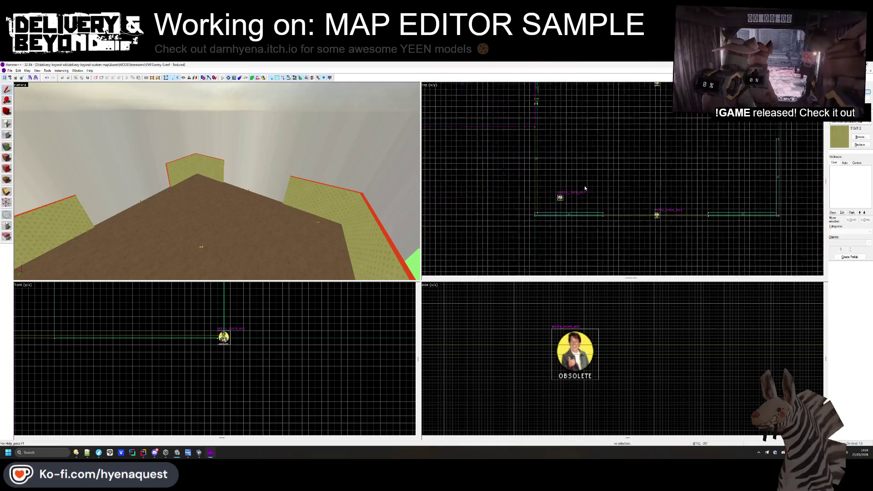
left_click_drag(217, 181, 233, 184)
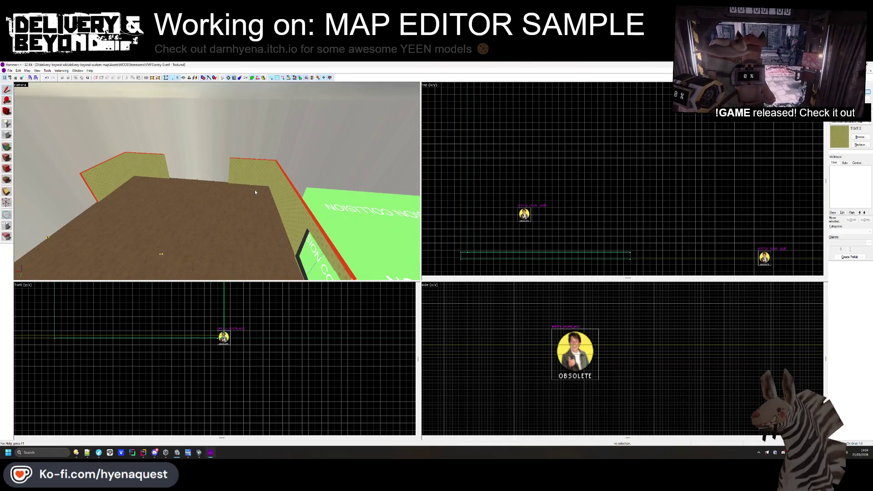
left_click(256, 191)
scroll(513, 186, "up", 5)
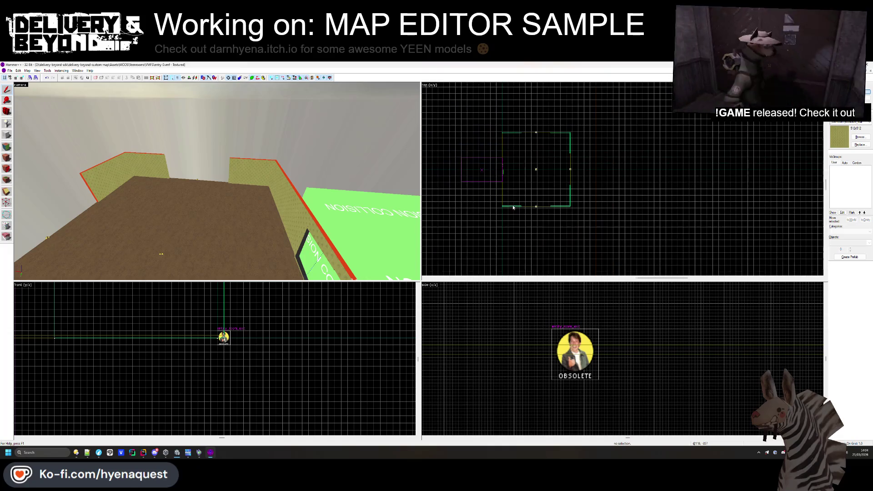
scroll(541, 179, "up", 2)
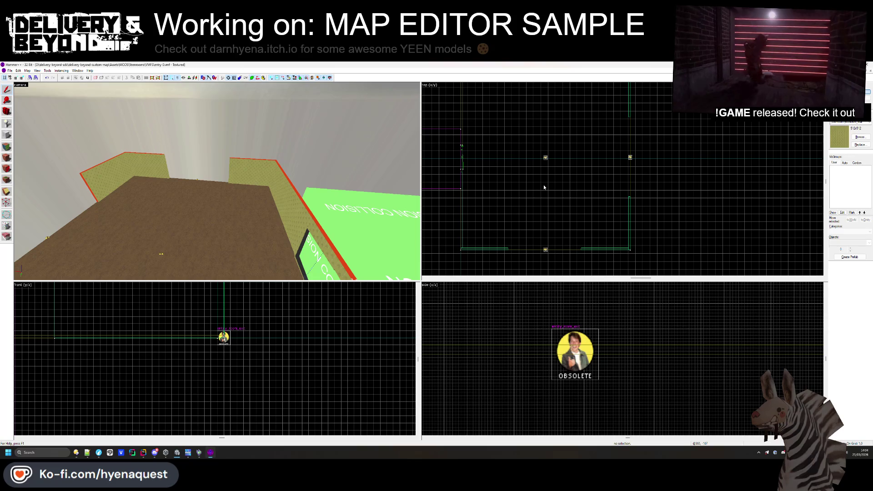
scroll(544, 185, "up", 5)
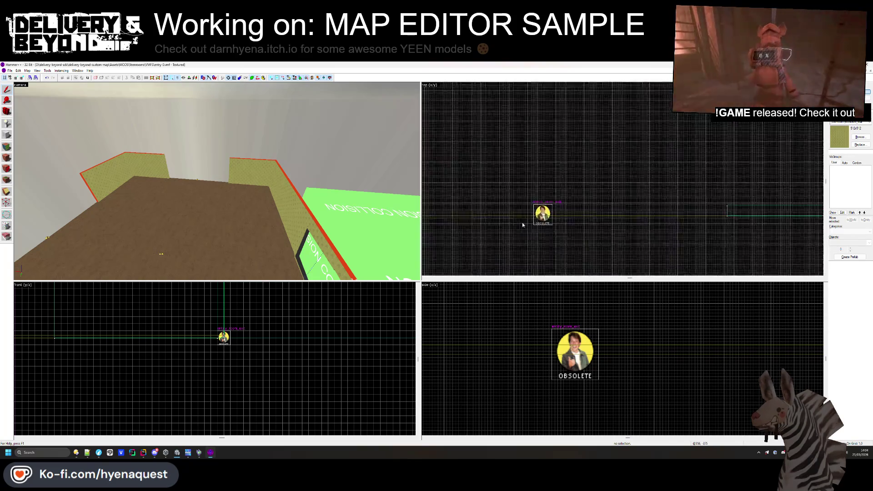
scroll(523, 224, "up", 2)
left_click(561, 252)
scroll(564, 236, "up", 2)
scroll(606, 214, "down", 5)
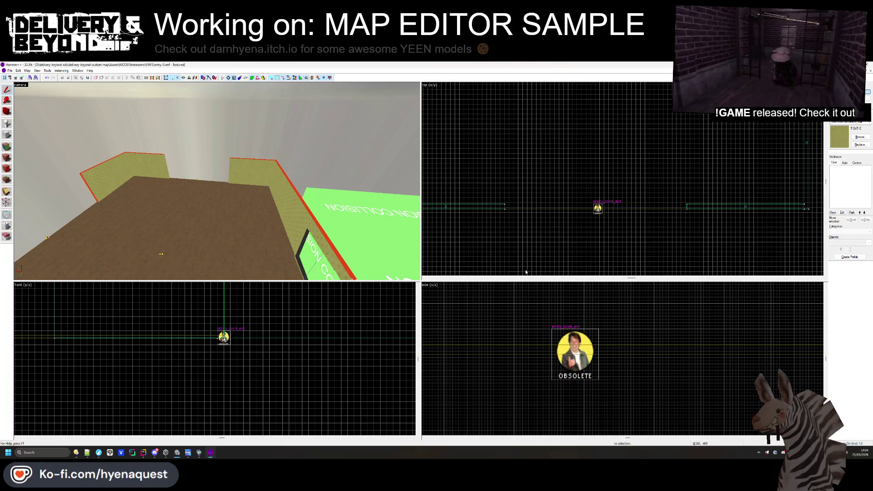
scroll(563, 352, "up", 3)
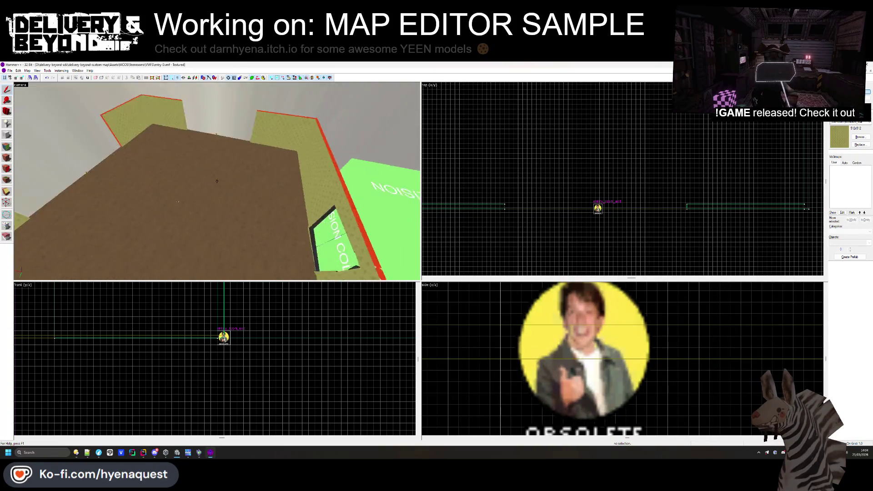
left_click(211, 197)
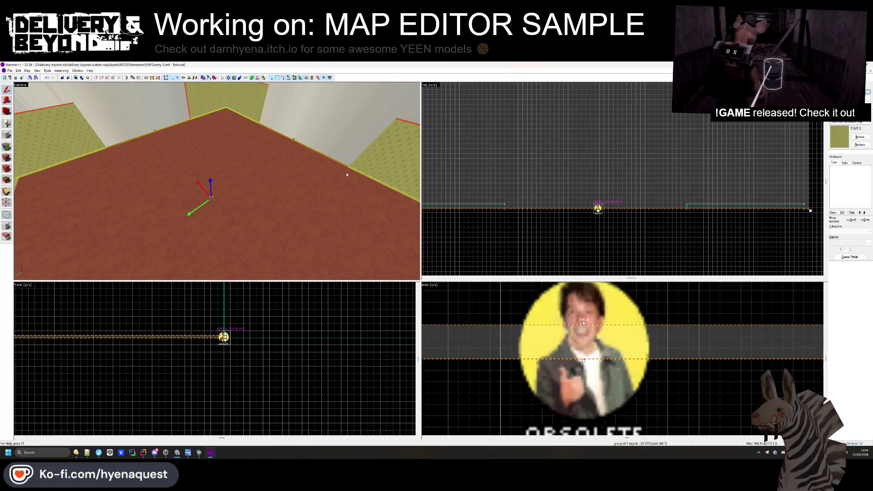
scroll(641, 203, "up", 3)
left_click(641, 203)
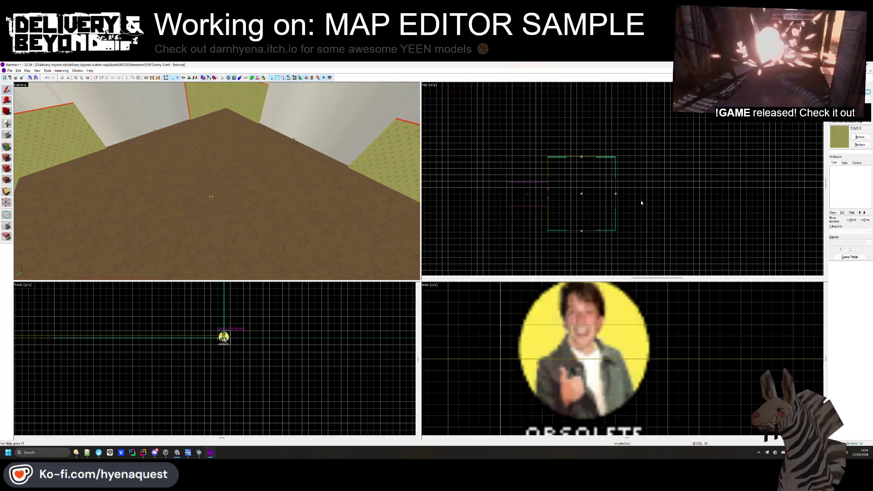
left_click(154, 129)
scroll(681, 203, "up", 3)
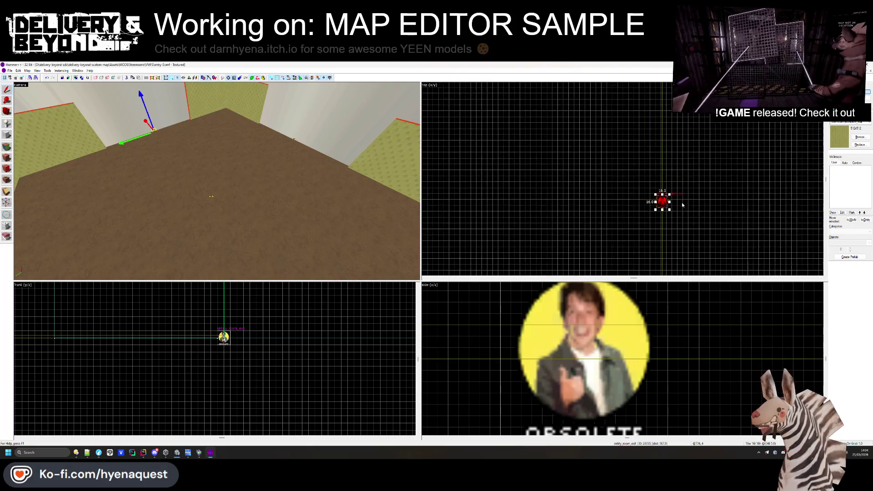
scroll(591, 203, "down", 2)
scroll(495, 205, "up", 4)
scroll(542, 189, "down", 2)
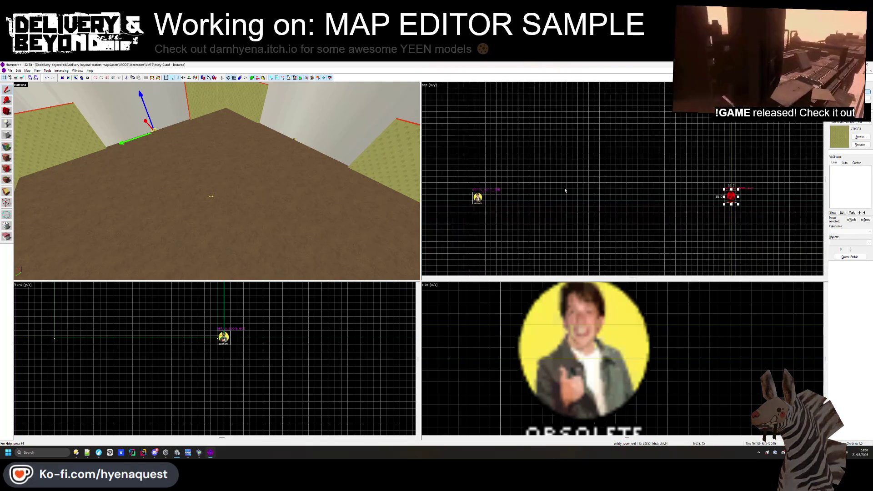
scroll(568, 197, "down", 2)
scroll(471, 204, "down", 2)
scroll(597, 204, "up", 6)
scroll(597, 204, "down", 4)
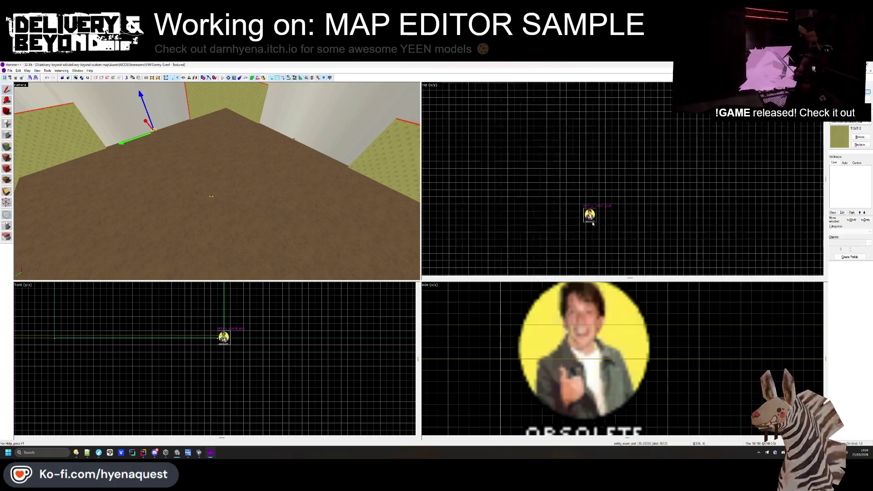
scroll(467, 225, "up", 6)
left_click_drag(573, 221, 652, 225)
scroll(582, 219, "down", 5)
scroll(749, 217, "up", 5)
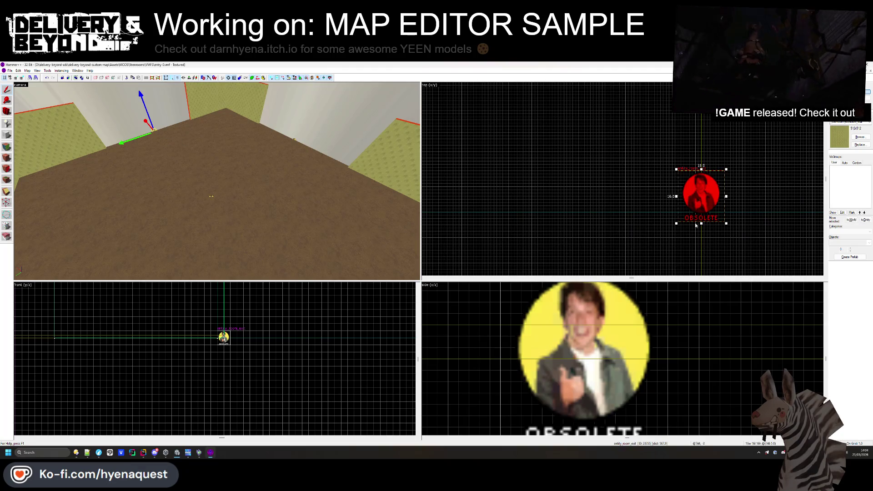
scroll(695, 227, "up", 2)
scroll(691, 219, "down", 6)
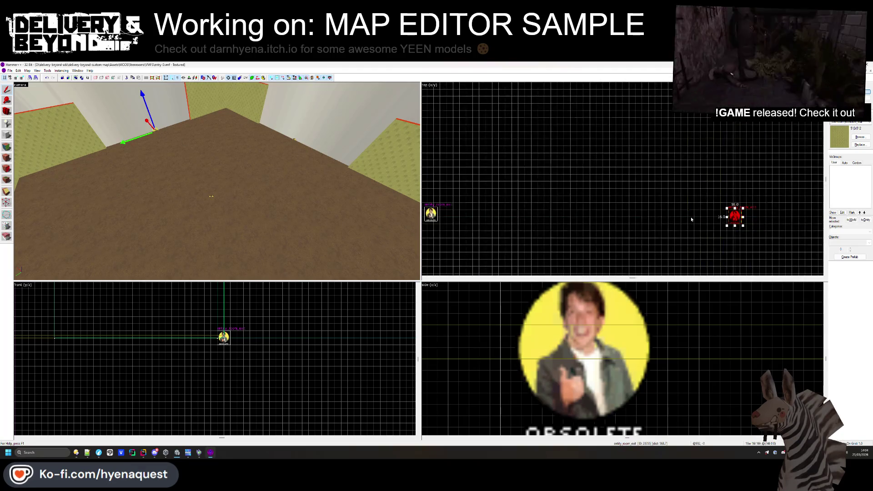
scroll(530, 217, "down", 2)
scroll(545, 212, "up", 5)
left_click(234, 209)
scroll(631, 185, "down", 3)
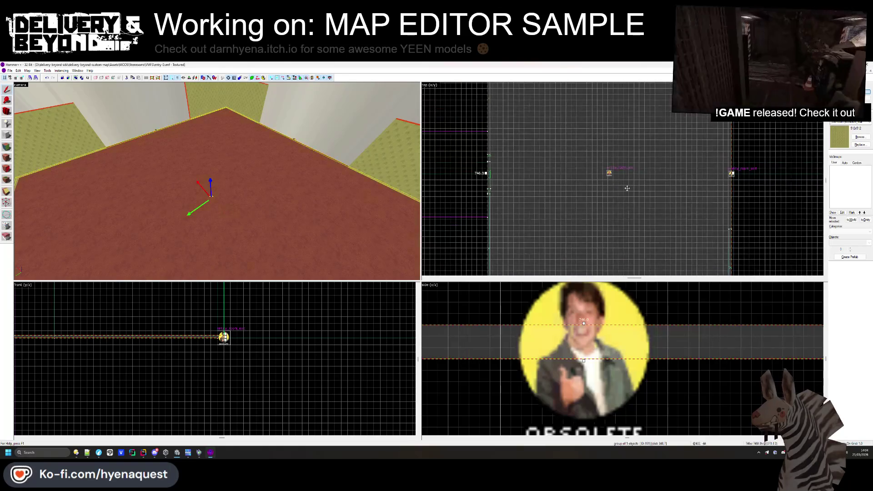
scroll(683, 188, "down", 2)
scroll(631, 86, "up", 2)
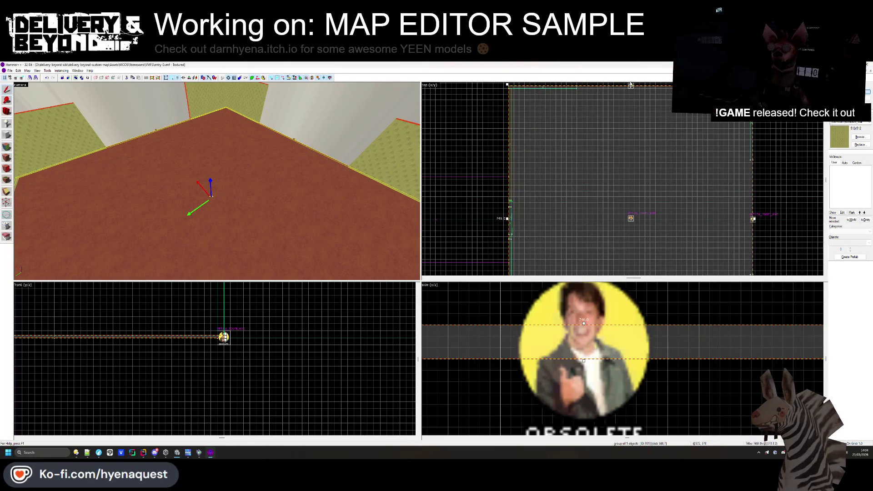
scroll(632, 87, "up", 2)
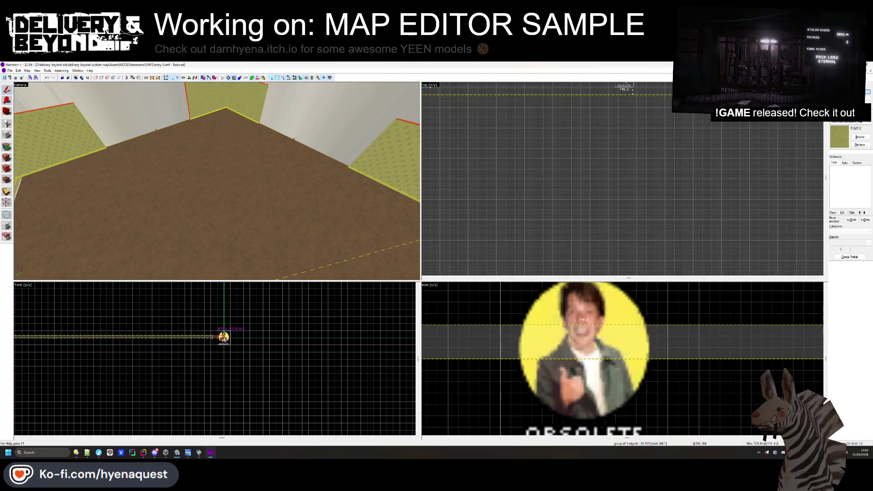
scroll(627, 182, "down", 3)
scroll(614, 245, "up", 5)
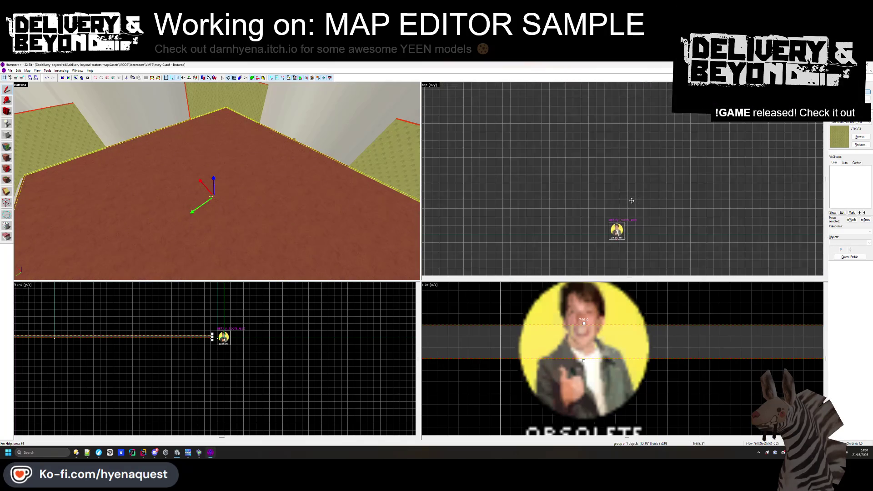
scroll(618, 235, "up", 4)
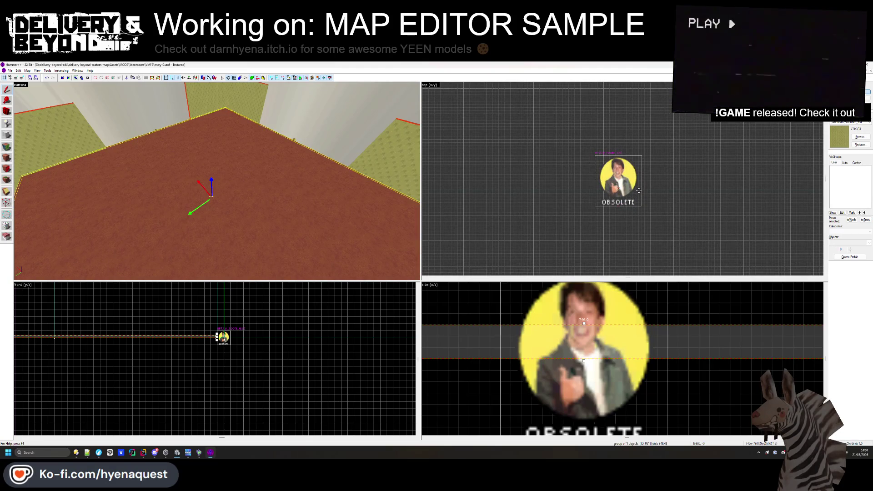
scroll(639, 190, "down", 4)
scroll(639, 136, "up", 2)
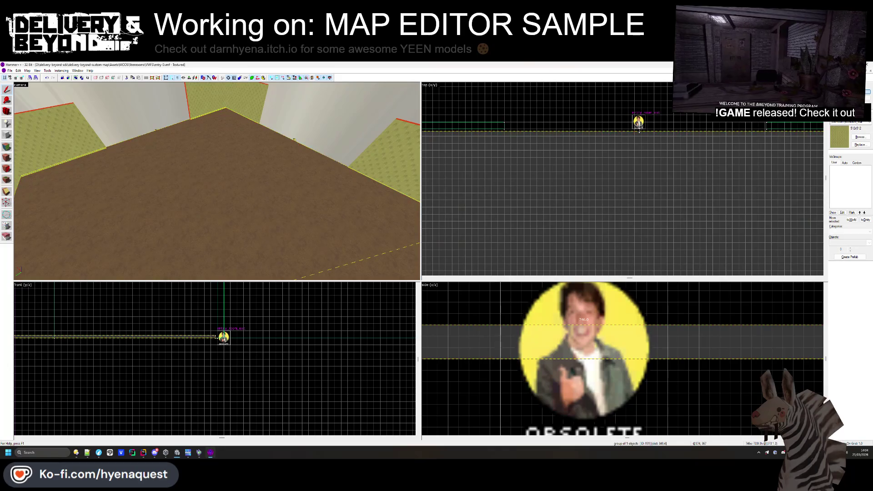
scroll(639, 129, "down", 4)
scroll(637, 182, "up", 4)
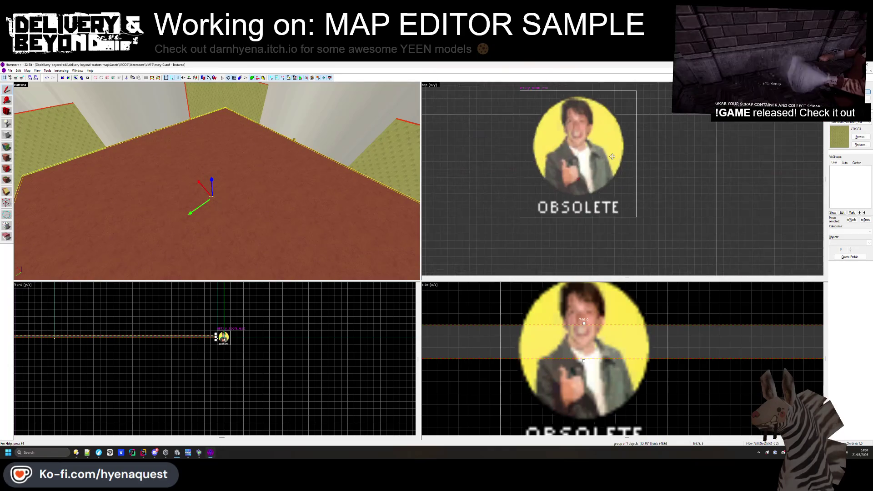
- Fly the 3D camera around to face the walls and the green collision block
scroll(644, 209, "down", 2)
scroll(645, 208, "down", 3)
left_click(492, 147)
scroll(491, 147, "down", 2)
scroll(506, 156, "up", 3)
scroll(510, 227, "down", 1)
scroll(510, 228, "up", 3)
mouse_move(273, 191)
left_mouse_down()
mouse_move(241, 156)
mouse_move(292, 191)
left_mouse_up()
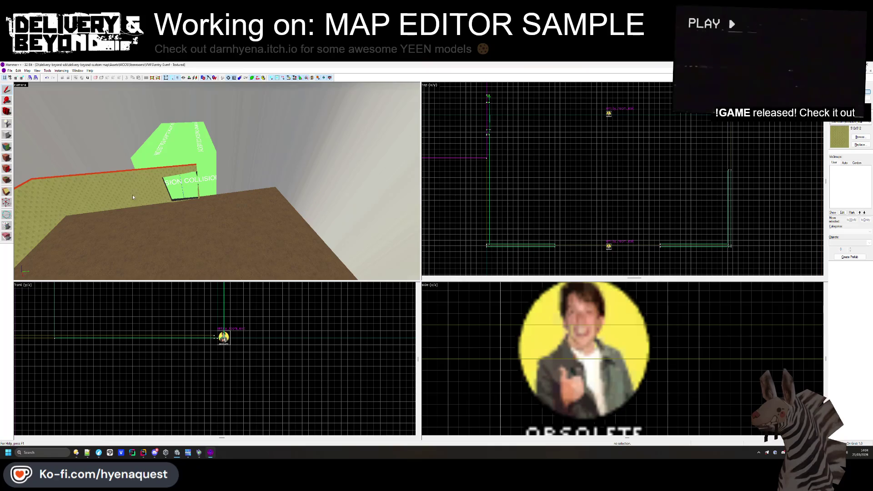
key("w")
key("z")
key("w")
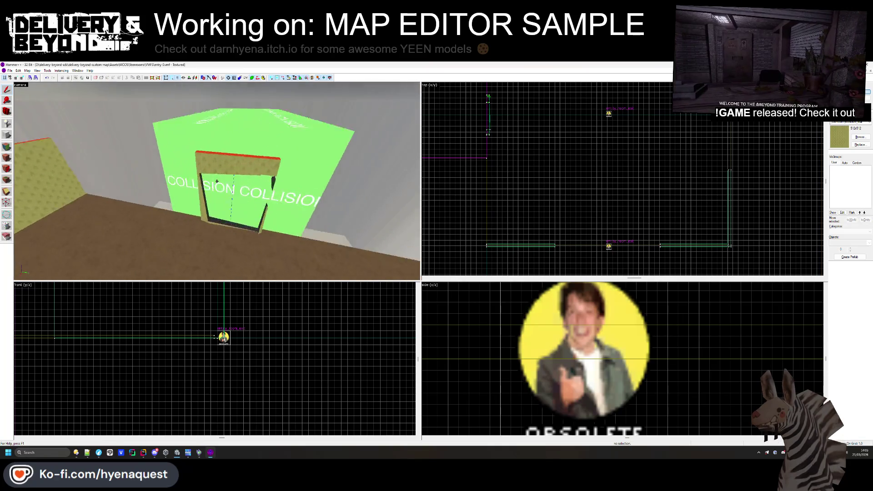
key("s")
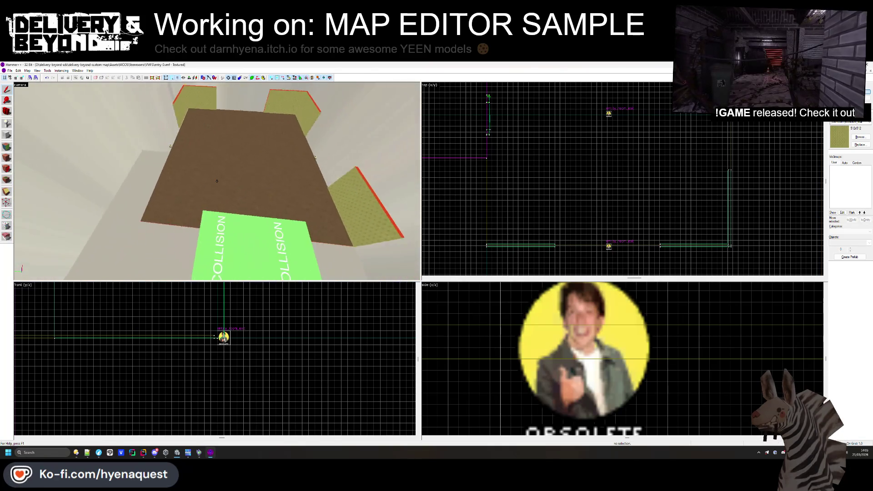
key("z")
- Select the right-hand wall slab and move it to the brown floor's front edge
left_click(270, 206)
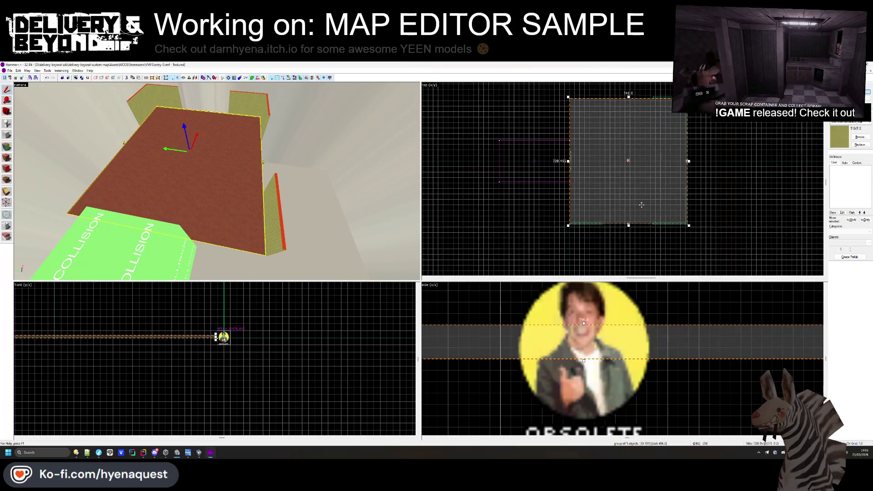
left_click(567, 206)
scroll(567, 206, "down", 2)
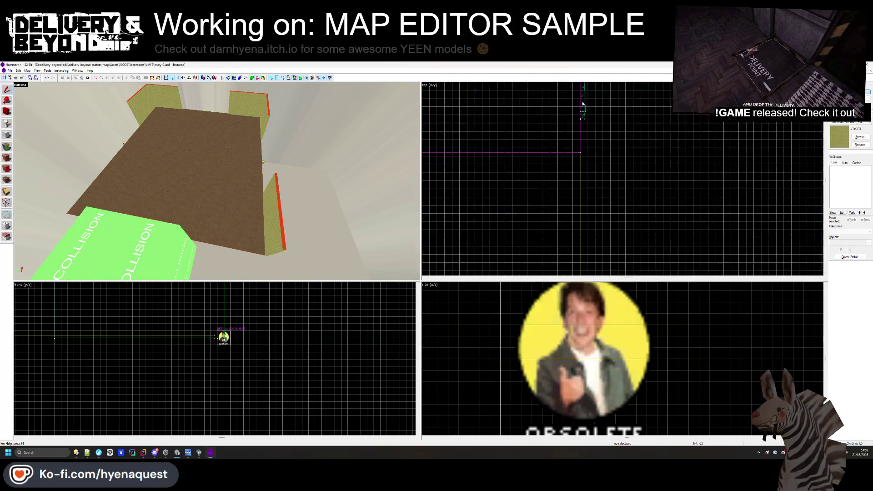
scroll(570, 121, "up", 3)
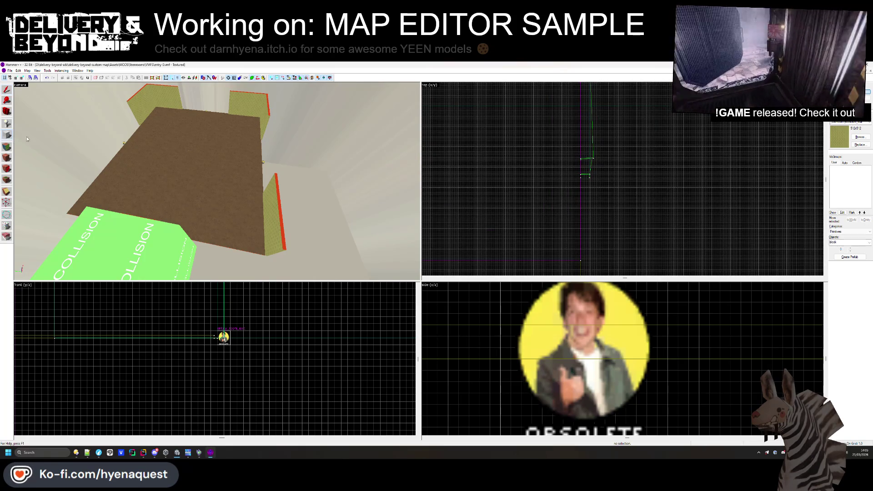
left_click(268, 204)
left_click(275, 214)
scroll(585, 212, "up", 3)
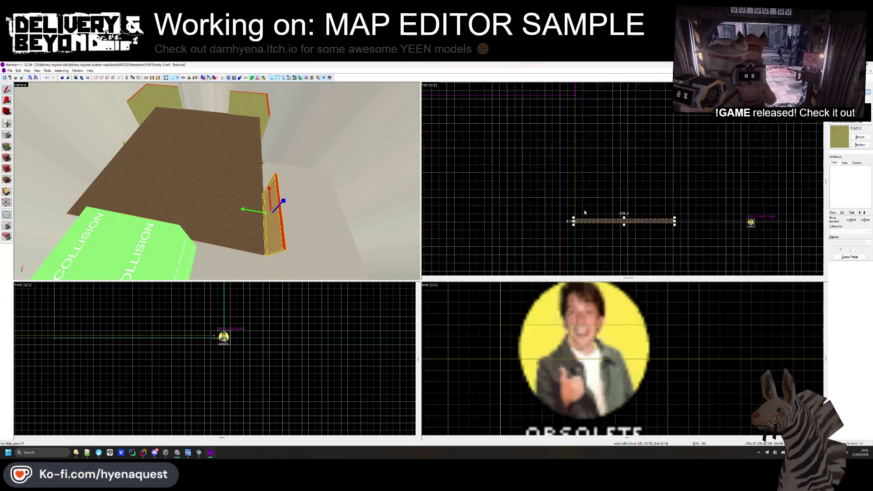
left_click_drag(590, 220, 564, 165)
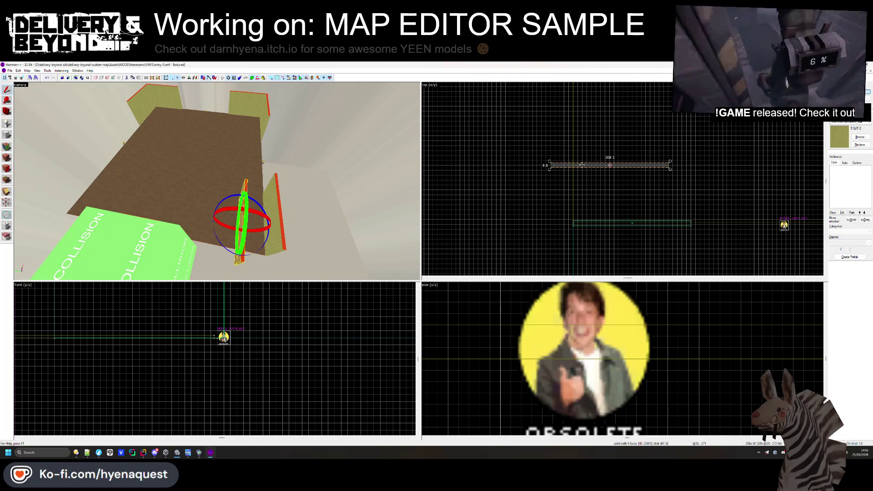
mouse_move(600, 100)
left_mouse_down()
mouse_move(554, 145)
mouse_move(520, 136)
mouse_move(529, 193)
mouse_move(541, 109)
left_mouse_up()
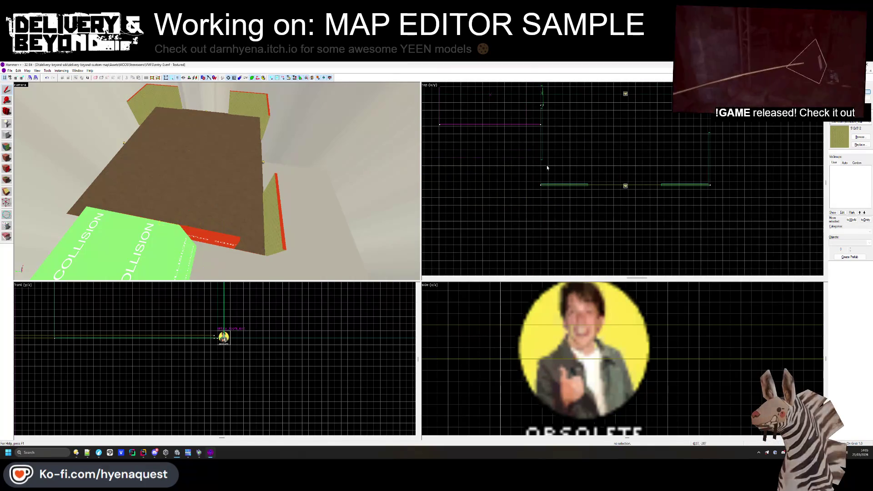
- Stretch the wall slab beside the collision block further left
key("Escape")
left_click(217, 181)
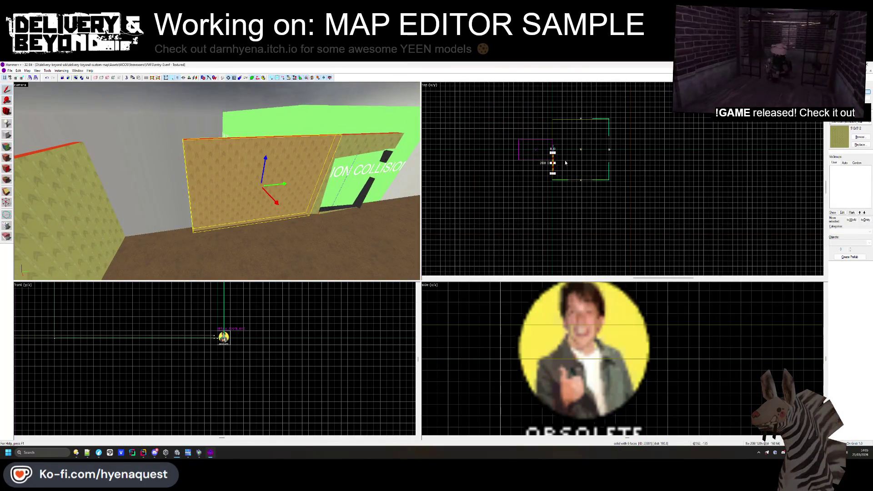
scroll(552, 164, "up", 4)
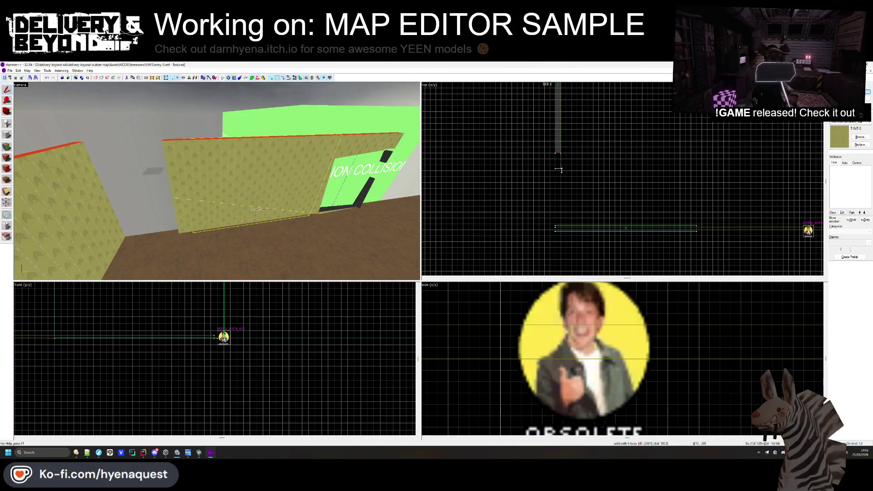
left_click_drag(559, 160, 540, 221)
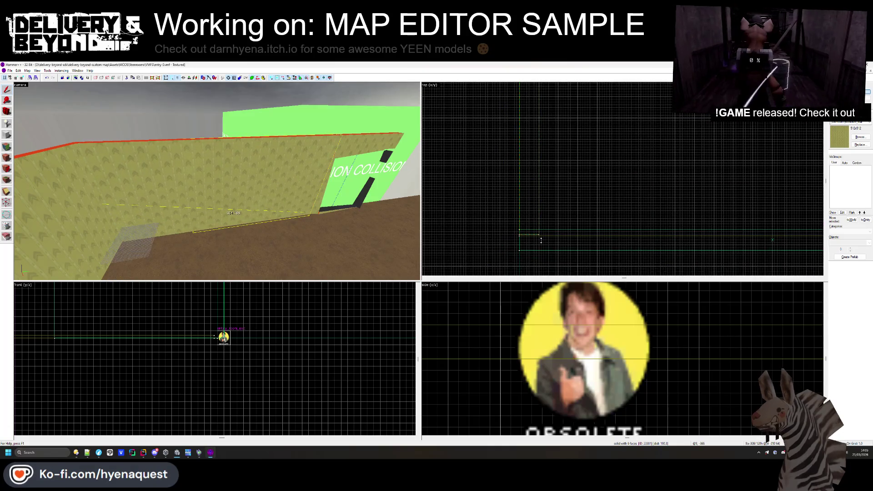
- Narrow the floor brush from 746 to 721 units wide and deselect it
scroll(541, 243, "up", 3)
left_click(339, 236)
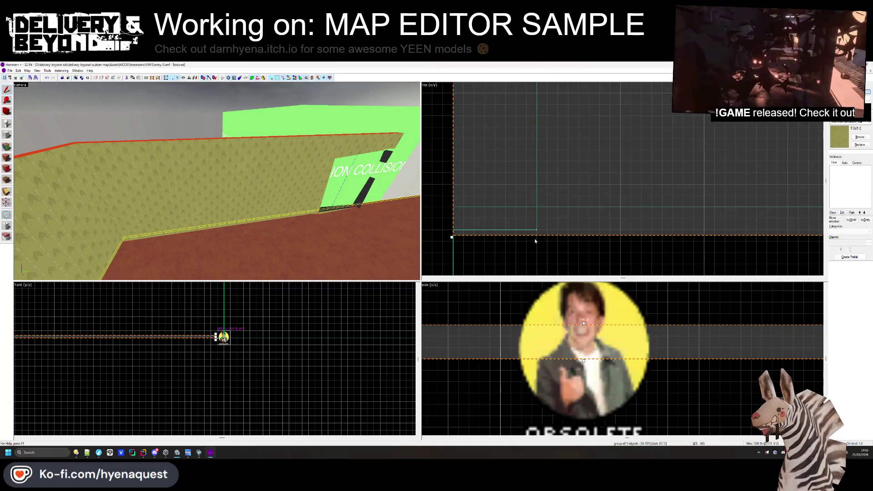
scroll(455, 242, "down", 2)
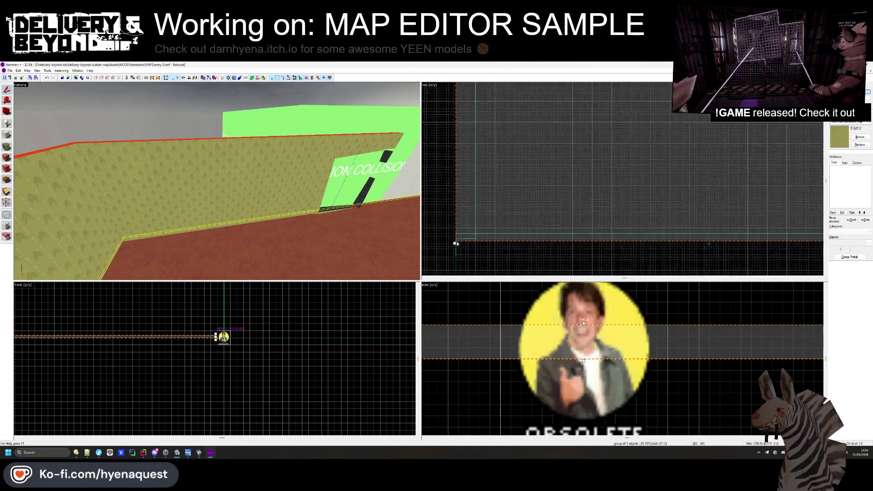
scroll(658, 237, "down", 2)
scroll(658, 225, "up", 4)
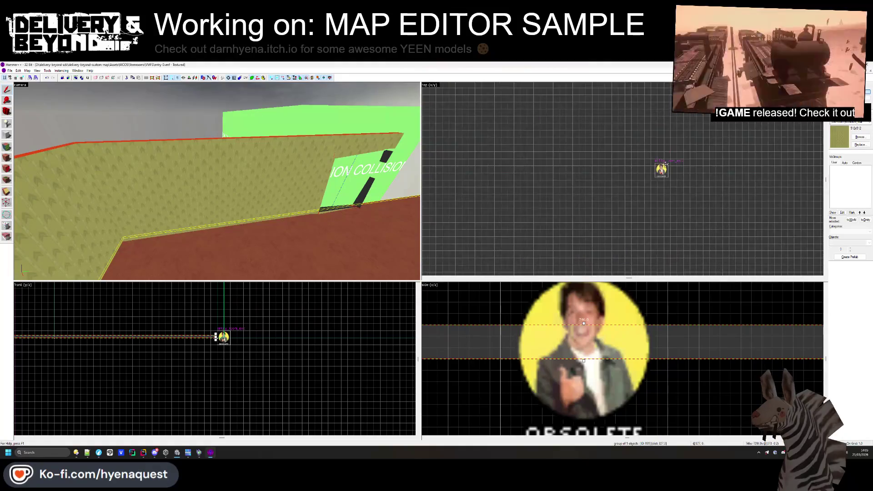
scroll(640, 227, "down", 3)
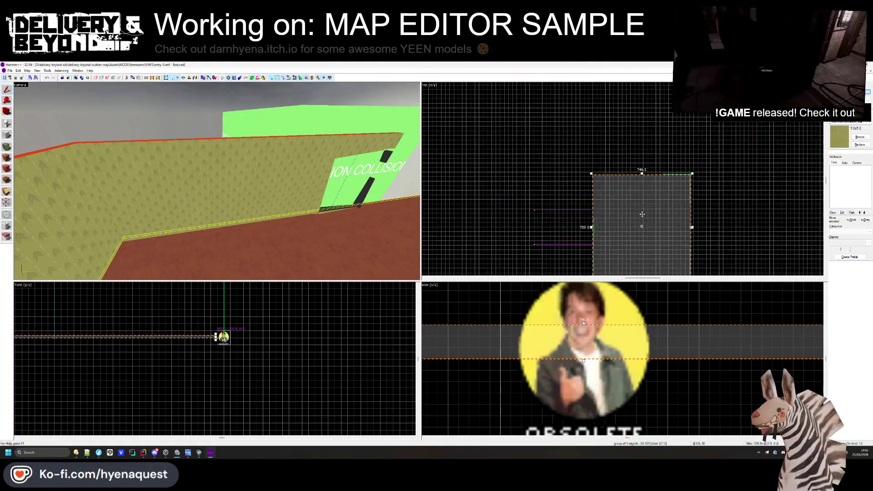
scroll(637, 189, "up", 5)
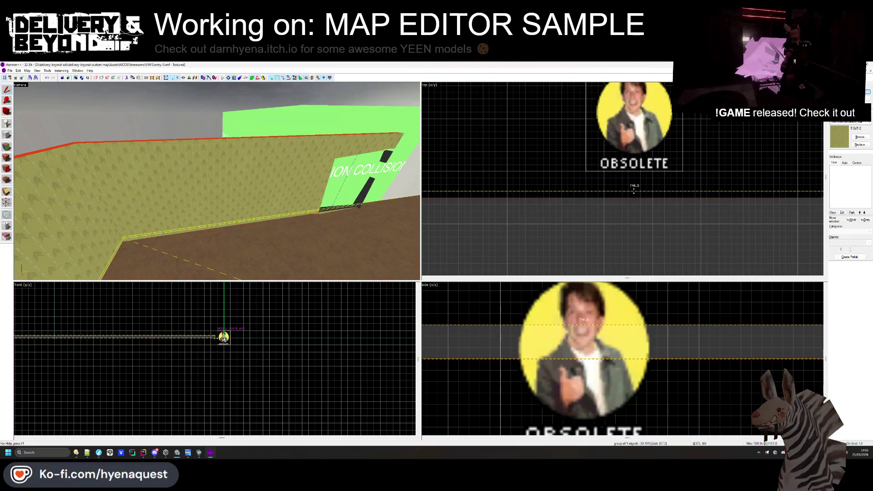
scroll(633, 191, "down", 3)
scroll(620, 214, "up", 3)
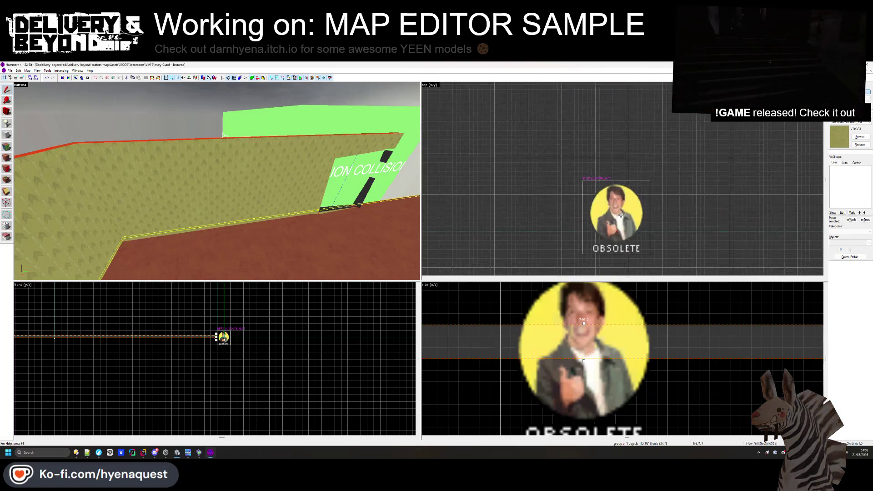
scroll(621, 214, "down", 3)
scroll(637, 228, "up", 4)
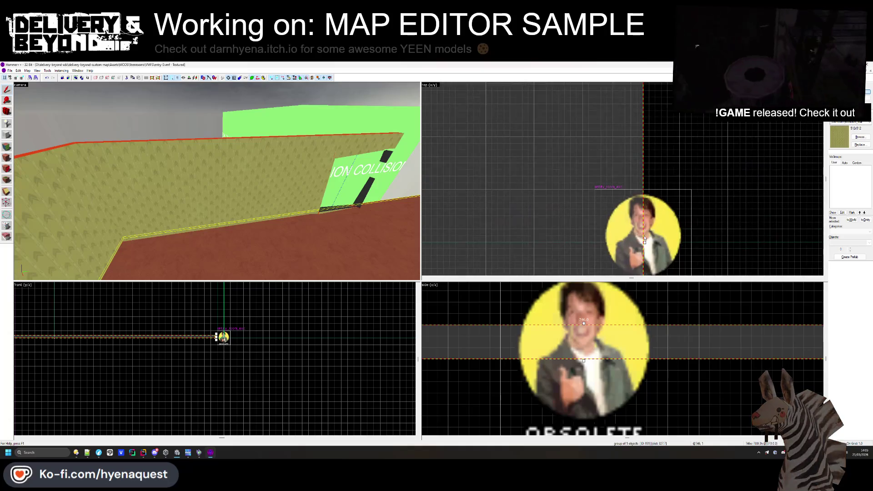
scroll(627, 205, "down", 3)
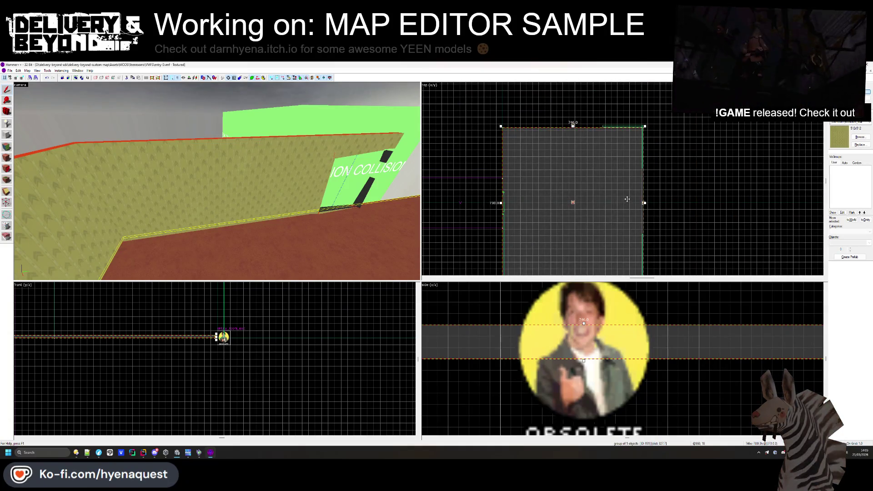
left_click_drag(644, 202, 641, 198)
key("Escape")
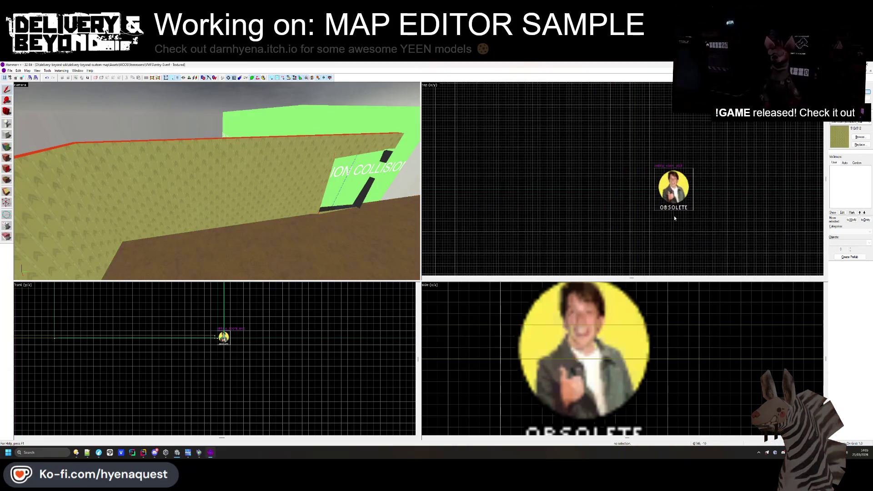
- Select the tan wall brush
scroll(340, 209, "up", 3)
left_click(272, 136)
scroll(573, 188, "up", 3)
scroll(574, 204, "up", 5)
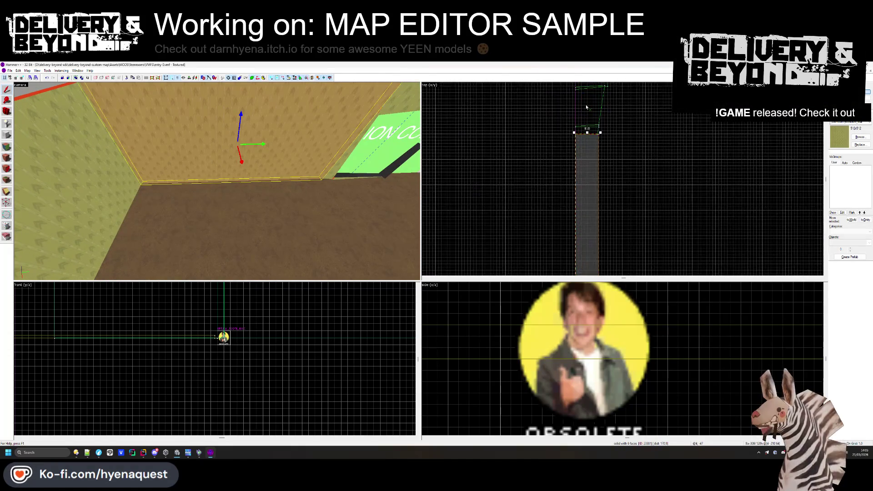
- Select the tan wall brush and move it further right in the Top view
left_click(292, 207)
scroll(582, 230, "up", 3)
left_click(583, 230)
left_click(535, 207)
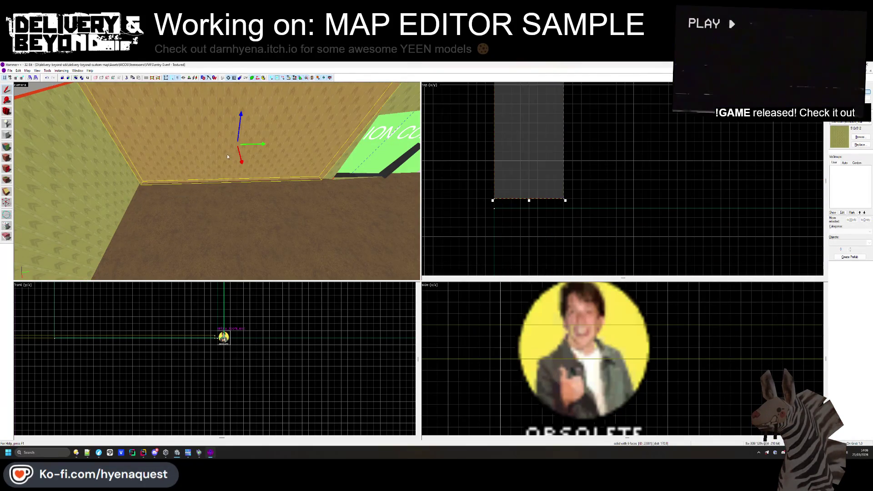
left_click(459, 212)
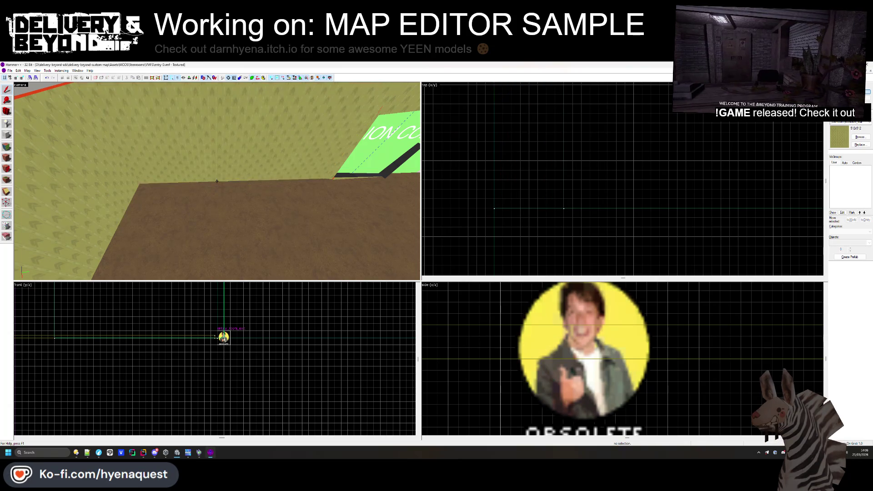
left_click(237, 181)
scroll(523, 143, "down", 3)
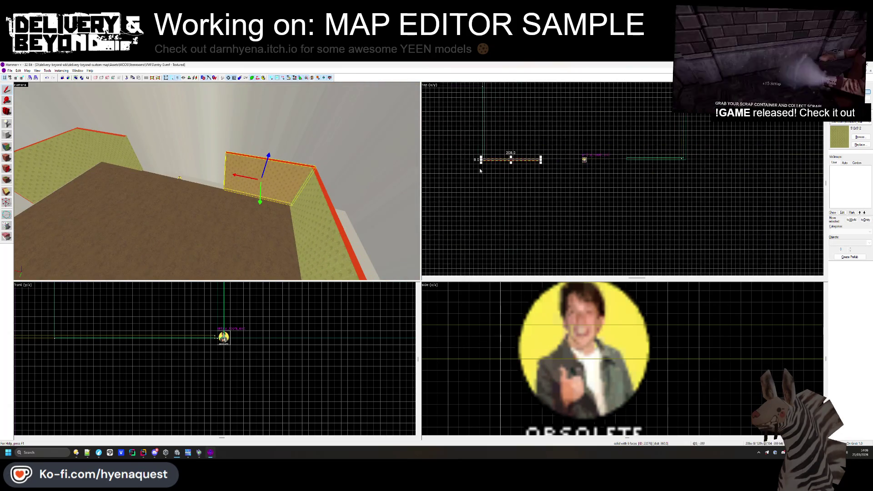
scroll(606, 150, "up", 3)
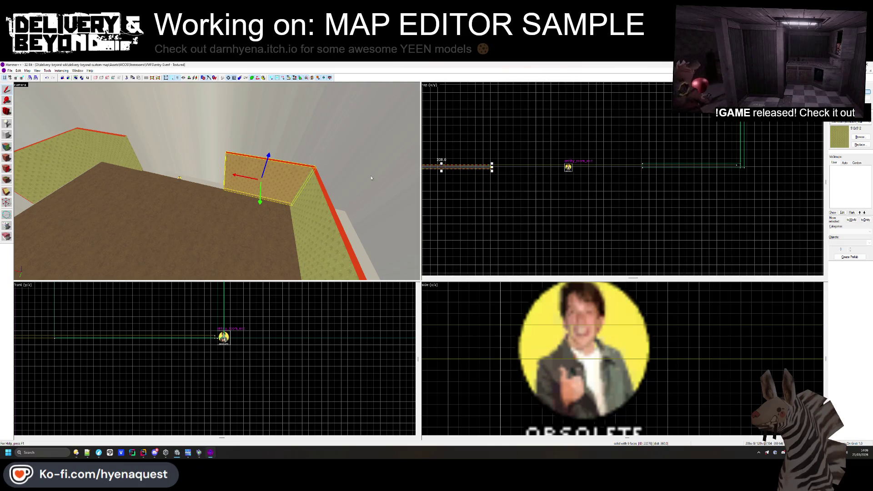
scroll(518, 152, "up", 2)
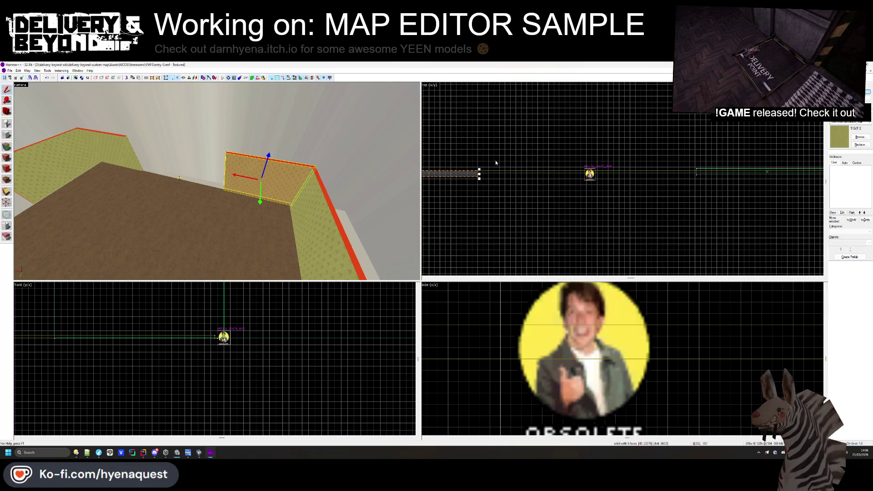
left_click_drag(467, 175, 655, 177)
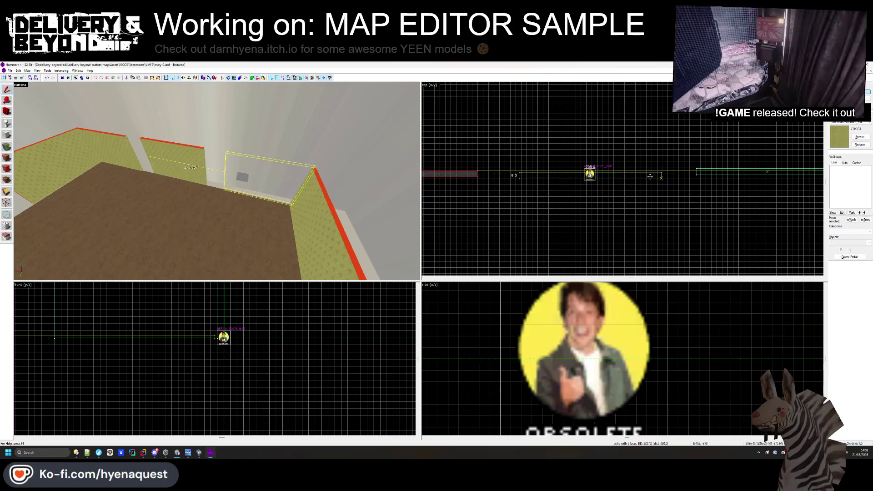
- Stretch another wall brush from 8 to 289 units deep
scroll(655, 177, "up", 5)
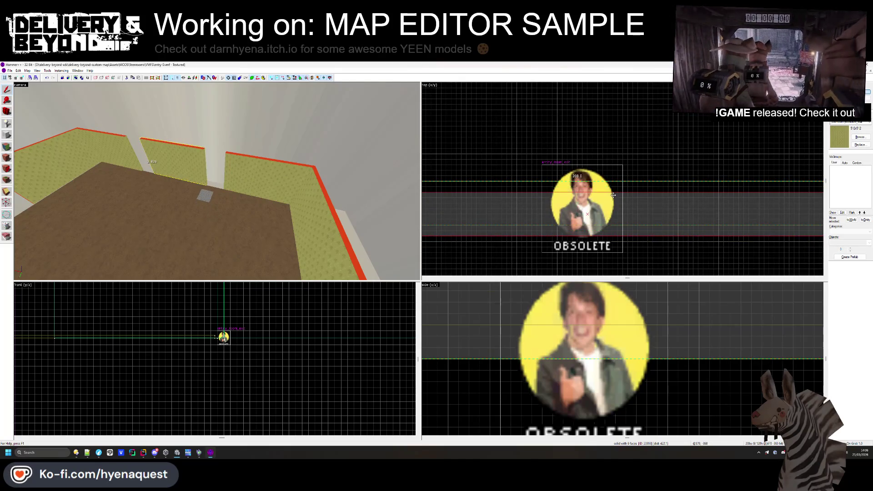
left_click(613, 196)
scroll(618, 197, "down", 5)
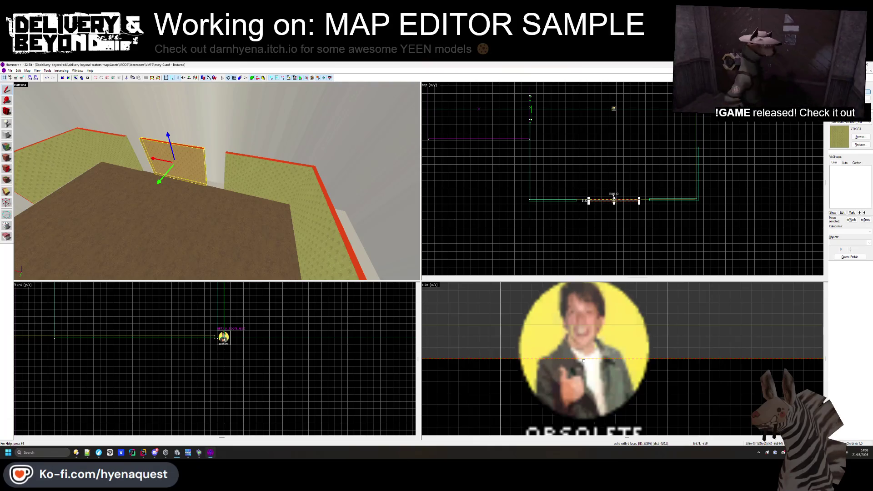
left_click_drag(614, 200, 613, 130)
scroll(626, 202, "down", 3)
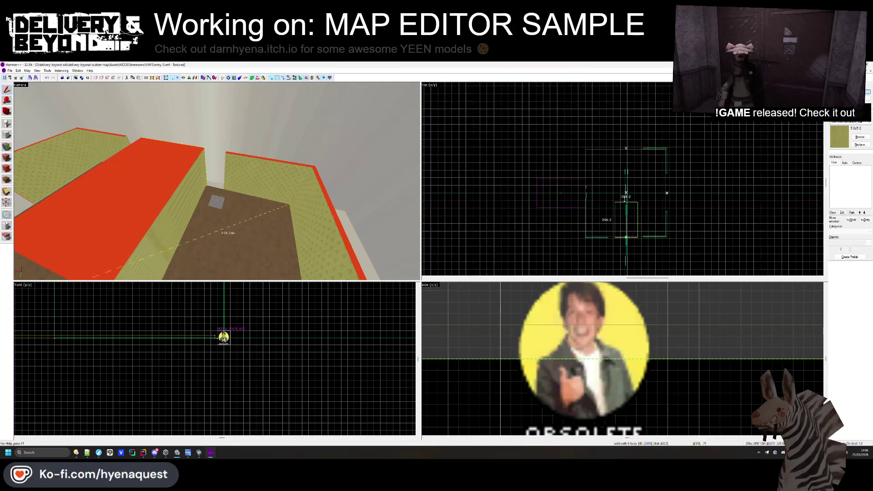
- Inspect the large red OUTSIDE brush, then clear the selection and exit free-look
left_click(650, 200)
scroll(650, 200, "up", 3)
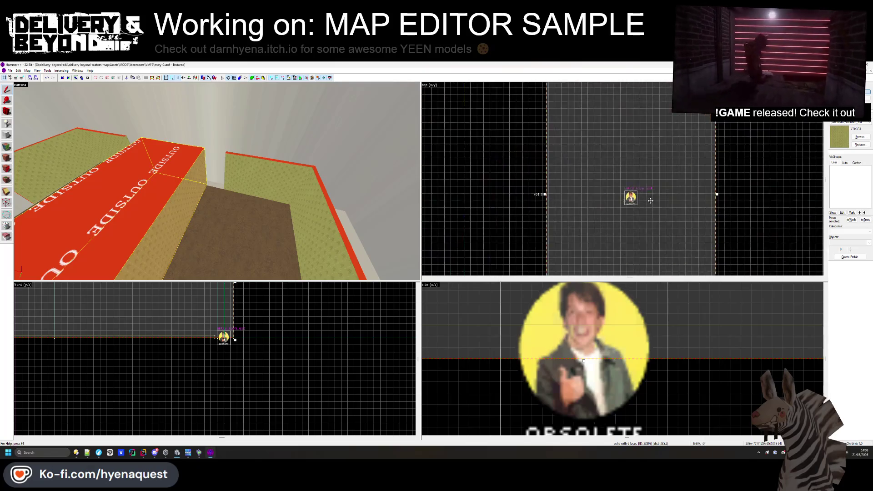
scroll(651, 201, "up", 5)
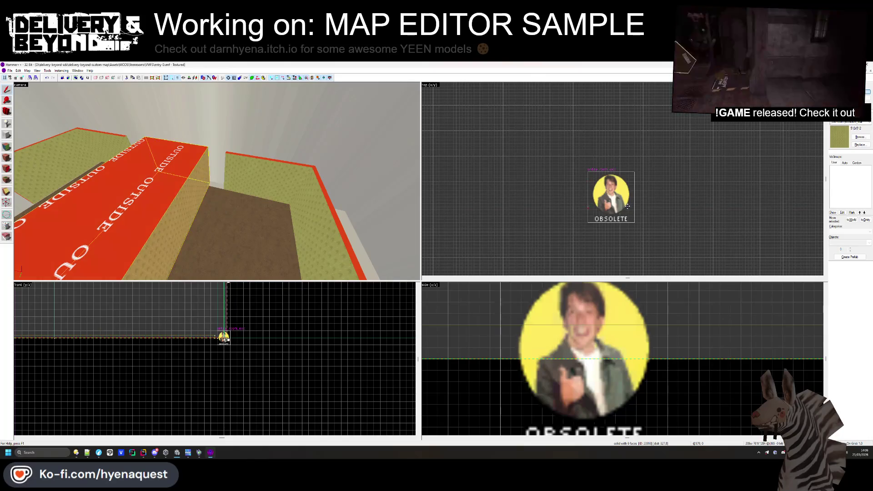
scroll(627, 206, "down", 5)
scroll(604, 182, "up", 5)
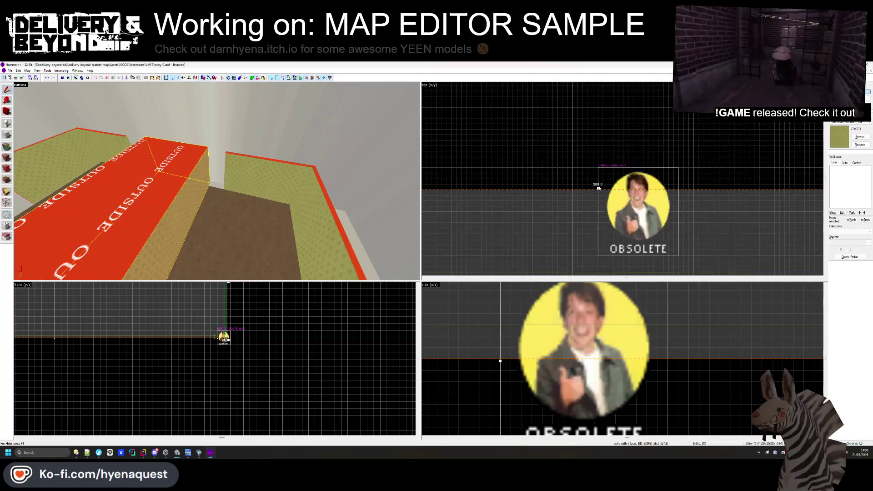
key("Escape")
scroll(592, 224, "down", 8)
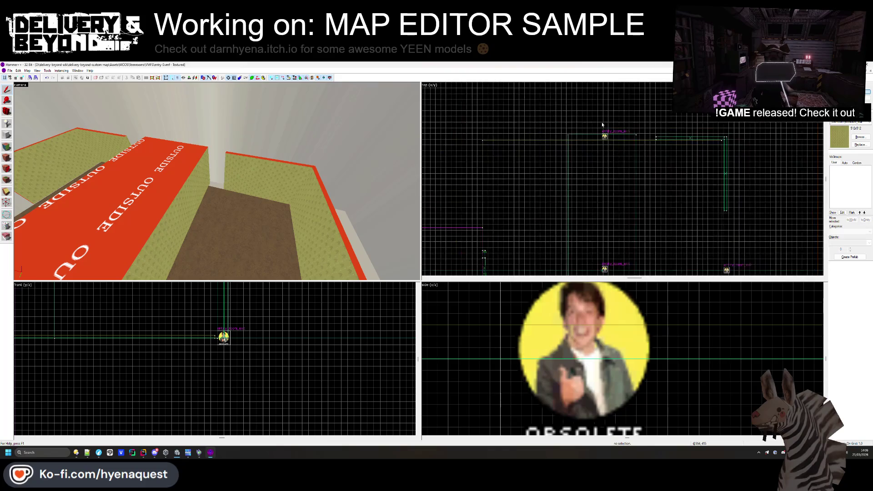
scroll(592, 224, "up", 4)
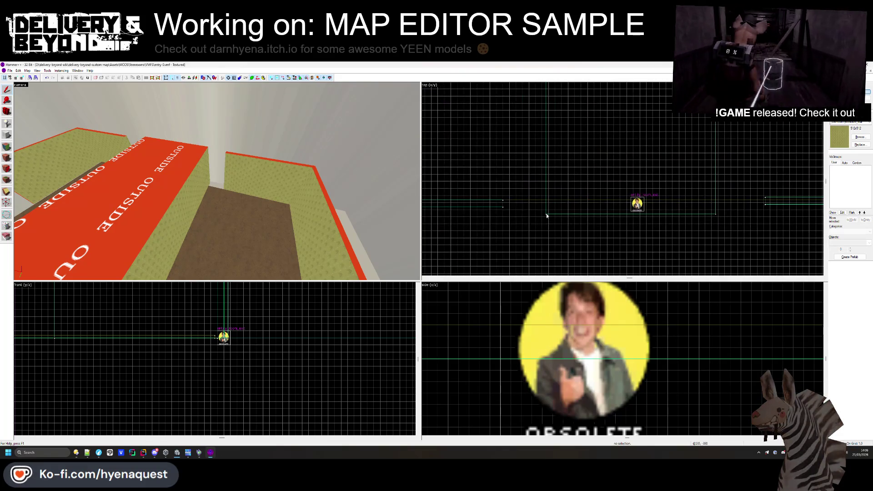
key("z")
scroll(542, 173, "up", 3)
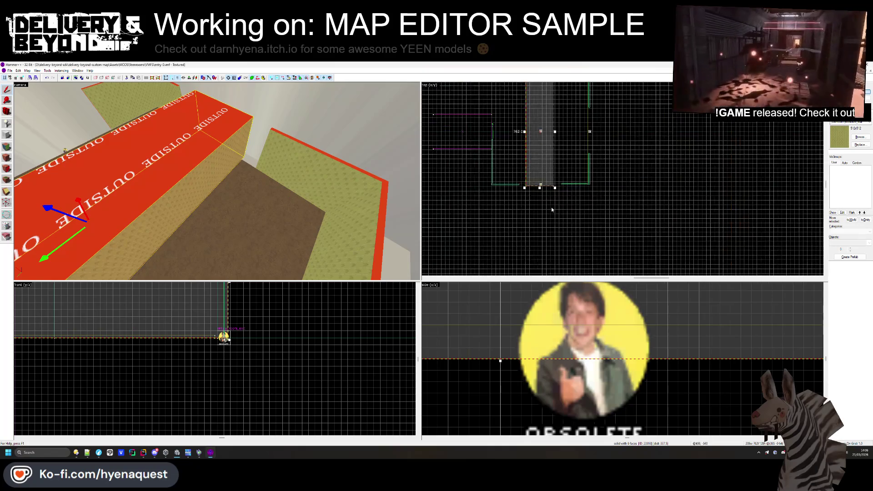
- Make a copy of the tall brush rotated 90 degrees
left_click(542, 174)
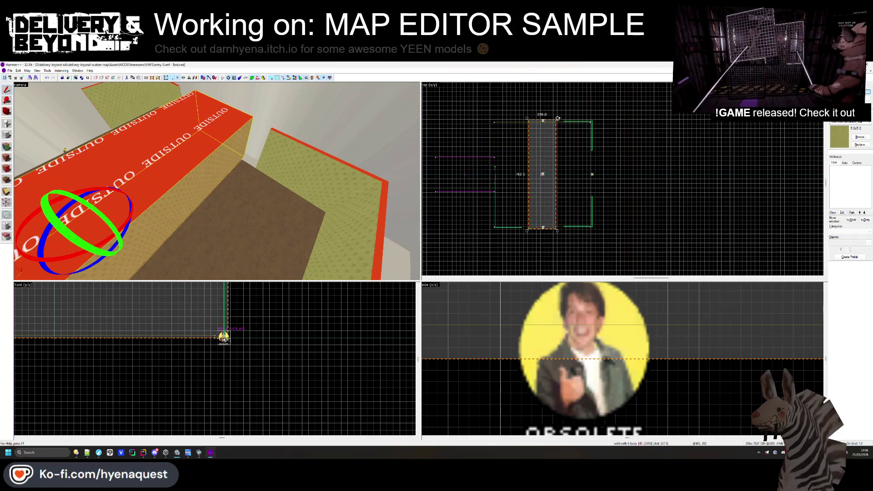
left_click_drag(558, 119, 515, 164)
scroll(551, 173, "up", 3)
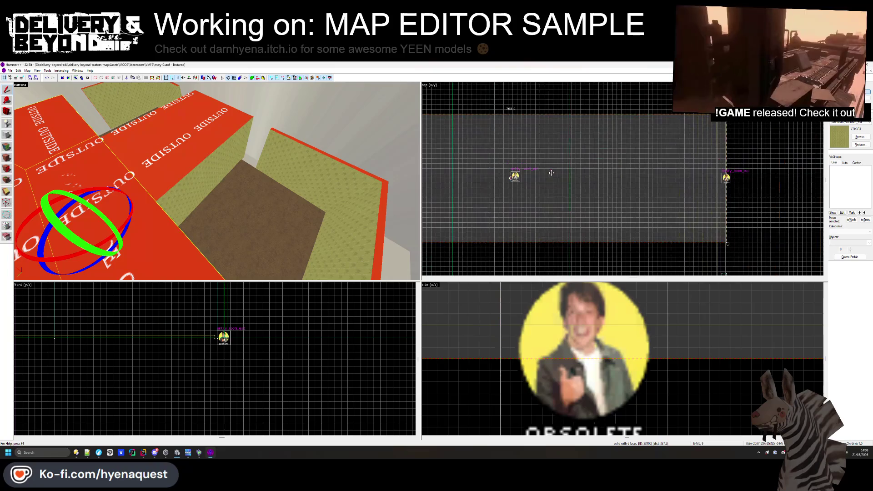
scroll(485, 175, "down", 2)
left_click(611, 173)
- Select the thin wall brush at the far end of the layout
left_click_drag(301, 154, 227, 208)
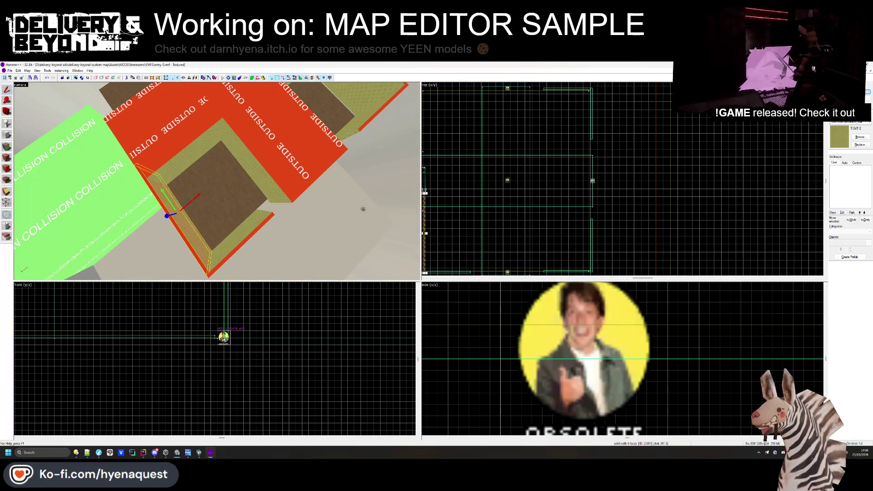
left_click(243, 223)
scroll(543, 215, "up", 3)
scroll(542, 215, "up", 3)
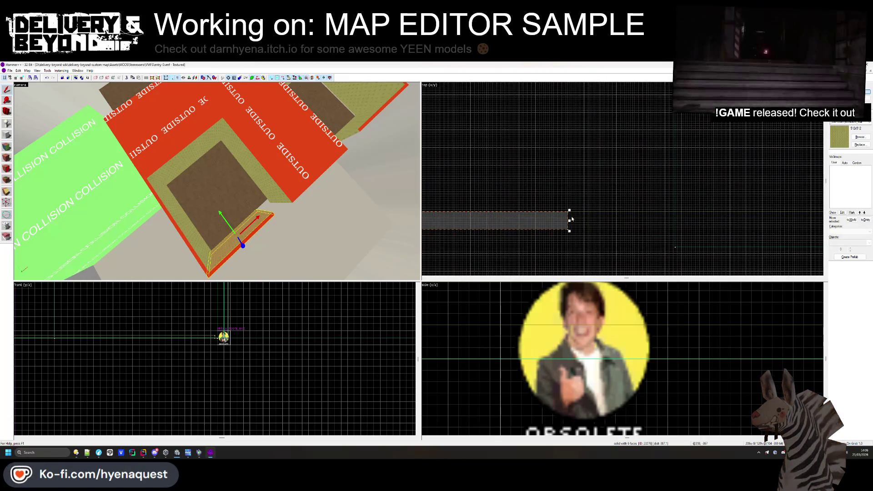
left_click(364, 130)
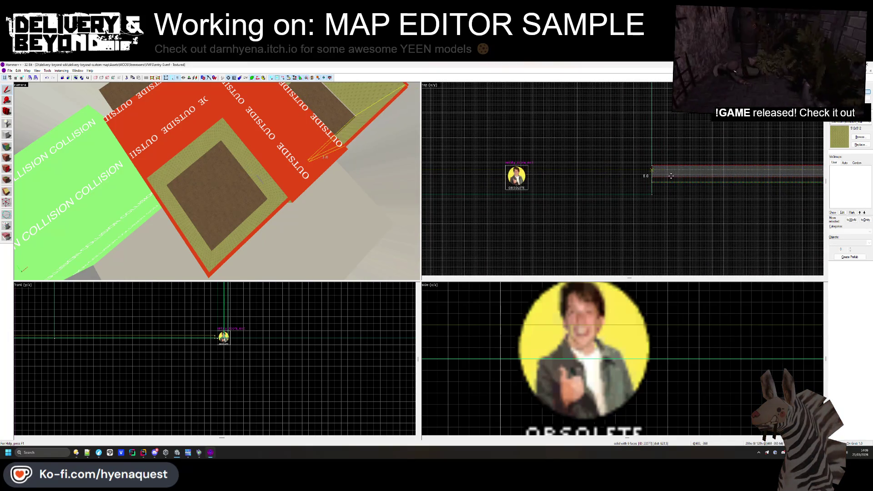
scroll(662, 173, "up", 5)
scroll(643, 166, "down", 5)
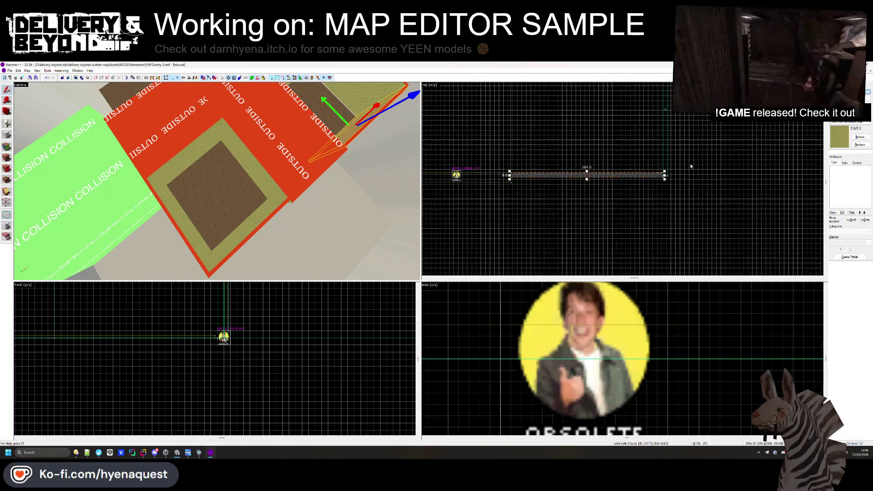
scroll(620, 210, "up", 5)
- Stretch the small box brush longer and move the thin brush into its new position
left_click(307, 169)
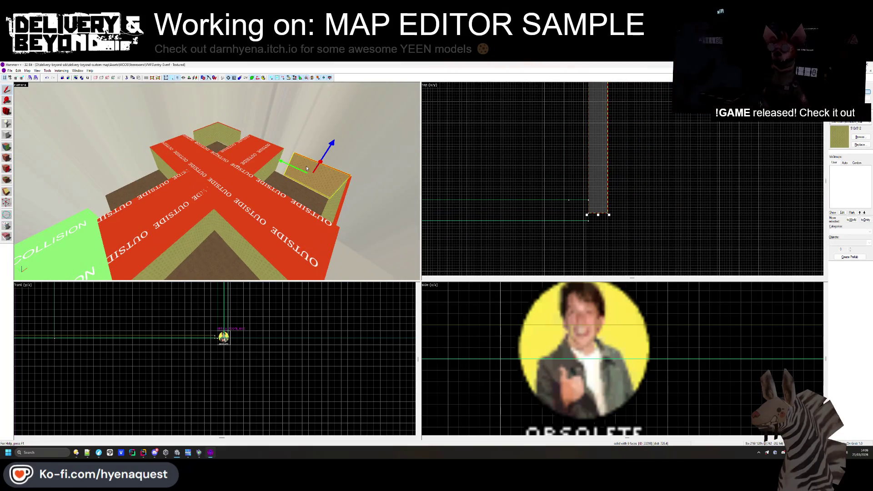
scroll(597, 214, "up", 5)
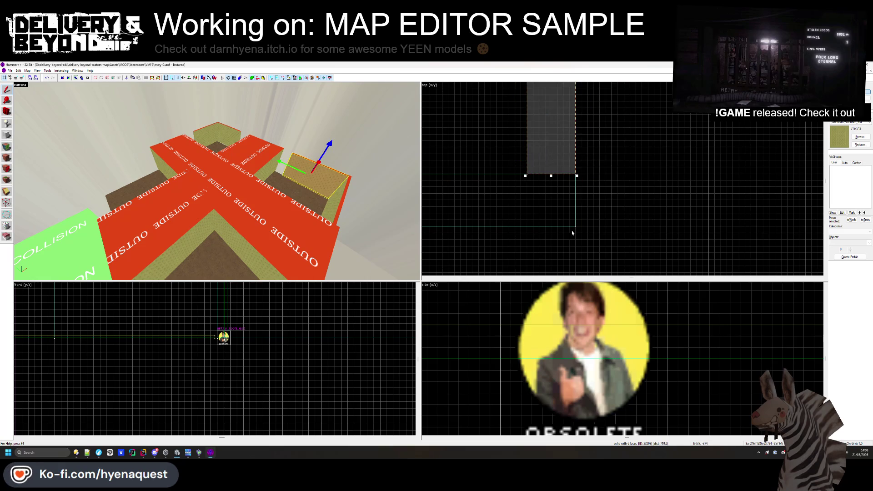
scroll(575, 199, "down", 10)
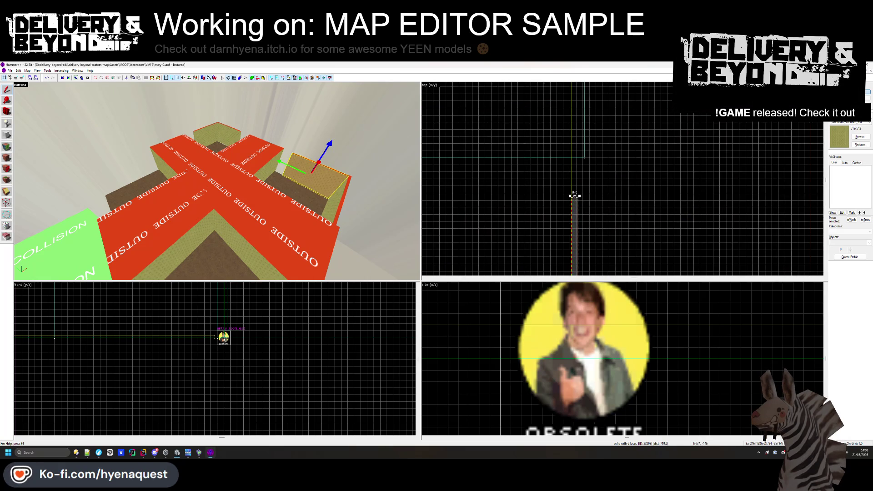
scroll(574, 157, "up", 5)
left_click(224, 136)
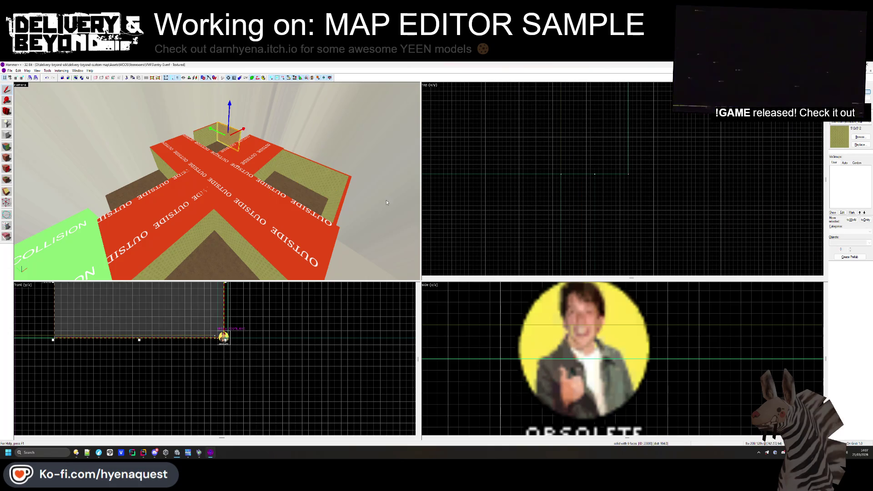
scroll(525, 103, "down", 5)
scroll(526, 108, "up", 2)
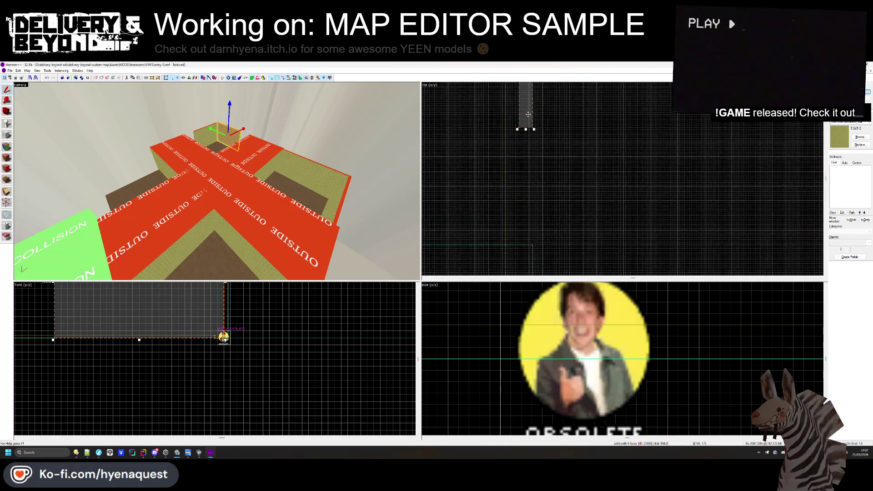
left_click_drag(530, 246, 503, 239)
scroll(536, 181, "down", 2)
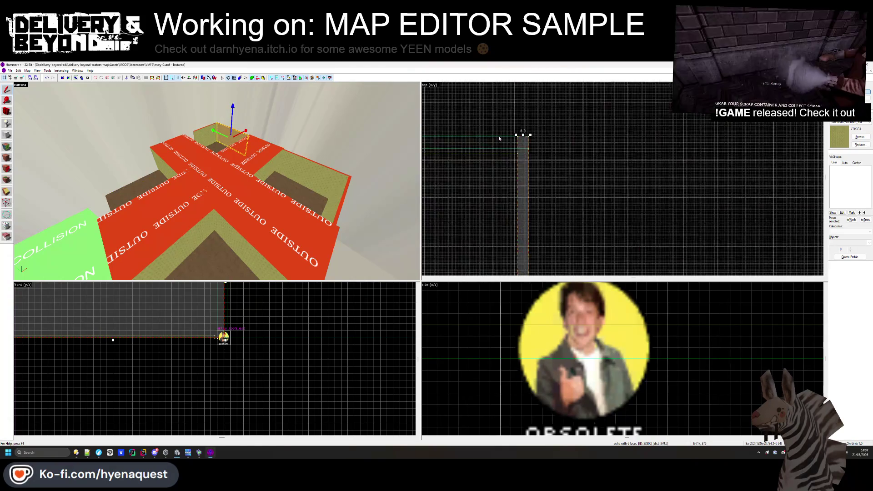
mouse_move(541, 136)
left_mouse_down()
mouse_move(509, 150)
mouse_move(508, 184)
left_mouse_up()
- Select the flat brush that needs turning
left_click(237, 141)
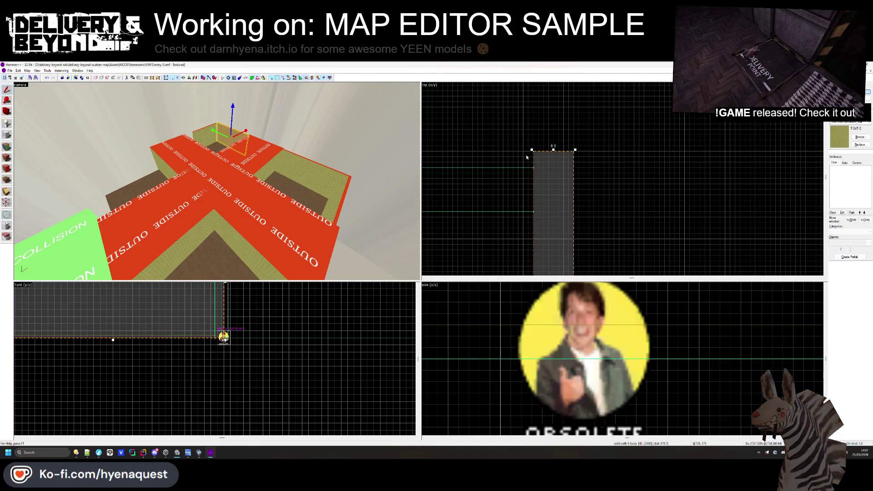
left_click(553, 155)
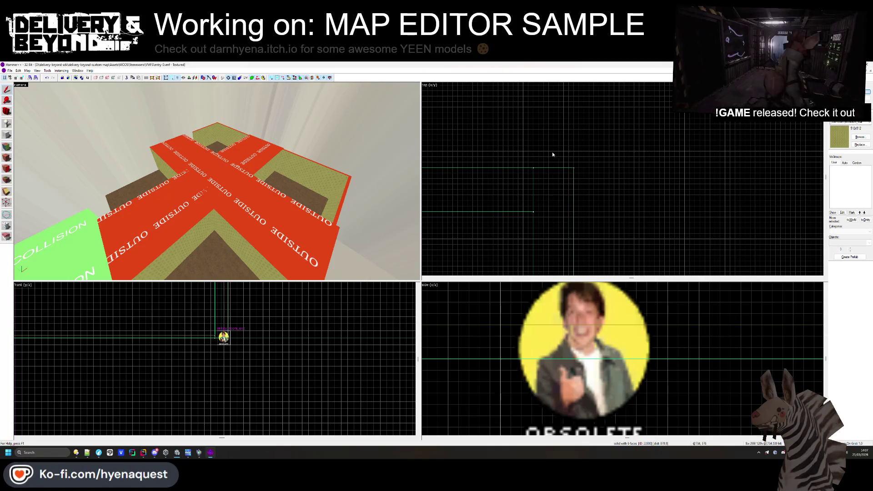
left_click(210, 138)
scroll(601, 179, "up", 5)
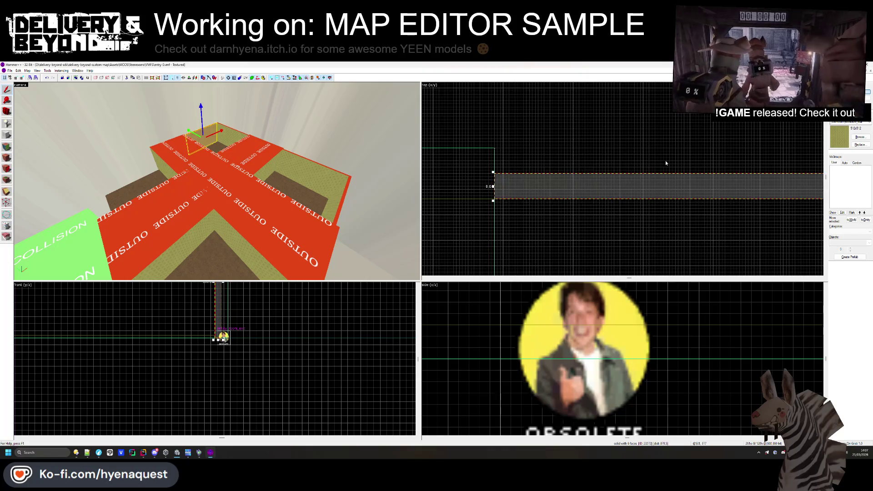
scroll(616, 168, "down", 5)
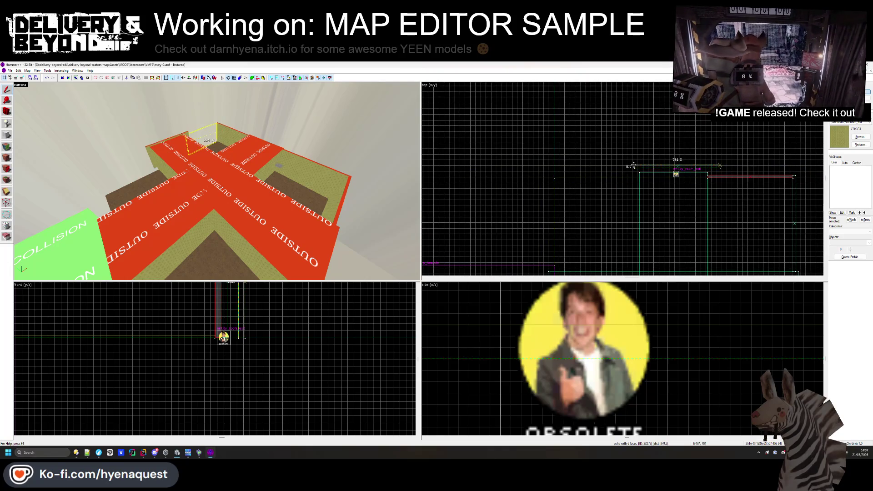
left_click(597, 176)
scroll(573, 186, "up", 3)
left_click(668, 171)
scroll(668, 173, "down", 2)
scroll(649, 176, "up", 2)
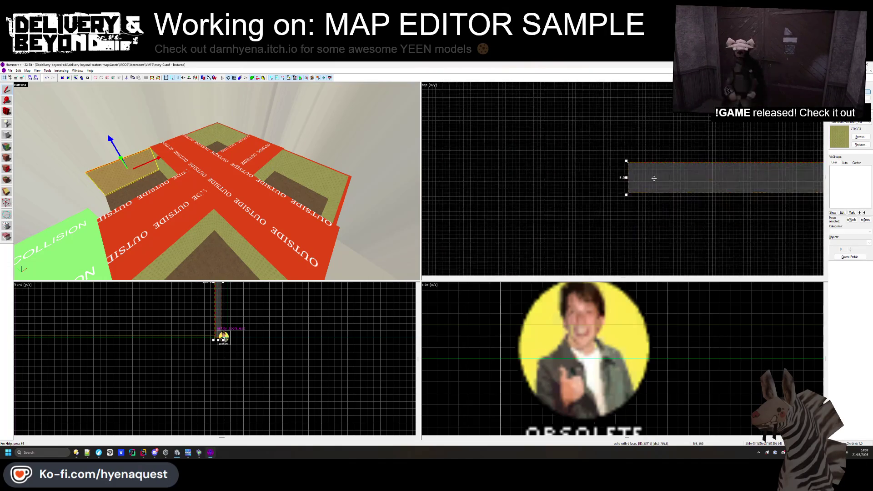
scroll(648, 176, "down", 5)
- Rotate the flat brush 90 degrees, then clear the selection
left_click(654, 167)
mouse_move(660, 164)
left_mouse_down()
mouse_move(641, 132)
mouse_move(625, 133)
left_mouse_up()
left_click(622, 145)
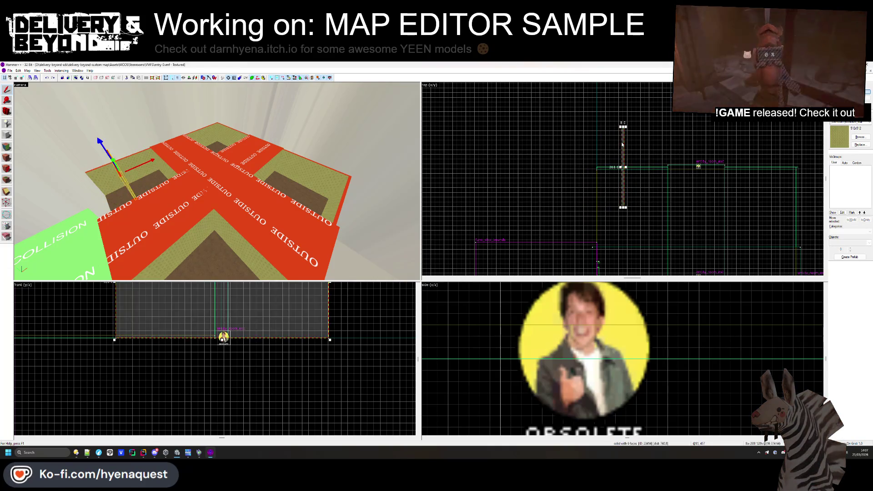
scroll(589, 180, "up", 5)
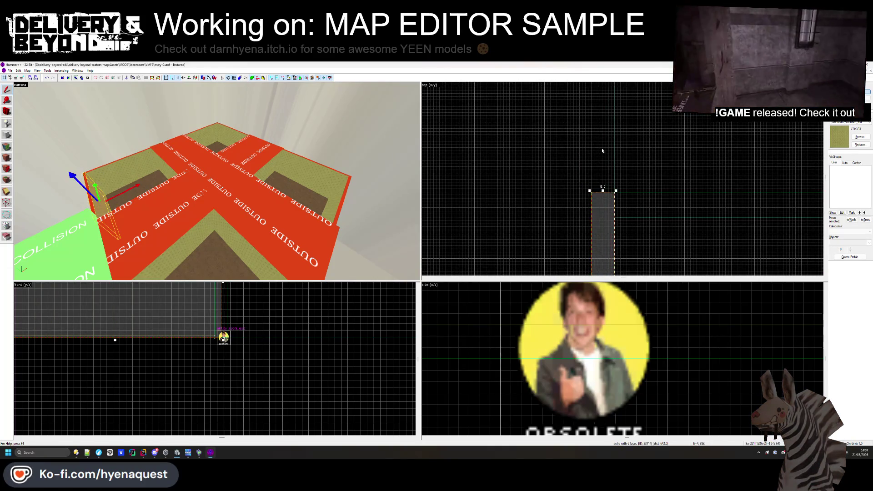
scroll(605, 242, "down", 2)
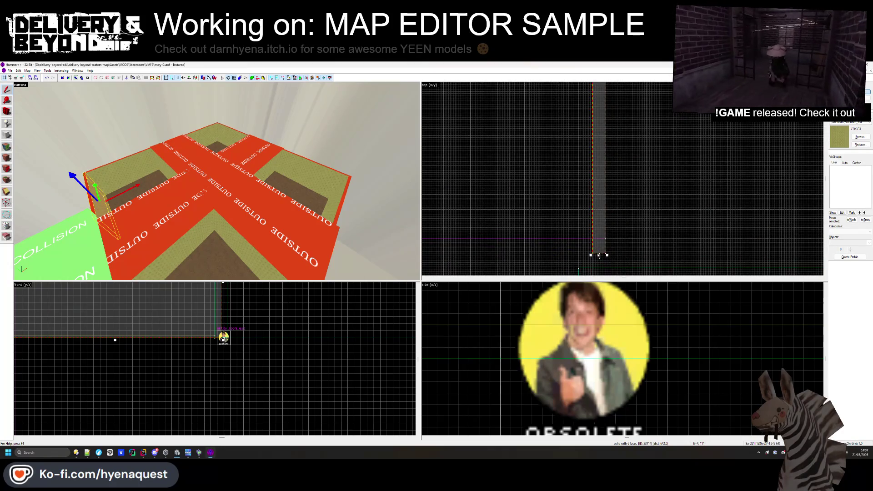
scroll(598, 256, "down", 3)
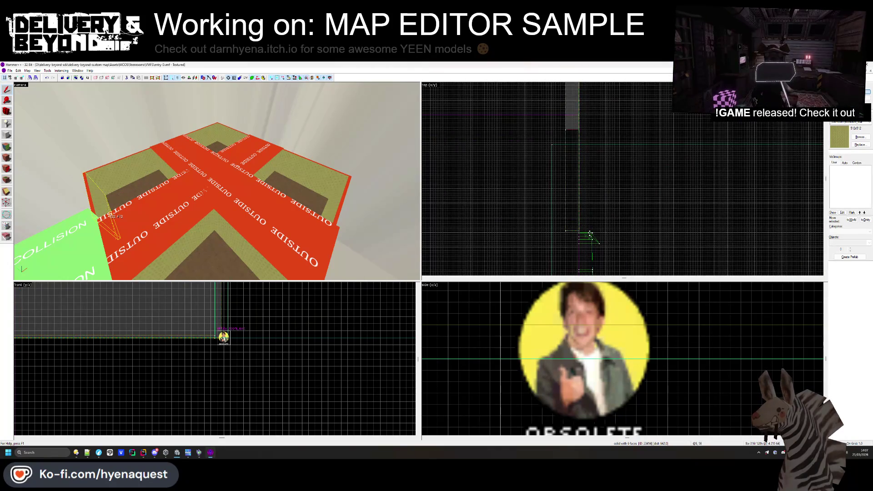
scroll(590, 232, "up", 2)
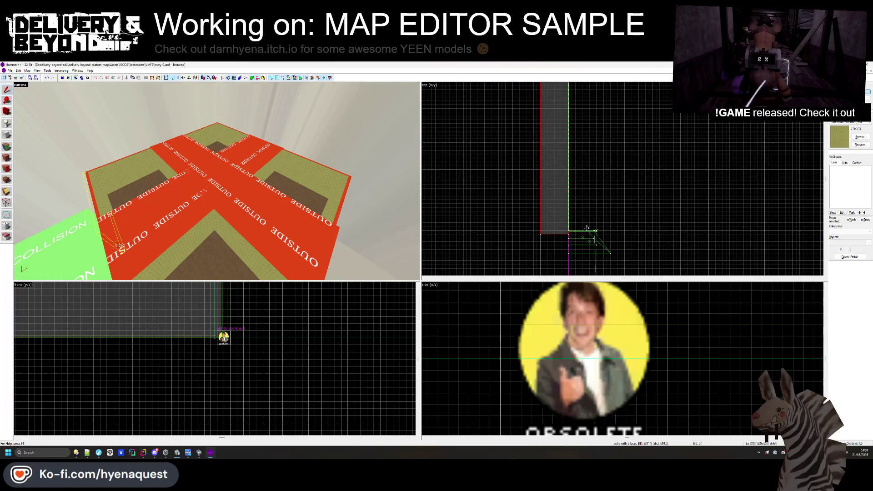
left_click(587, 232)
scroll(588, 248, "down", 4)
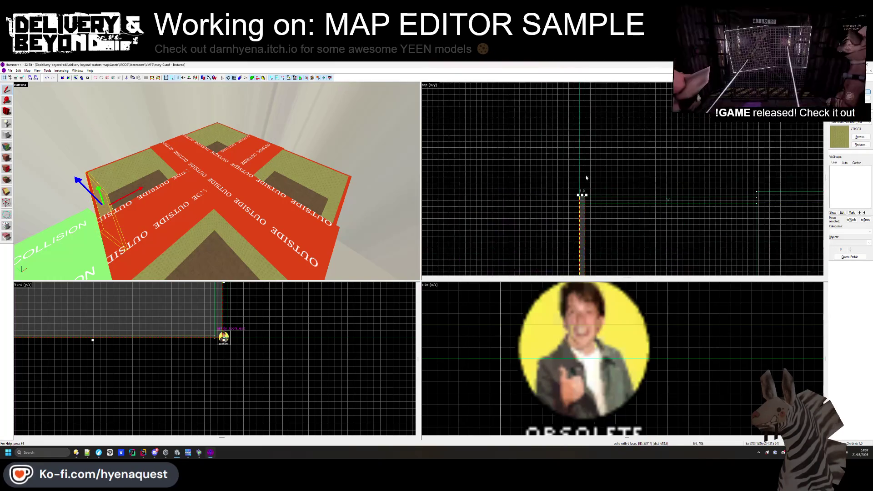
scroll(582, 205, "up", 4)
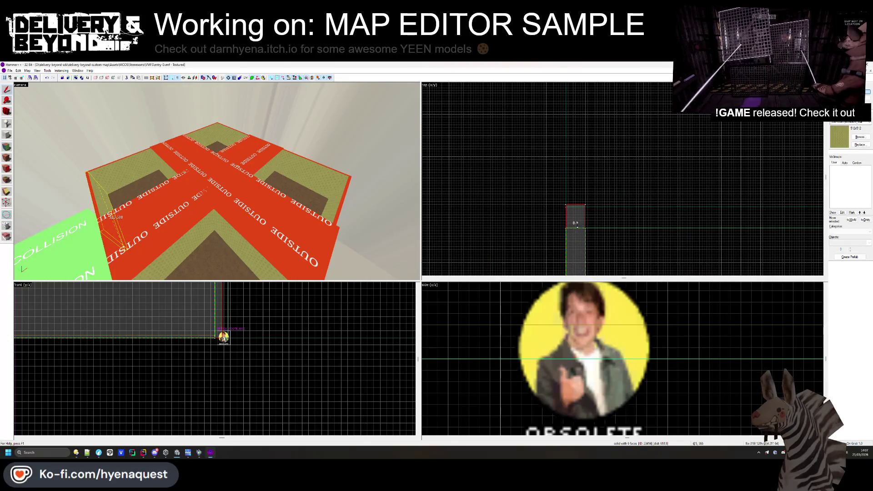
key("Escape")
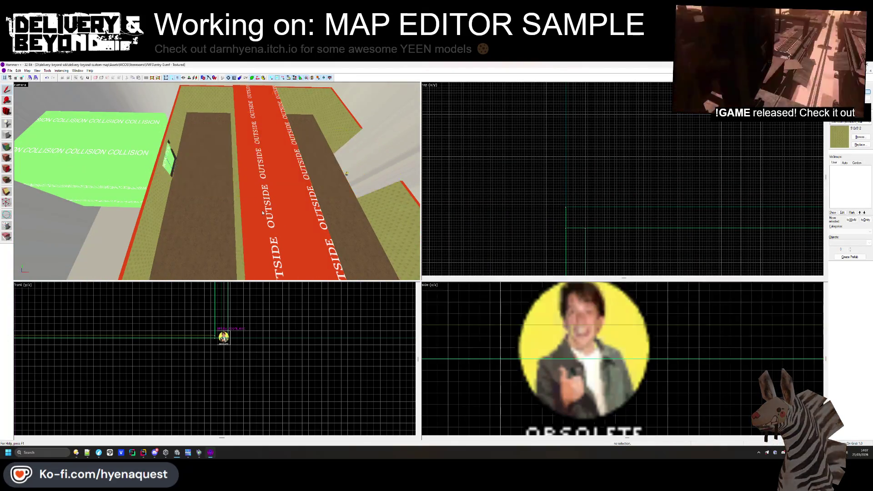
- Delete the red OUTSIDE strip brush
left_click(263, 213)
key("Delete")
left_click_drag(222, 143, 69, 165)
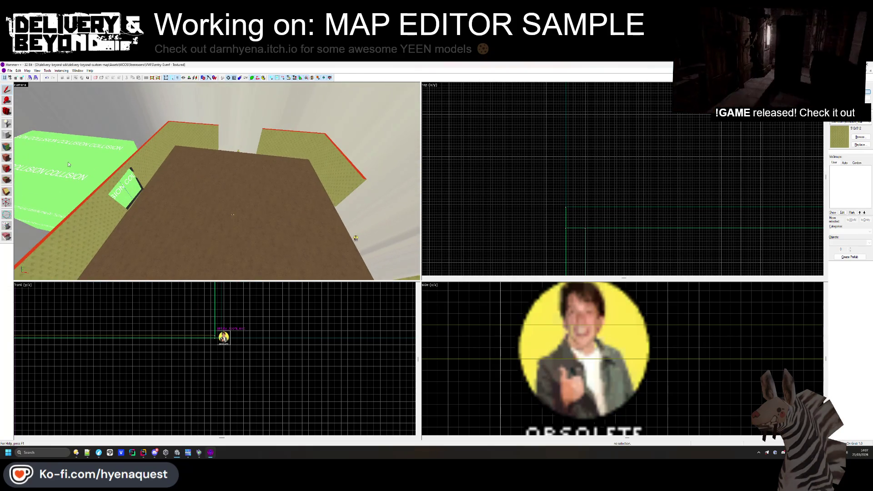
- Realign the olive and tan wall face textures, then close the face editor
left_click(6, 146)
left_click(196, 136)
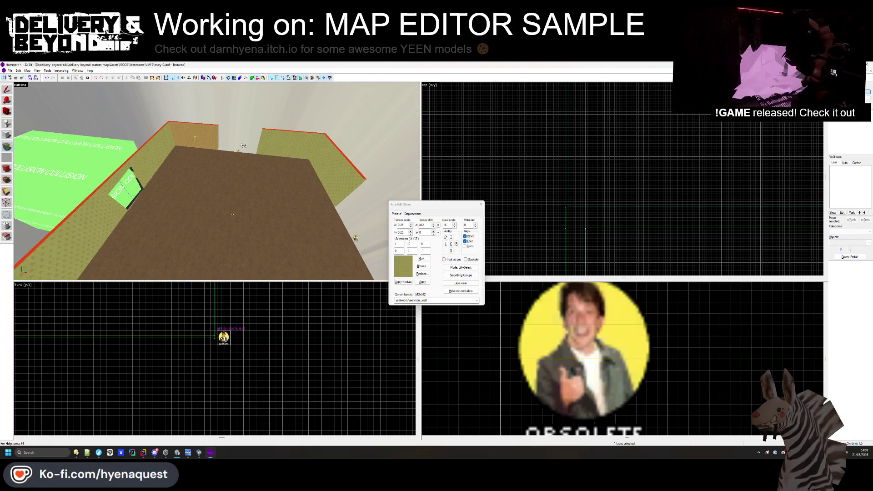
scroll(253, 146, "up", 5)
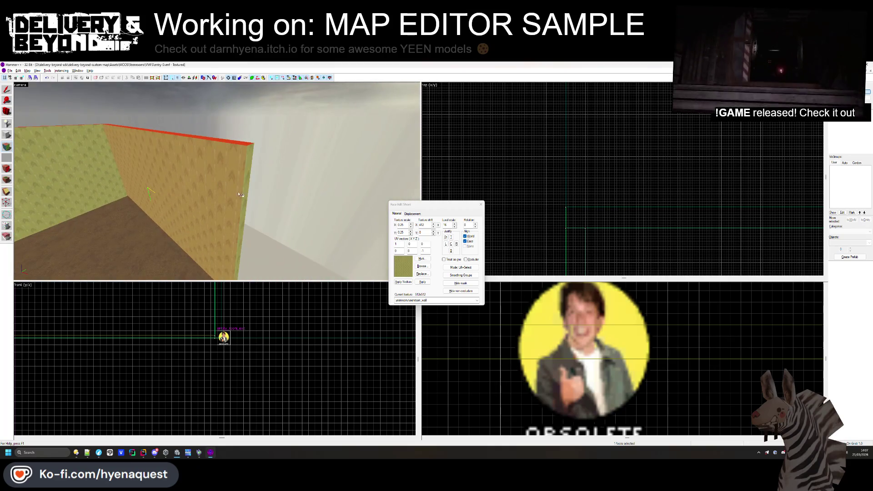
key("z")
left_click(246, 182)
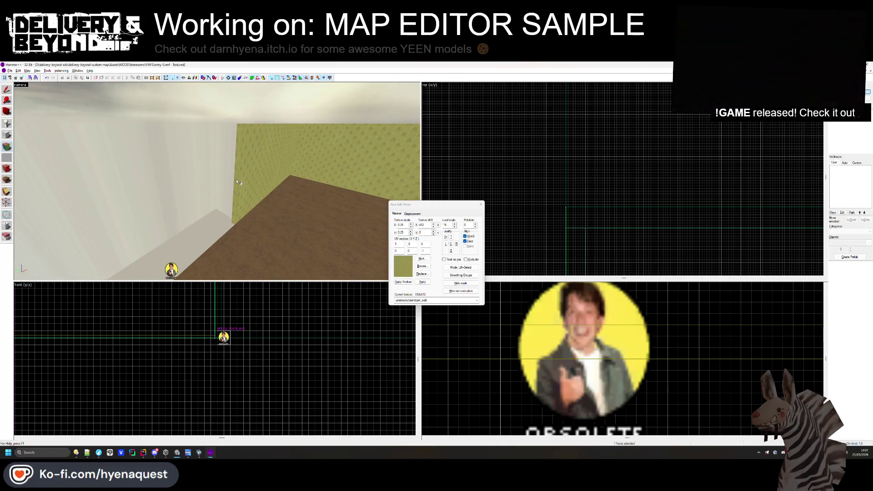
left_click(227, 189)
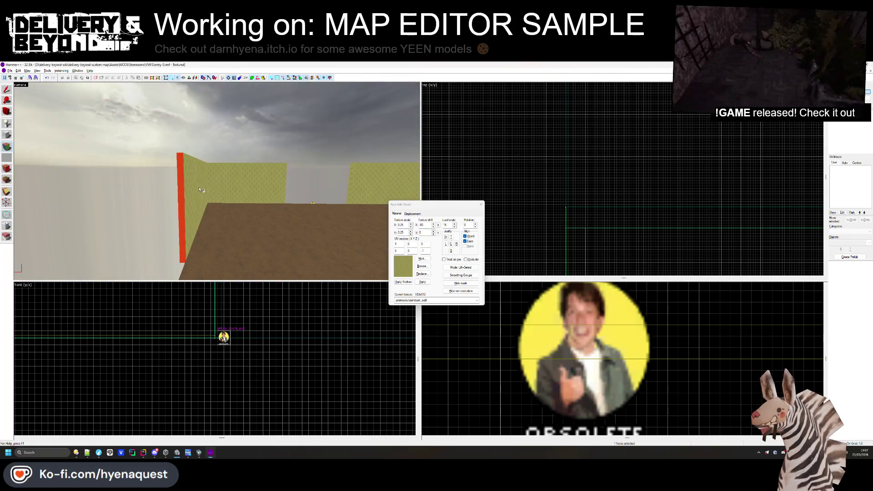
left_click(190, 187)
left_click(198, 188)
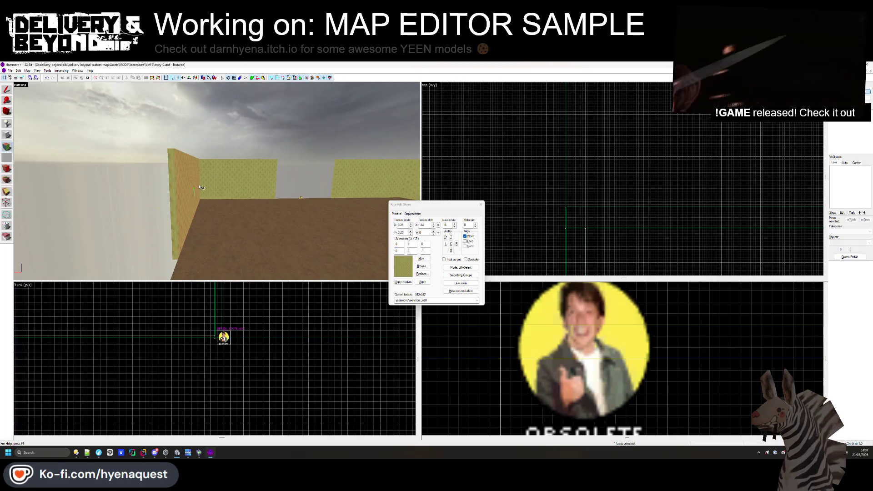
mouse_move(213, 186)
left_mouse_down()
mouse_move(242, 191)
mouse_move(200, 184)
left_mouse_up()
left_click(196, 183)
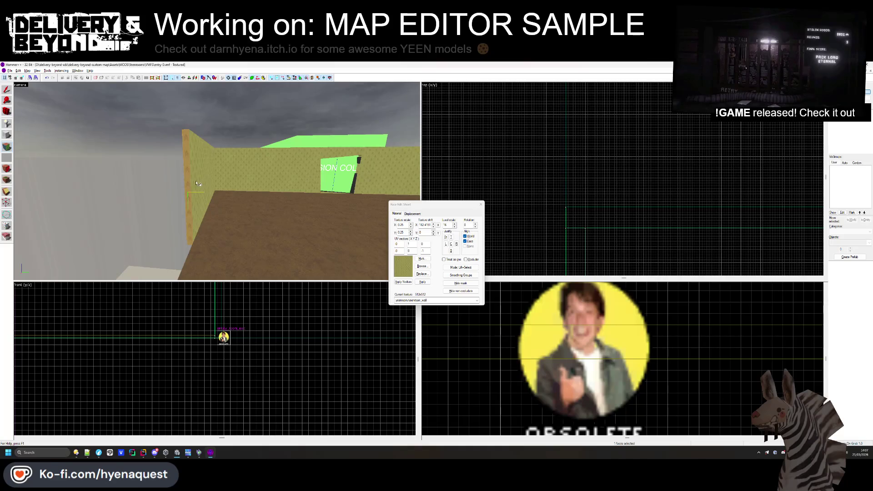
left_click(215, 175)
left_click_drag(187, 179, 302, 168)
key("shift+a")
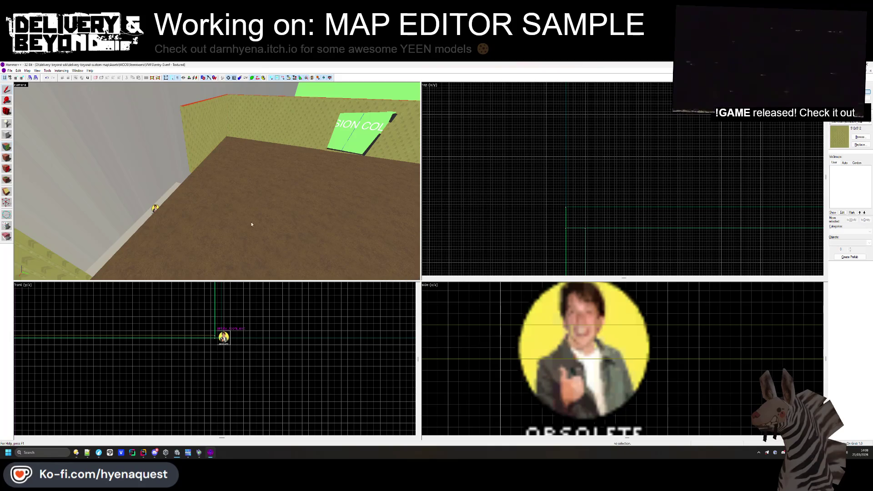
- Locate the room-exit entity at the floor's edge and select it
left_click(315, 221)
scroll(581, 181, "down", 2)
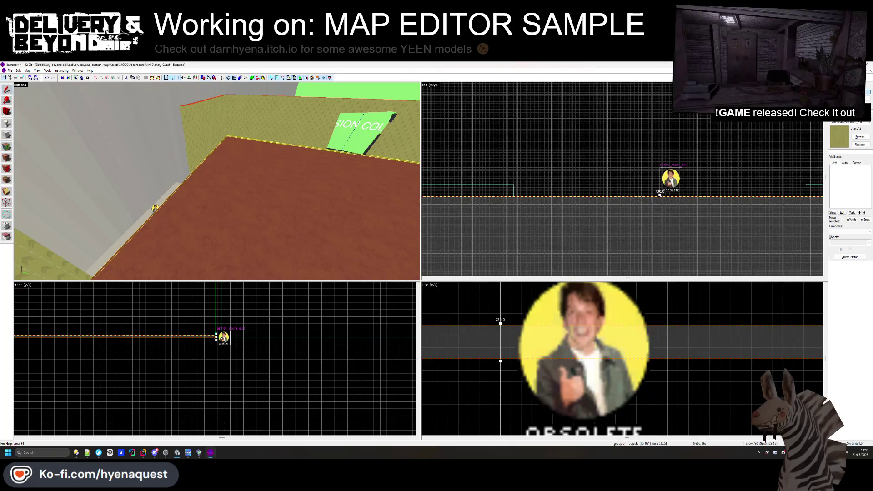
scroll(660, 194, "up", 2)
mouse_move(659, 195)
left_mouse_down()
mouse_move(586, 153)
mouse_move(557, 119)
left_mouse_up()
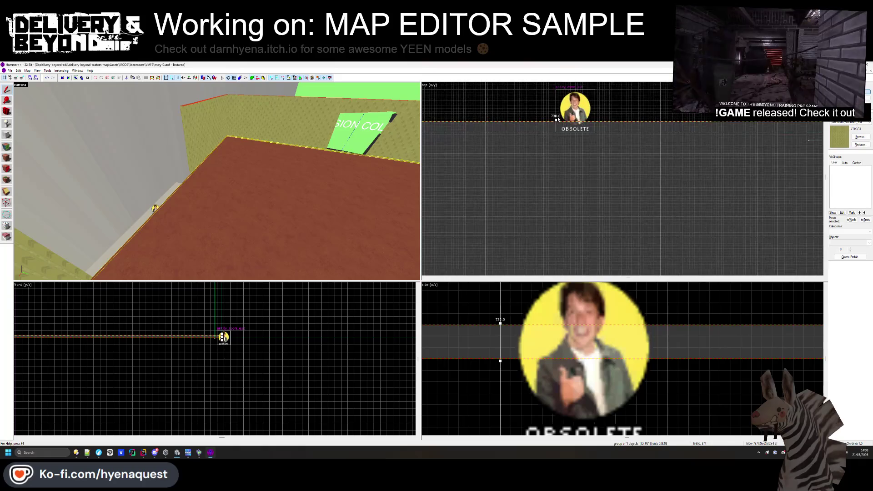
scroll(554, 99, "down", 2)
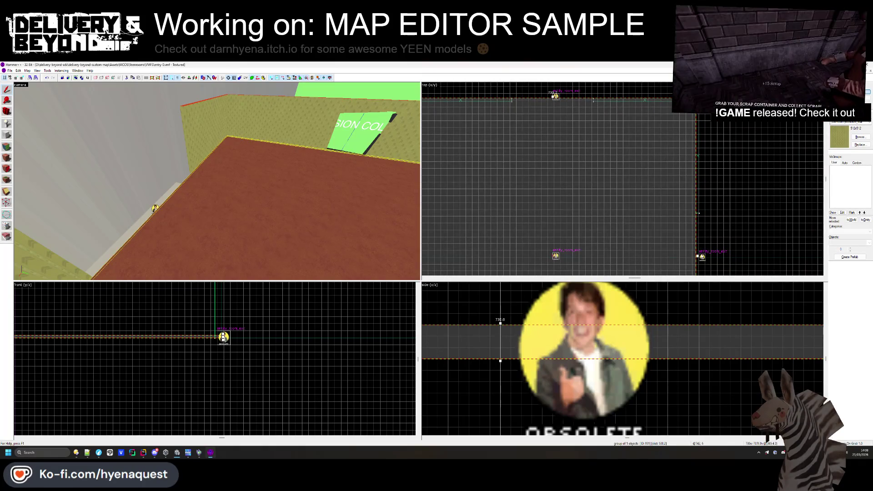
scroll(686, 247, "up", 2)
scroll(688, 245, "down", 2)
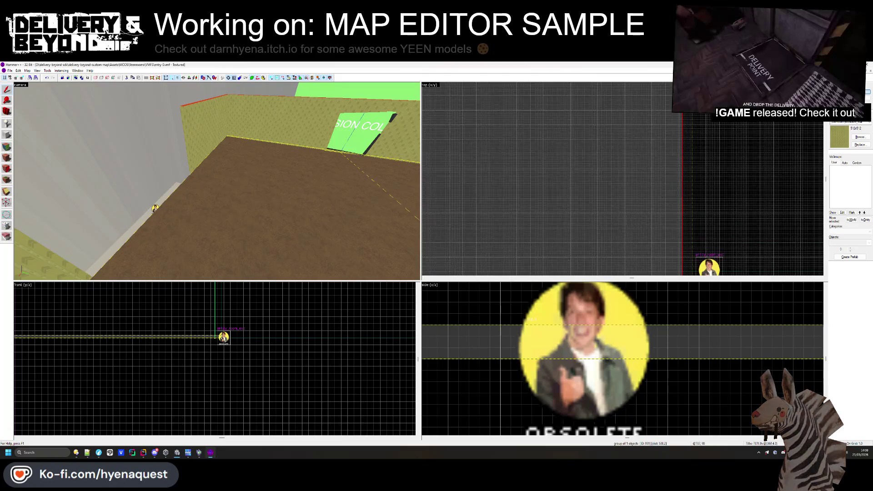
scroll(661, 173, "down", 2)
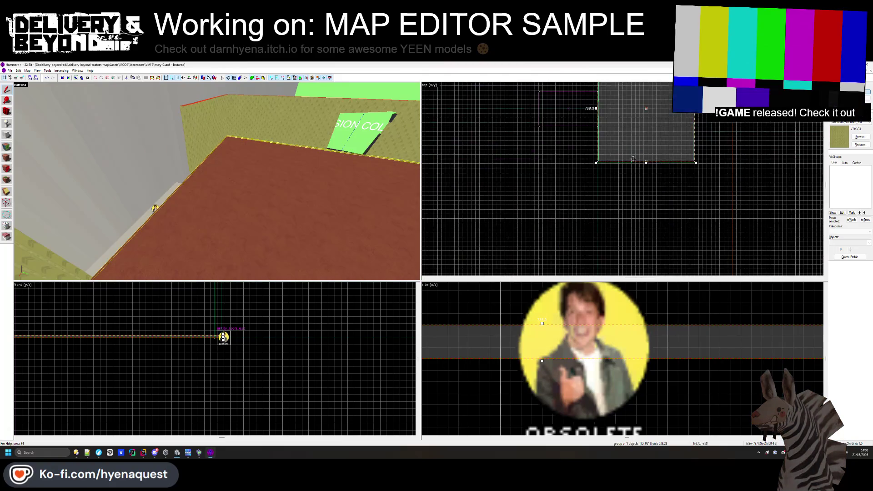
scroll(662, 173, "up", 2)
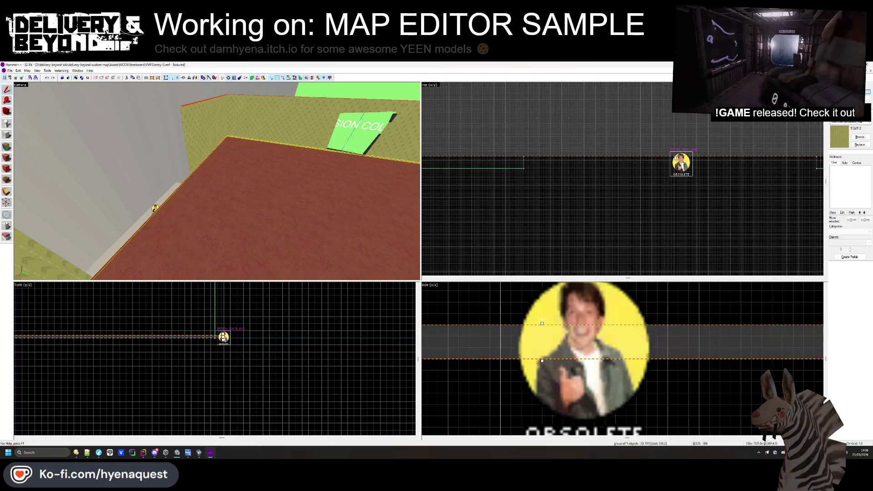
left_click(603, 203)
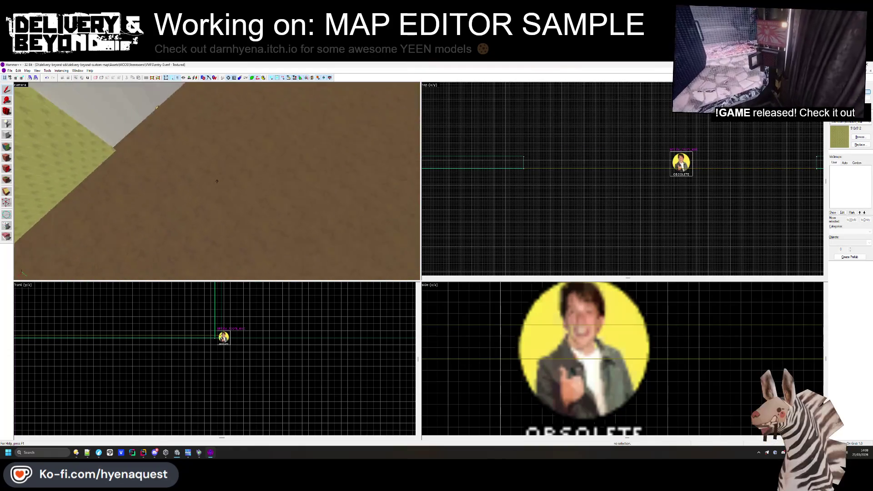
left_click(237, 170)
left_click(237, 169)
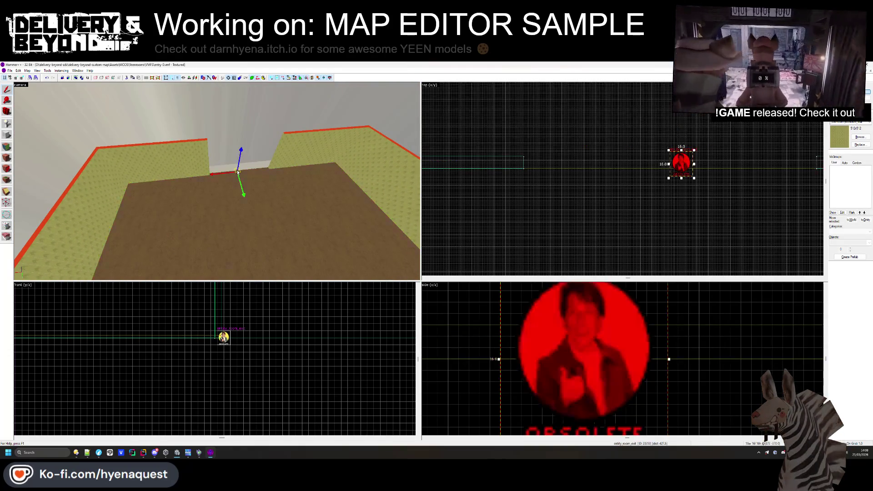
- Narrow the selection to only the OBSOLETE exit entity, dropping the floor brush
scroll(612, 191, "up", 3)
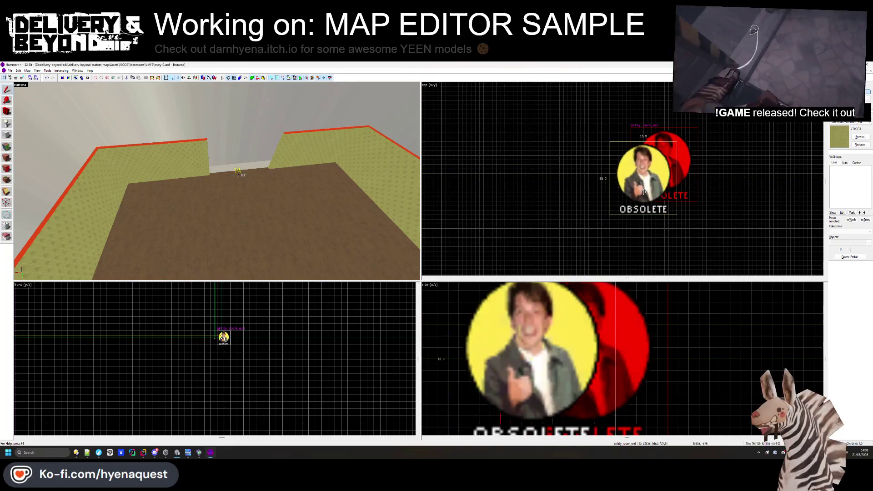
scroll(640, 230, "down", 3)
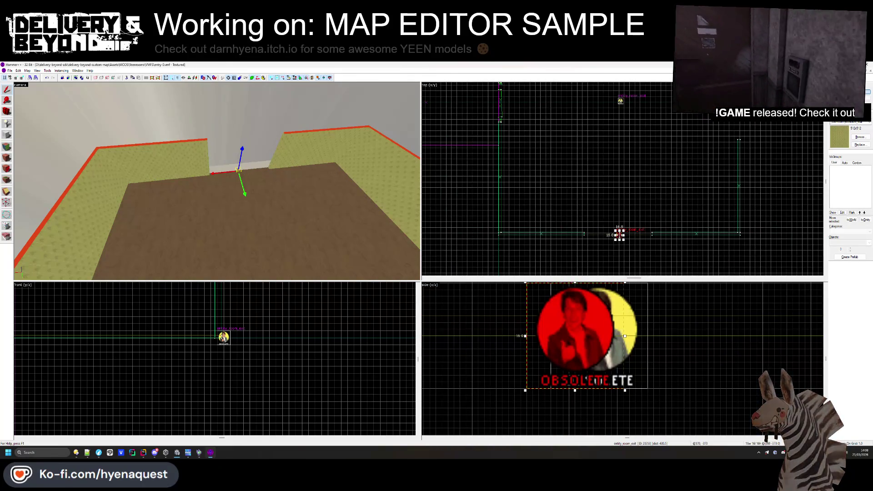
scroll(646, 150, "up", 3)
left_click(662, 164, "ctrl")
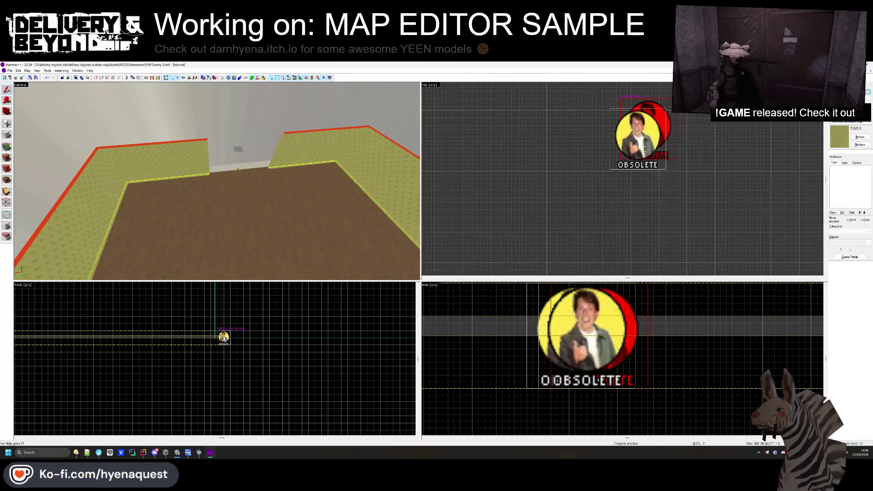
left_click(662, 165)
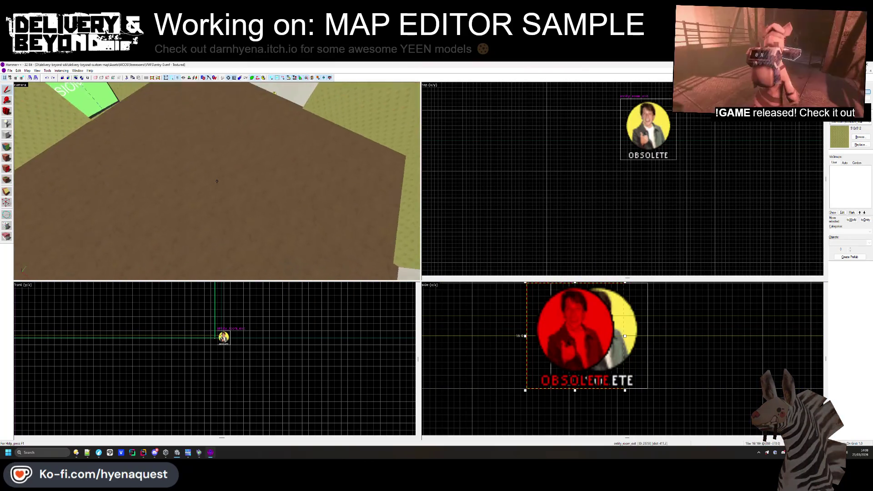
left_click(191, 168)
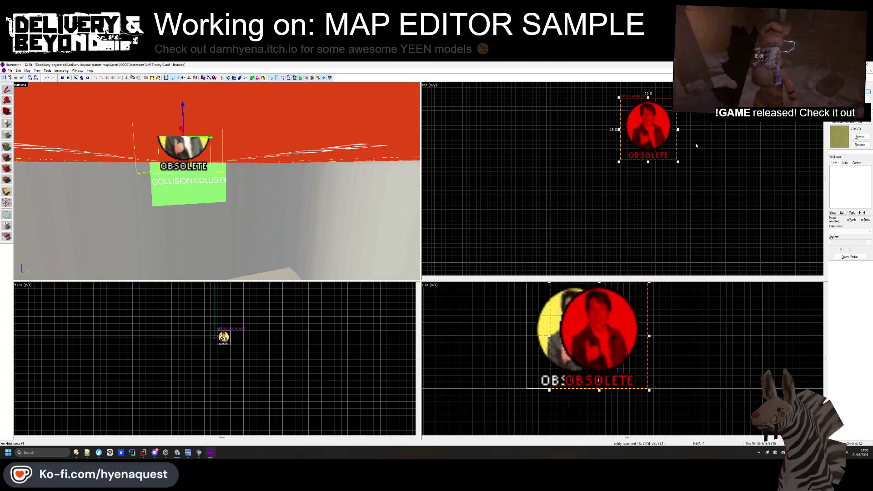
- Drag the OBSOLETE entity to its new spot in the Top view and drop it
left_click_drag(650, 132, 623, 137)
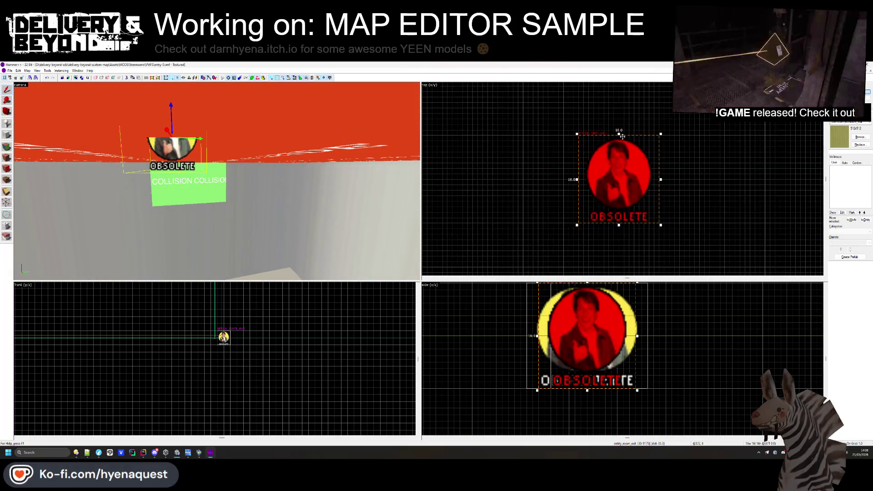
scroll(627, 191, "down", 3)
mouse_move(639, 191)
left_mouse_down()
mouse_move(673, 191)
mouse_move(626, 188)
mouse_move(625, 245)
mouse_move(641, 229)
mouse_move(640, 175)
left_mouse_up()
scroll(625, 243, "up", 3)
scroll(639, 193, "down", 2)
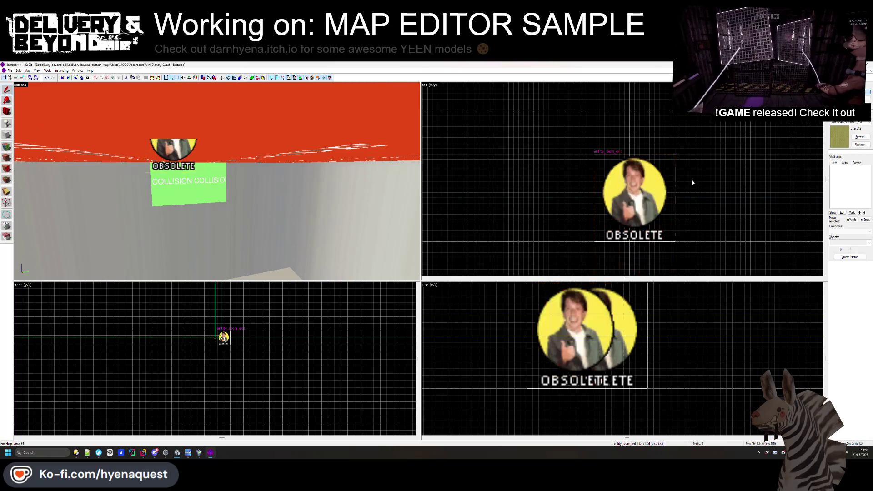
left_click(690, 181)
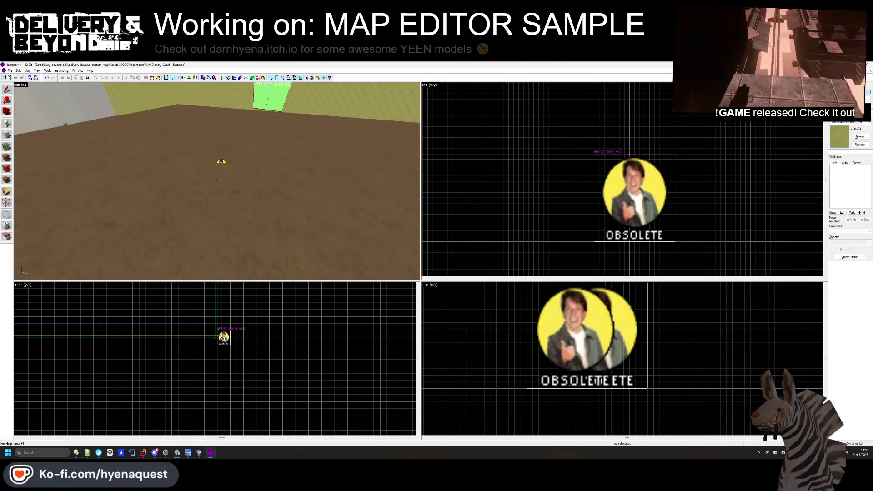
- Reselect the room exit entity to check its placement, then deselect it
left_click(259, 137)
scroll(596, 159, "down", 3)
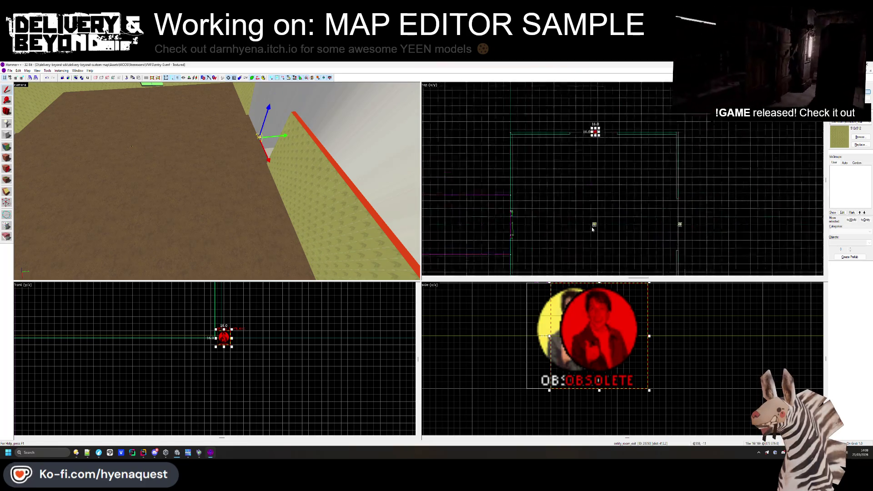
scroll(601, 162, "up", 2)
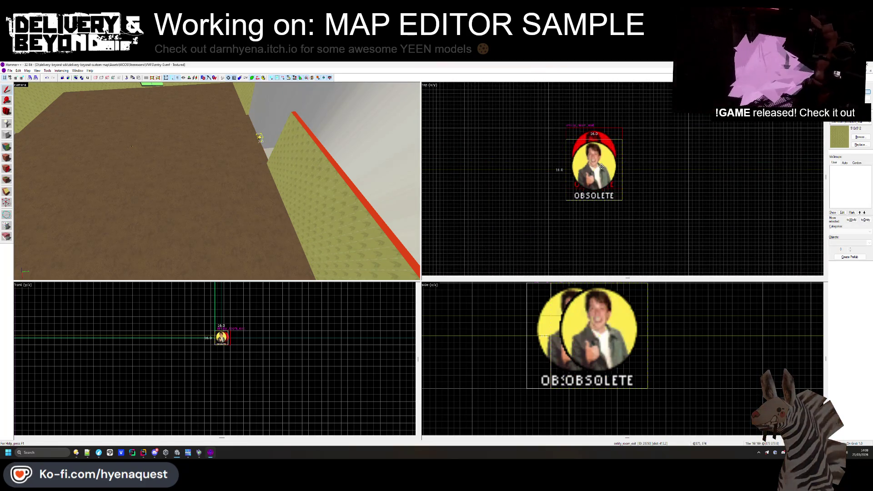
key("Escape")
key("z")
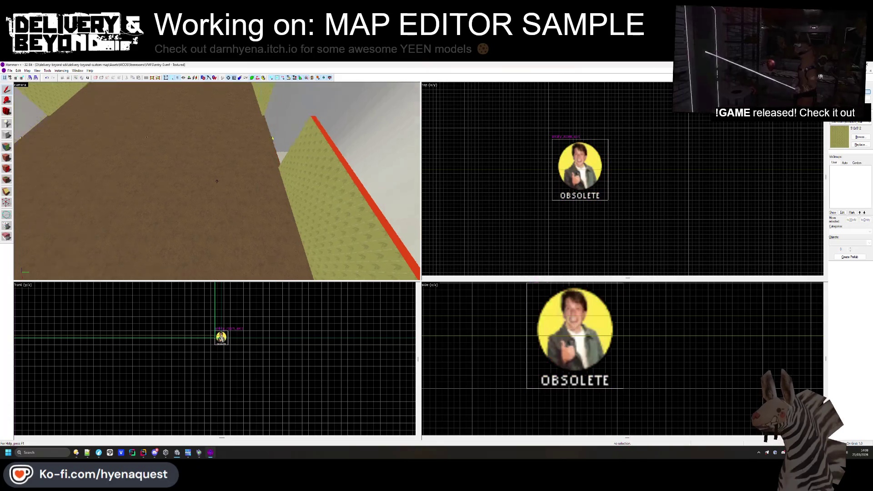
key("z")
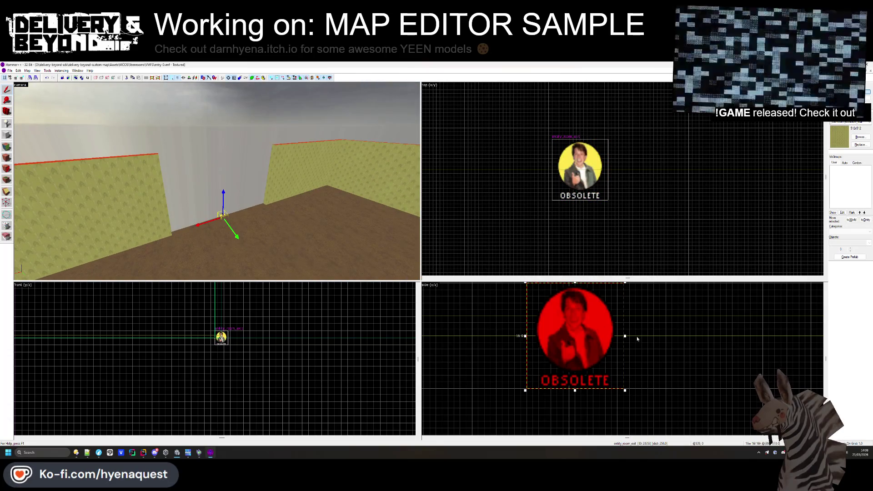
scroll(593, 196, "up", 3)
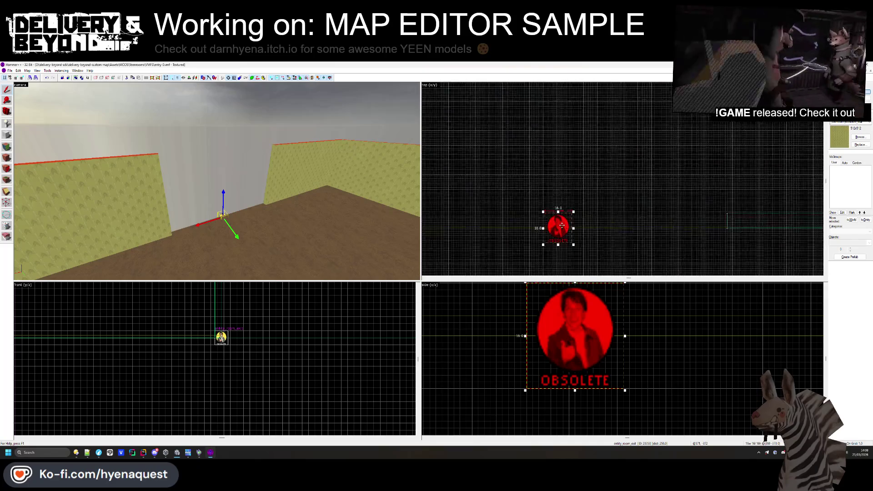
key("Escape")
left_click(552, 245)
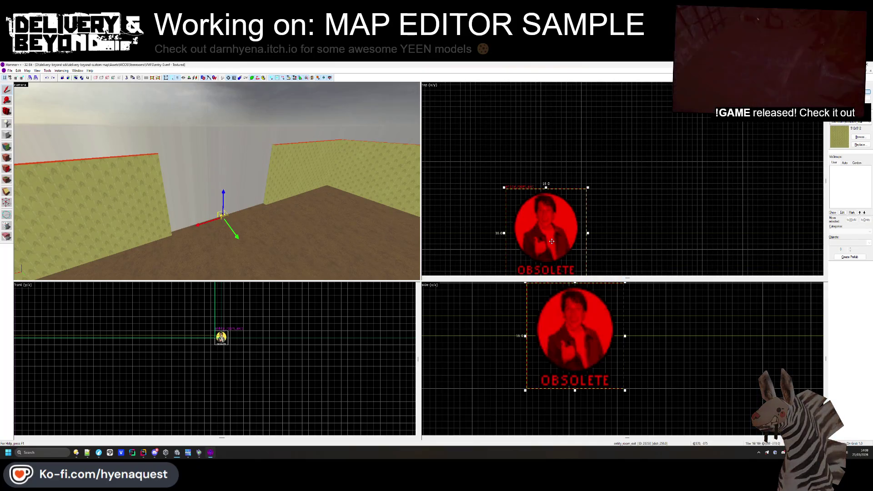
scroll(652, 238, "down", 3)
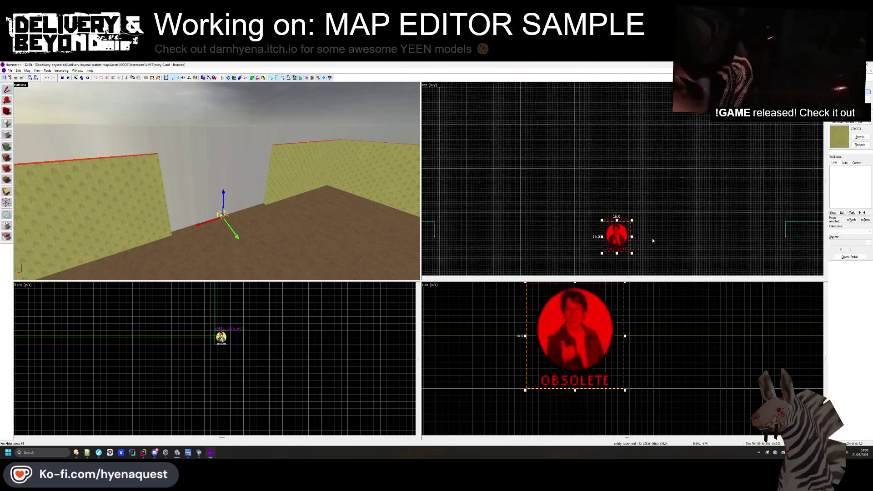
key("Escape")
- Check the exit entity from a downward-tilted 3D view, then deselect it
mouse_move(217, 181)
left_mouse_down()
mouse_move(191, 190)
mouse_move(217, 181)
left_mouse_up()
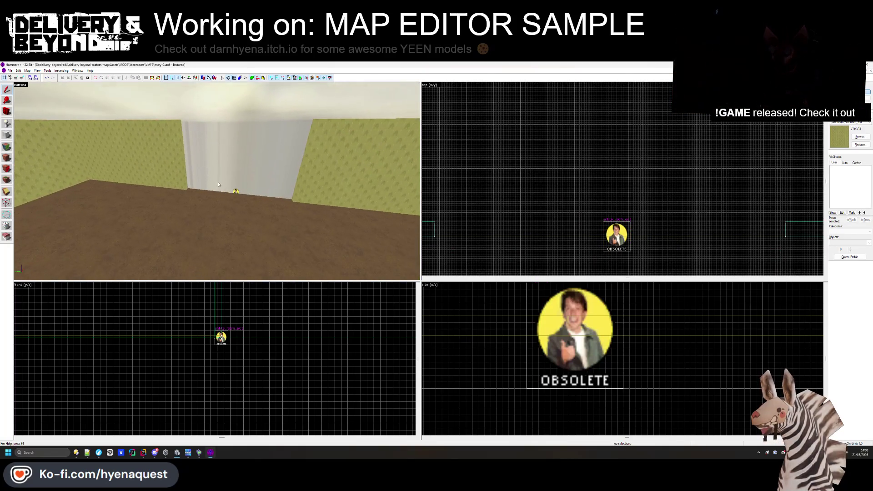
scroll(575, 217, "up", 4)
left_click(637, 208)
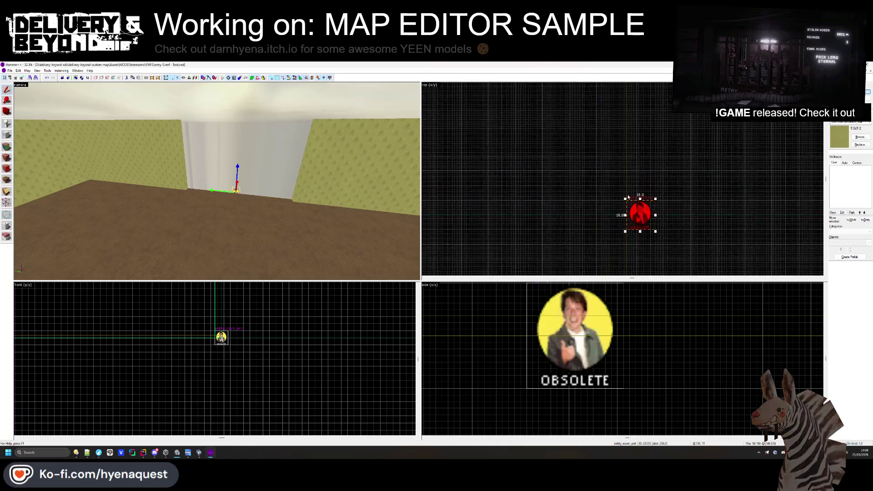
scroll(641, 216, "up", 2)
scroll(651, 183, "down", 3)
scroll(651, 182, "up", 3)
left_click_drag(216, 181, 217, 200)
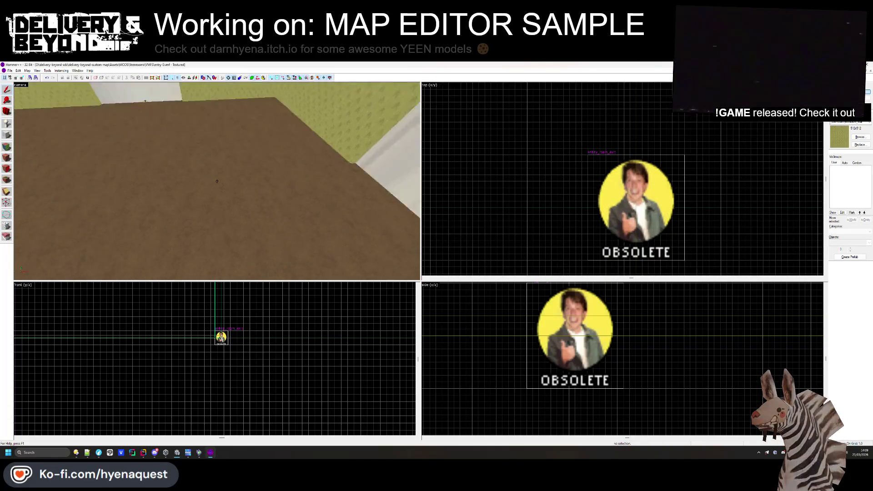
key("z")
left_click(245, 130)
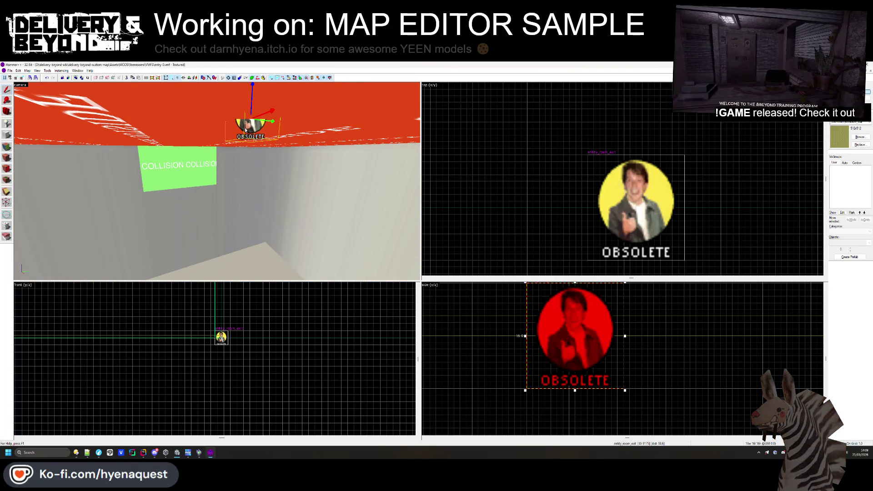
key("Escape")
key("z")
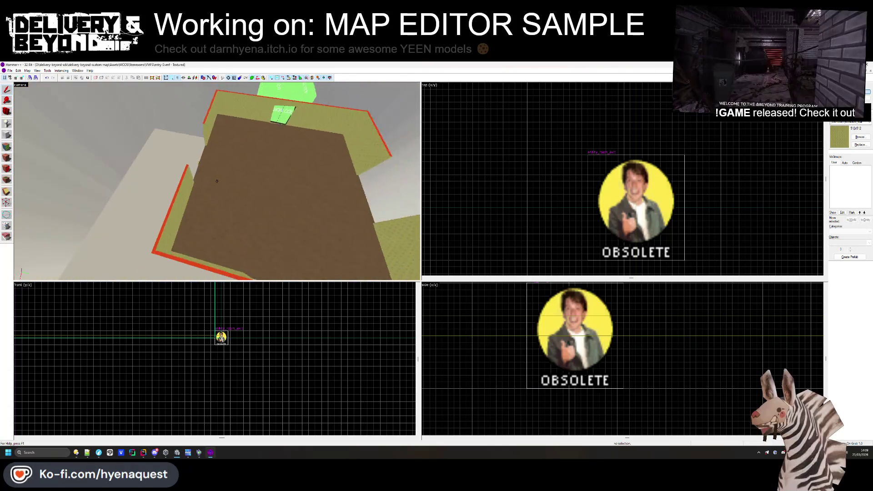
key("z")
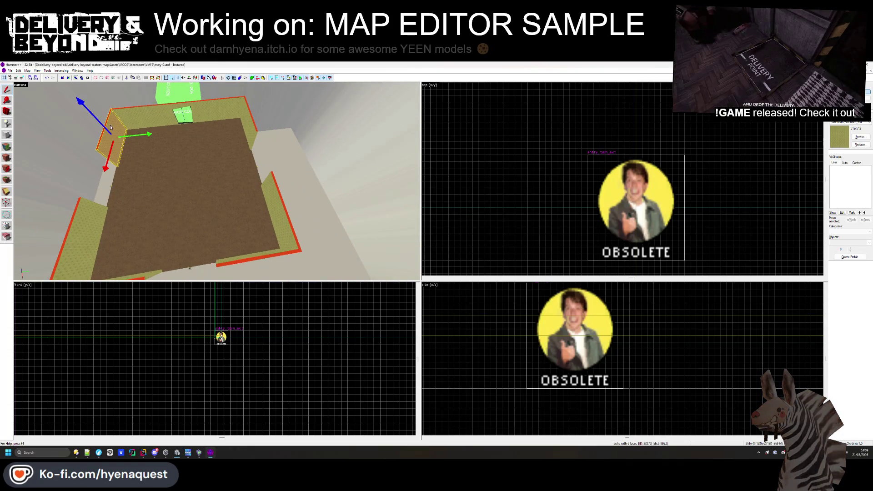
- Draw a new block in the Top view and enlarge it to about 703 by 680 units
left_click(7, 135)
scroll(547, 189, "down", 5)
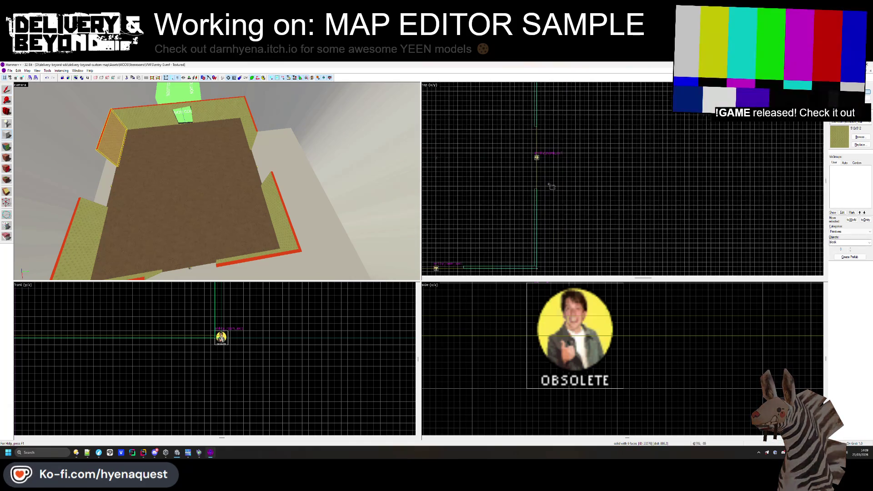
scroll(475, 149, "up", 5)
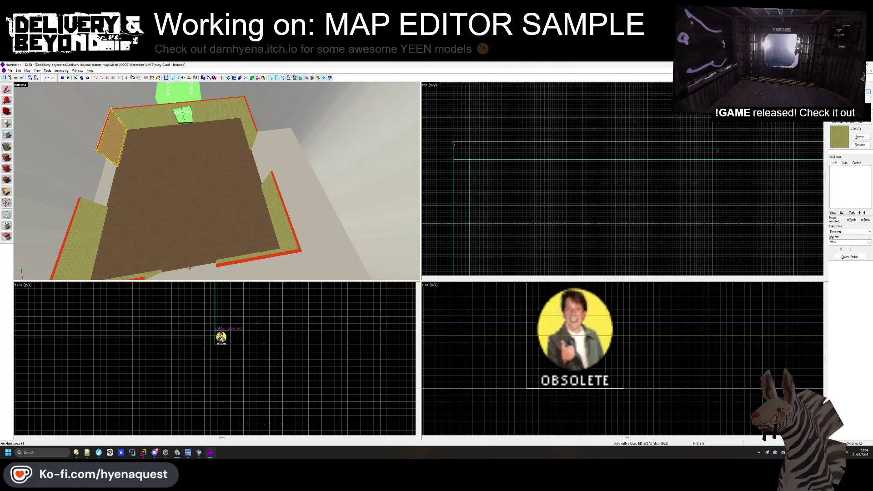
left_click_drag(481, 148, 561, 235)
left_click(545, 204)
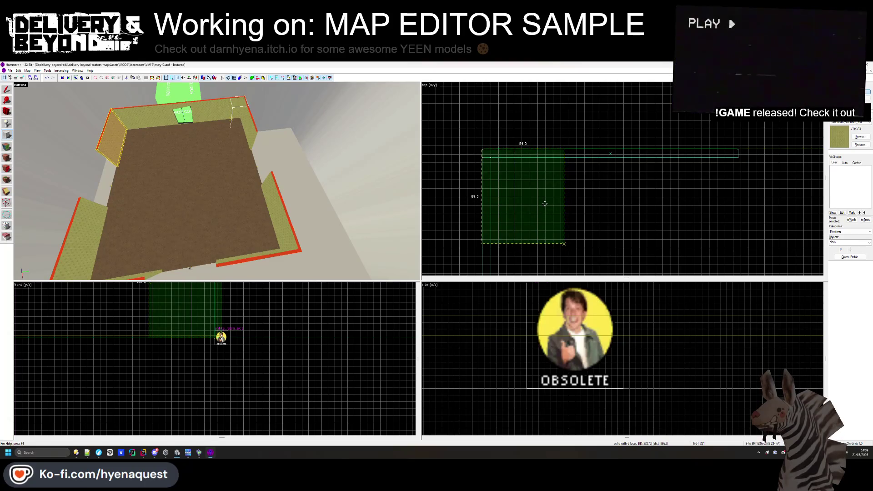
scroll(510, 133, "down", 5)
left_click_drag(513, 138, 547, 173)
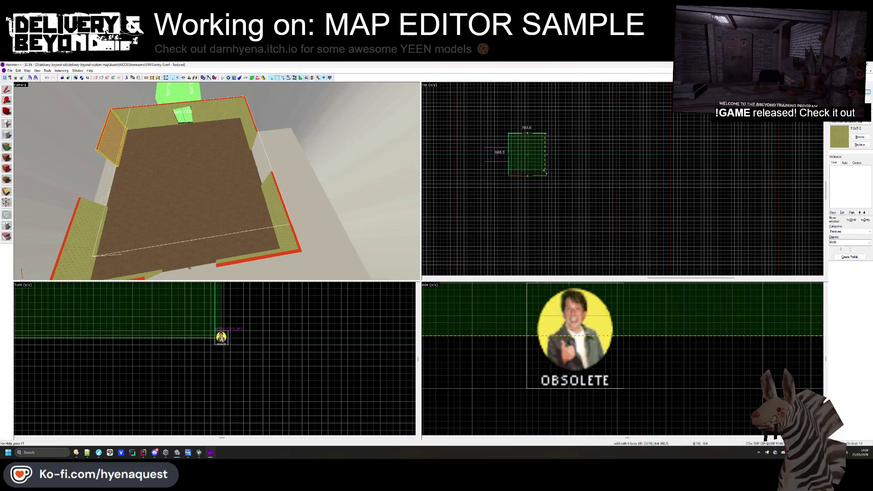
scroll(547, 174, "up", 5)
scroll(555, 176, "down", 2)
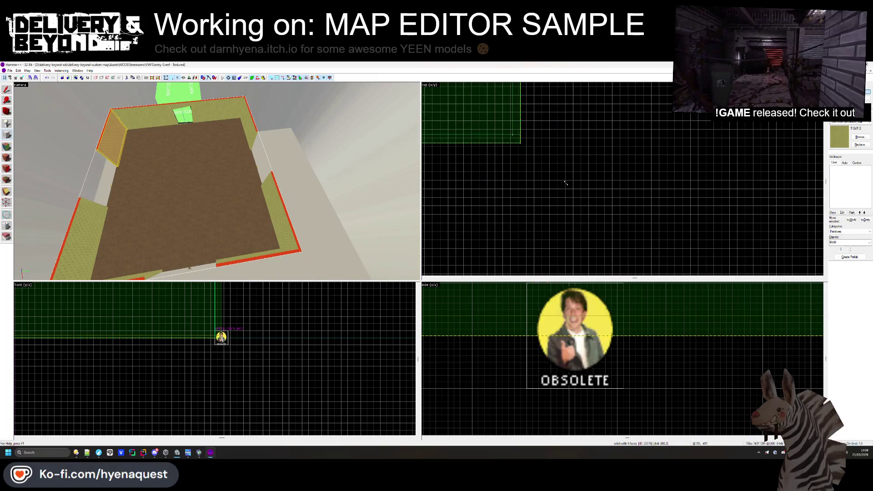
- Give the new block the red OUTSIDE texture, found by filtering 'repay_', and create it
left_click(858, 139)
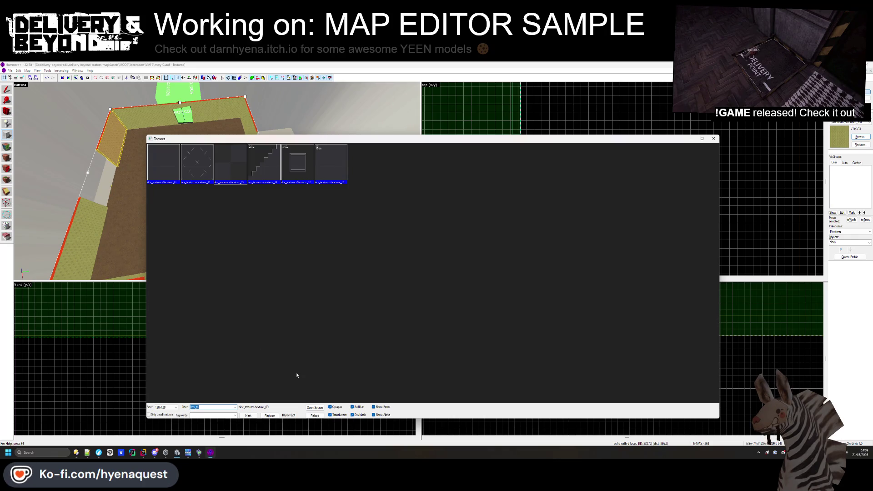
type("repay_")
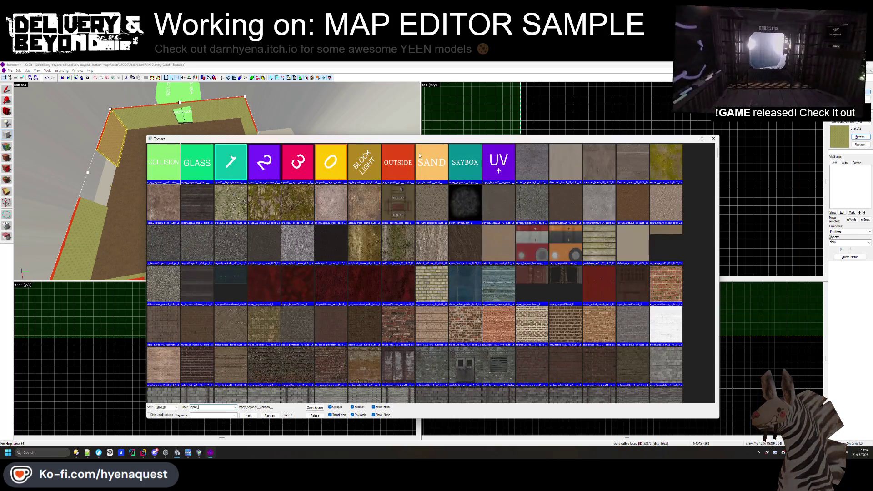
double_click(398, 161)
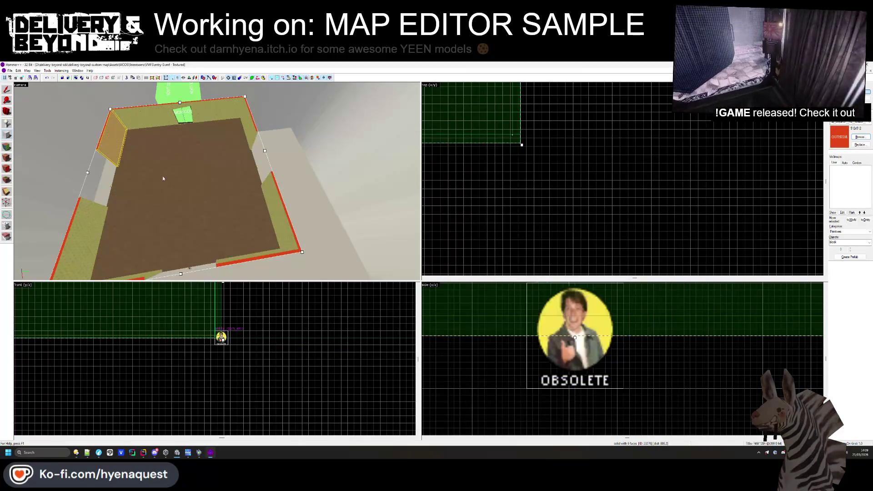
left_click(163, 175)
key("Escape")
key("z")
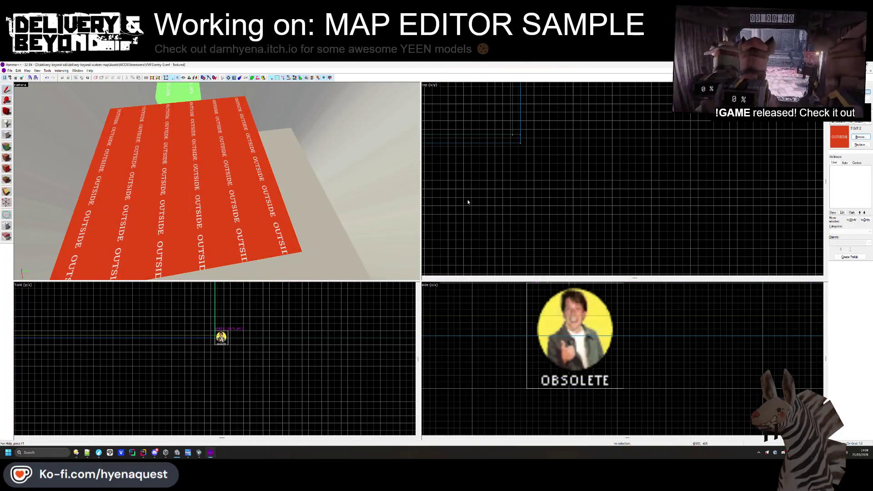
key("w")
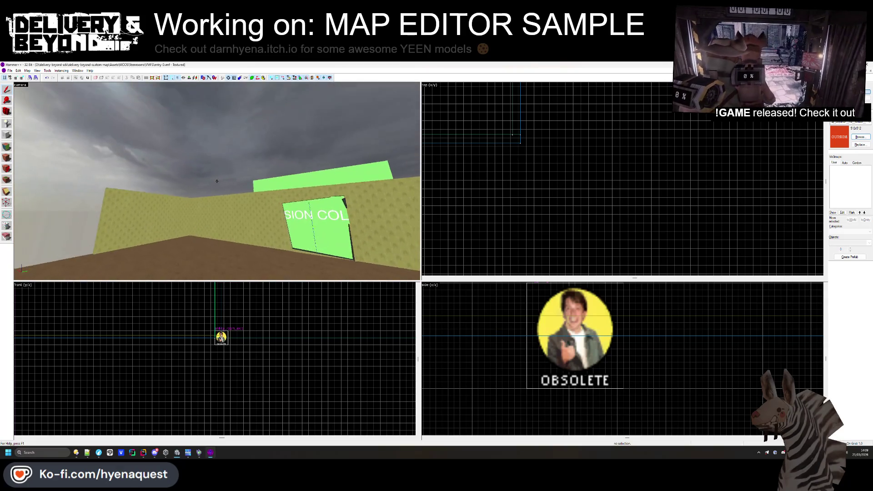
- Fly the 3D camera inside the olive-walled room
key("z")
left_click(220, 186)
scroll(181, 400, "down", 5)
scroll(179, 420, "up", 2)
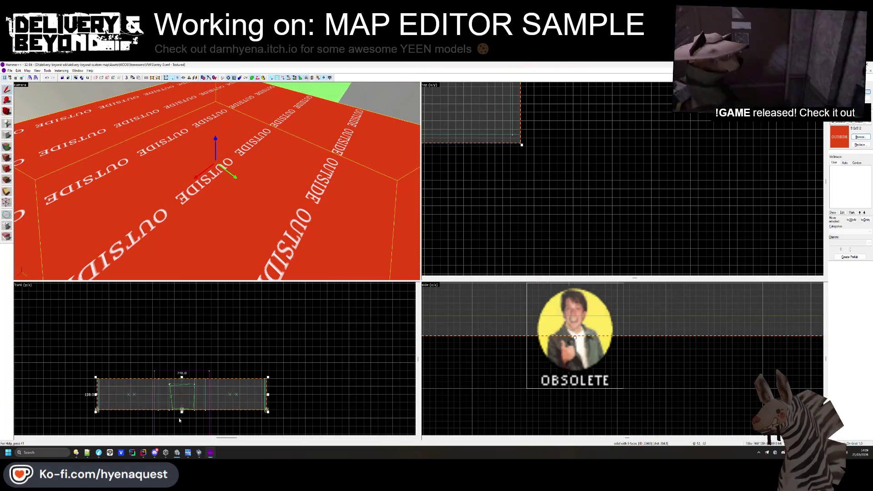
scroll(73, 360, "up", 5)
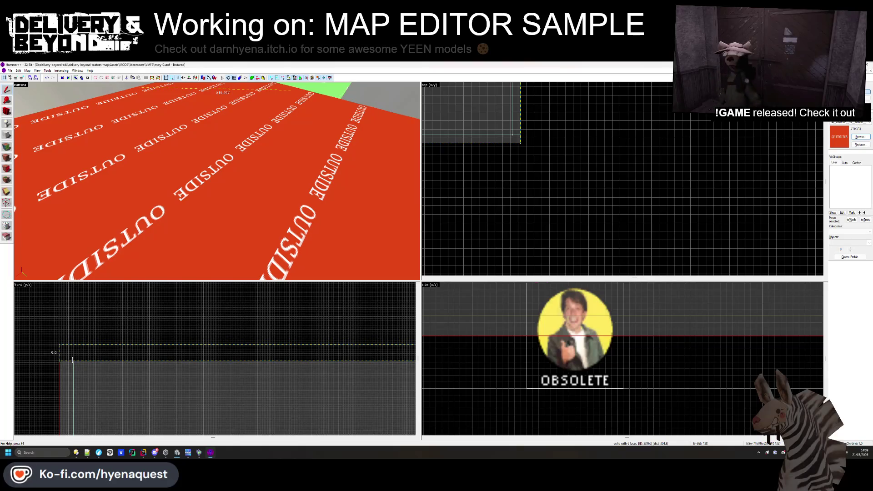
key("Escape")
key("z")
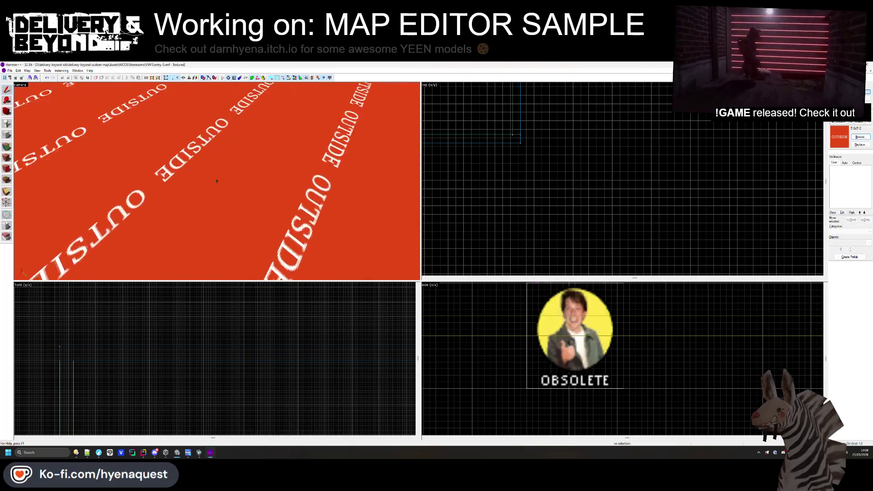
key("s")
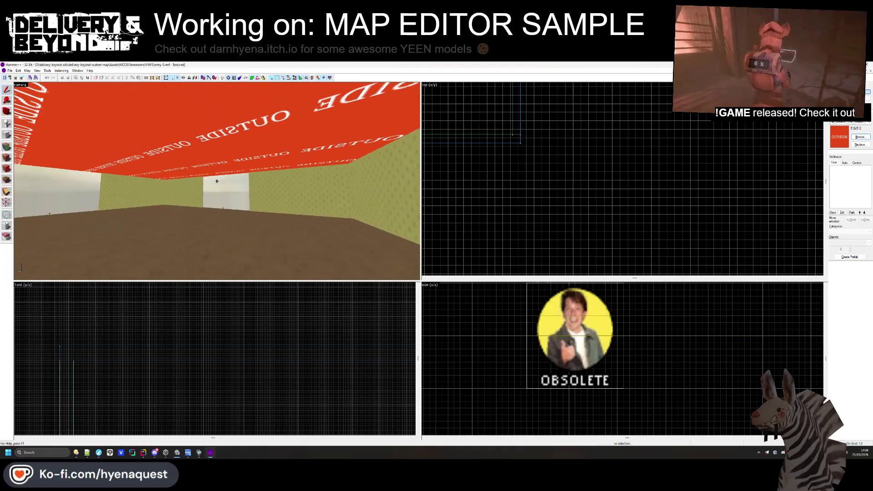
key("z")
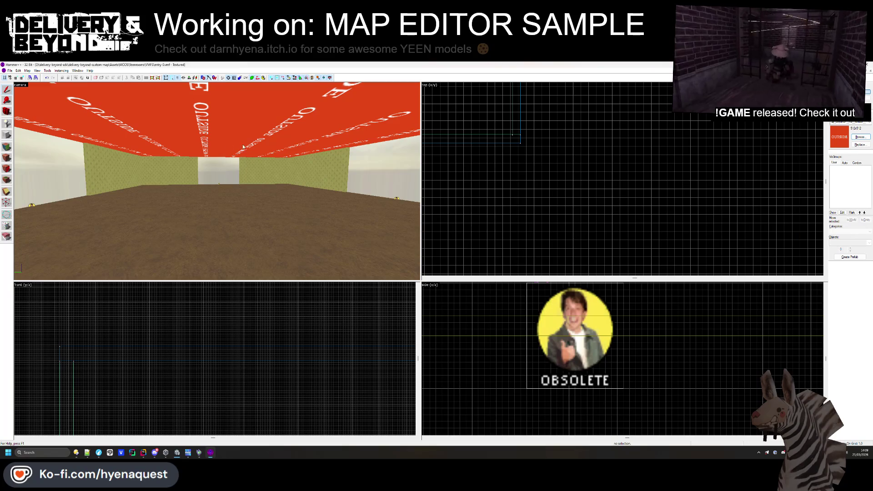
- Select the ceiling slab and raise it higher in the Front view
left_click(243, 147)
scroll(200, 362, "up", 4)
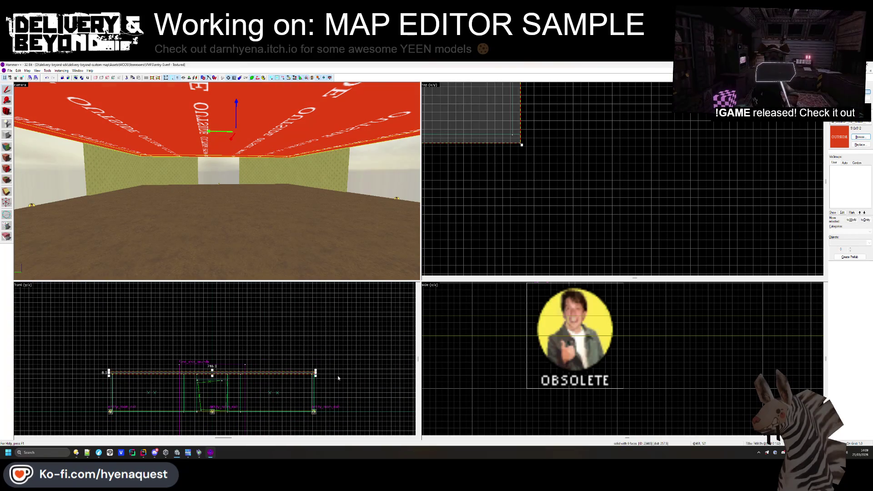
key("z")
key("z")
scroll(306, 383, "up", 4)
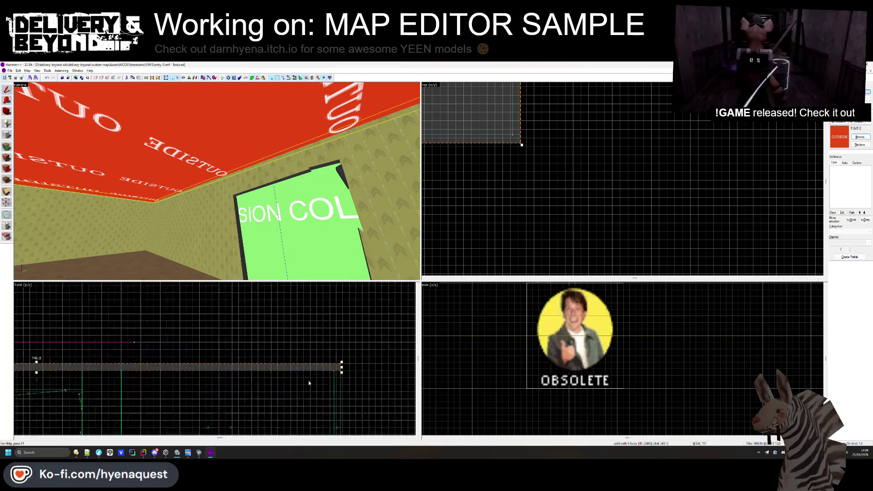
scroll(337, 366, "up", 3)
left_click_drag(322, 350, 321, 291)
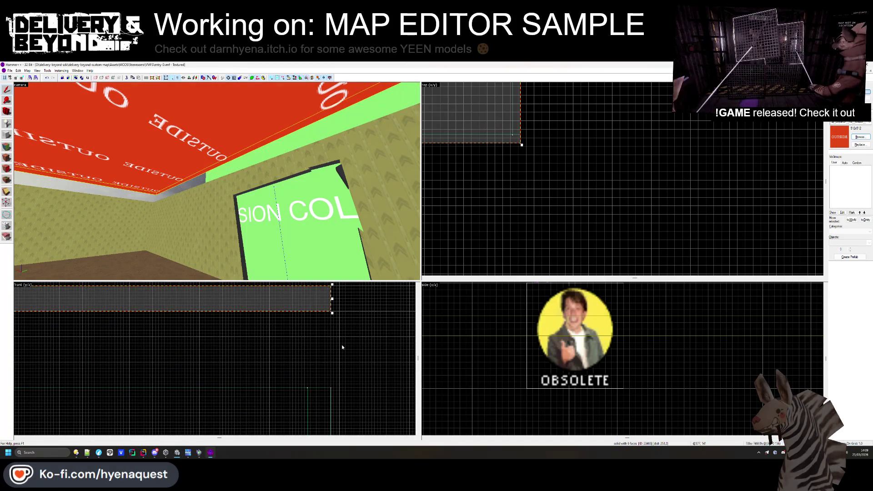
- Delete the stray brown wall piece and pull back to see the whole room
left_click(342, 347)
left_click(339, 187)
key("Delete")
left_click(322, 189, "ctrl")
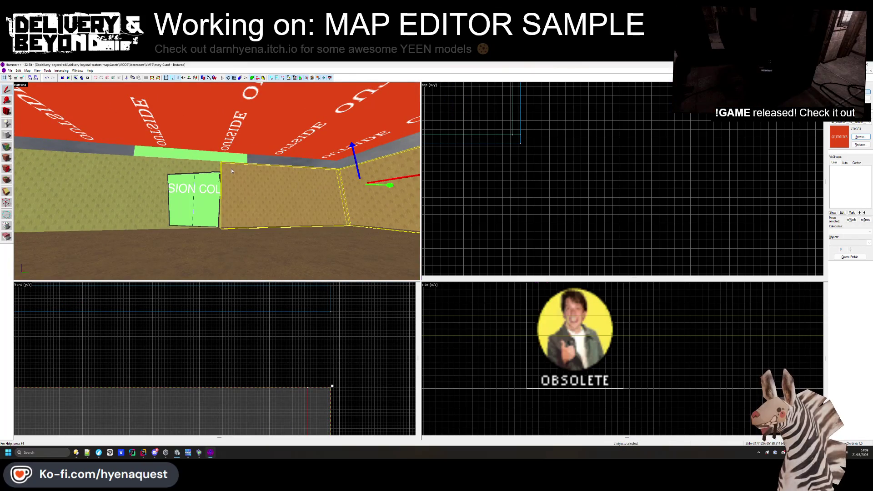
left_click_drag(231, 169, 218, 187)
key("s")
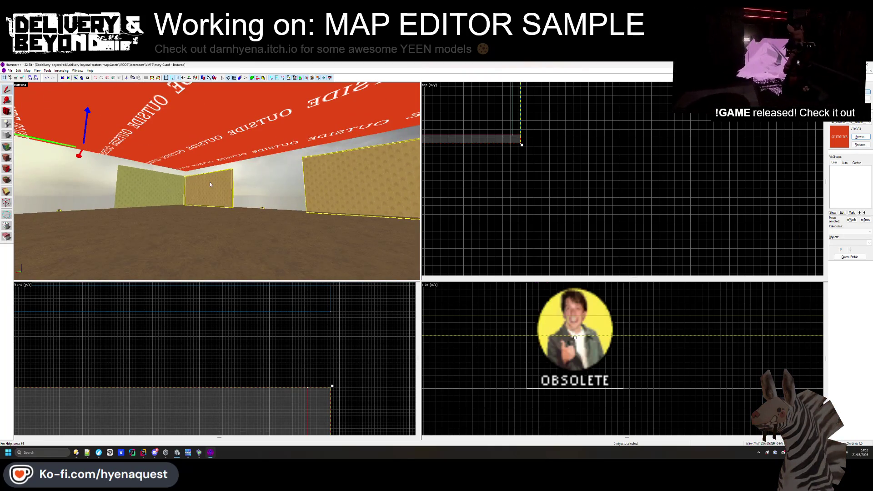
scroll(236, 293, "down", 2)
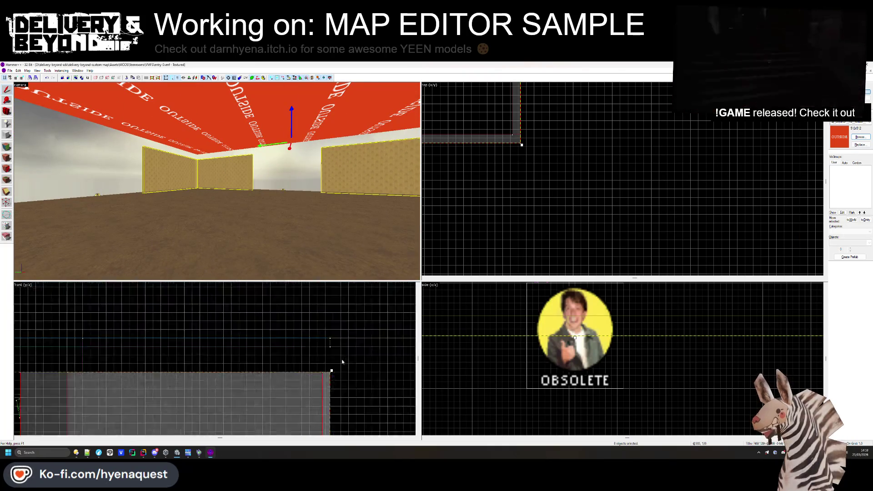
key("Escape")
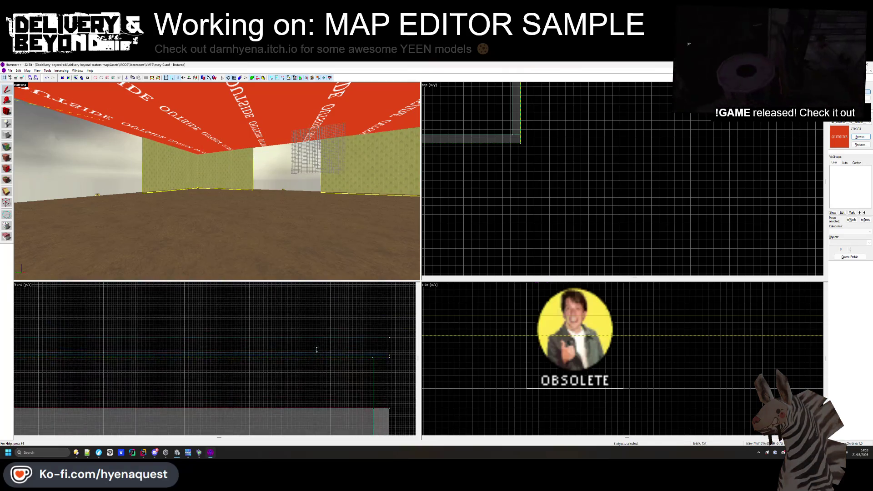
- Select the slab above the green block, change its transform mode, then deselect it
key("z")
left_click(217, 182)
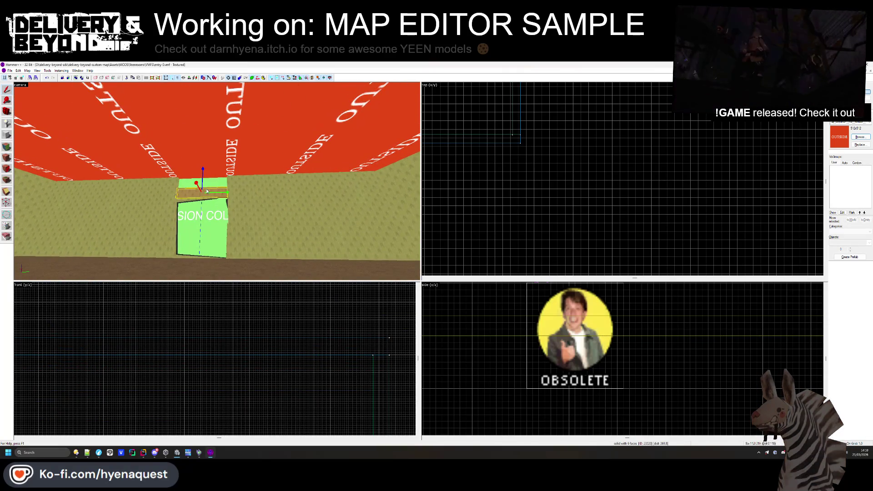
scroll(205, 355, "up", 3)
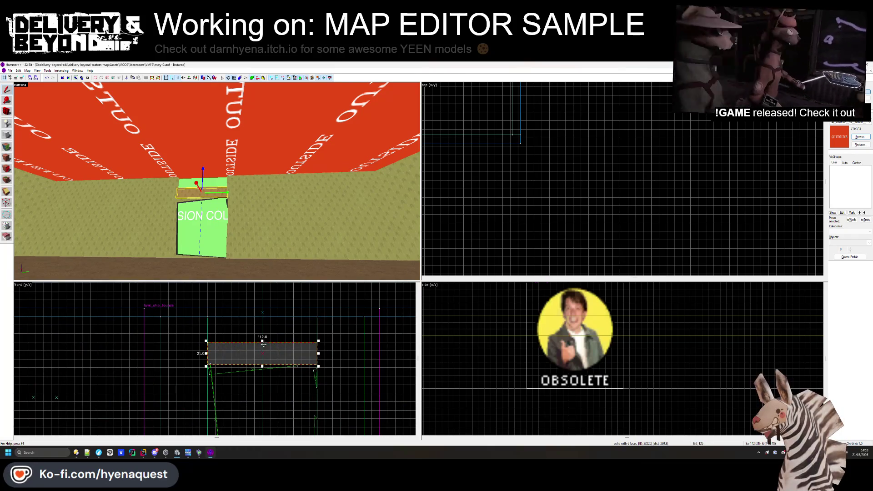
left_click(263, 346)
left_click(262, 342)
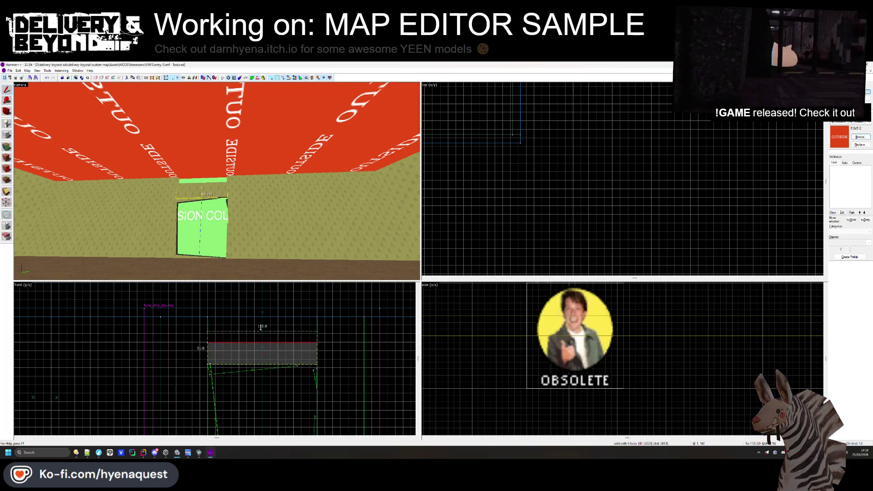
key("Escape")
- Put the yeenroom_ceiling_0 texture on the ceiling face and centre it
key("z")
key("z")
left_click(7, 146)
left_click(227, 119)
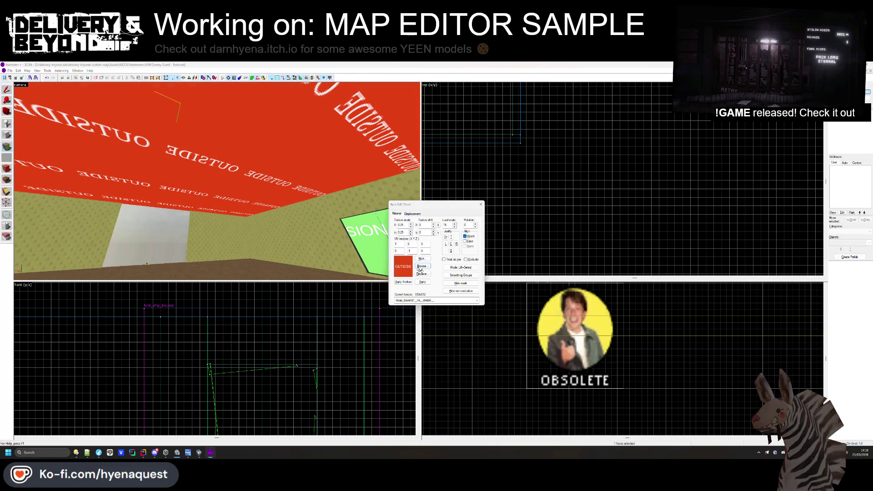
left_click(432, 261)
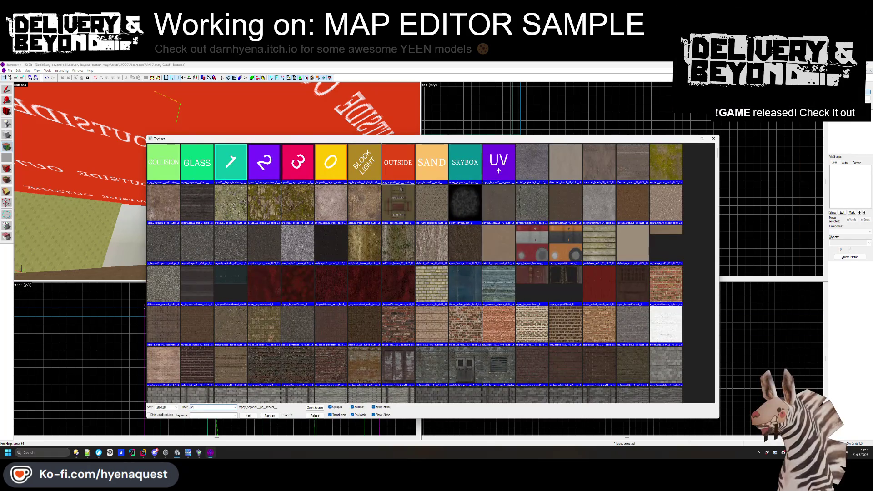
type("een")
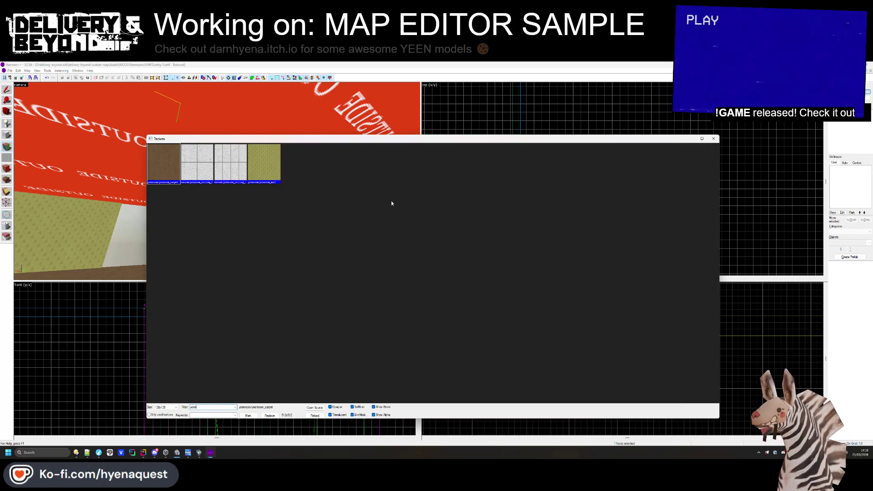
double_click(190, 172)
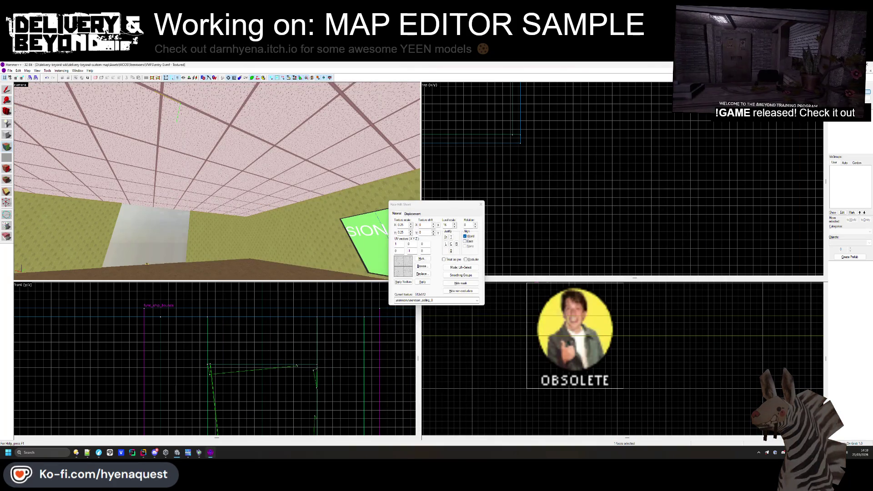
left_click(451, 244)
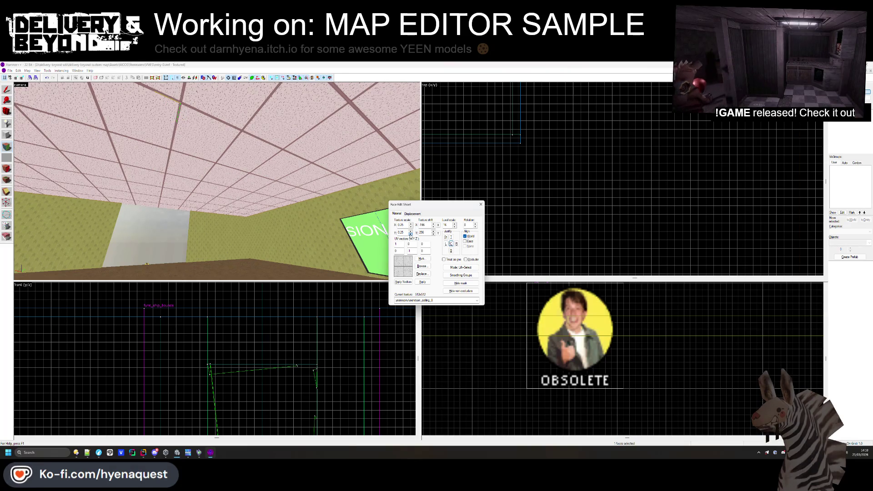
- Swap the ceiling to the other white tile texture and apply it
left_click(421, 267)
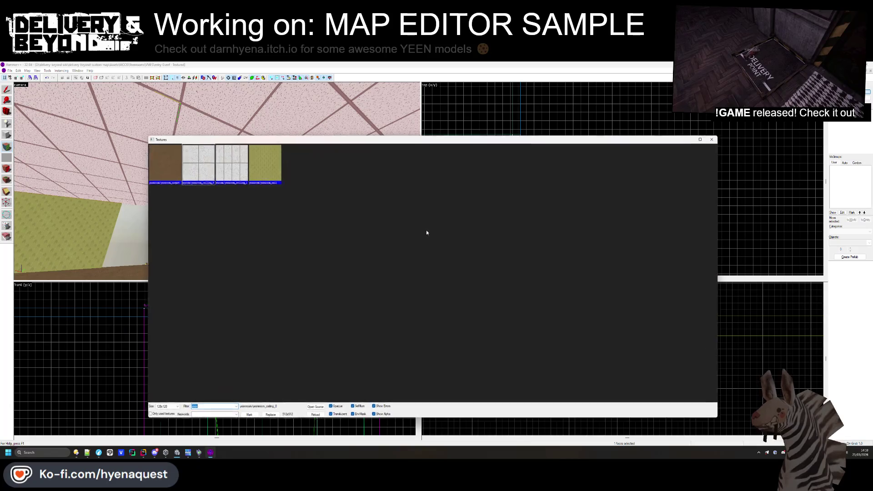
double_click(214, 164)
left_click(421, 282)
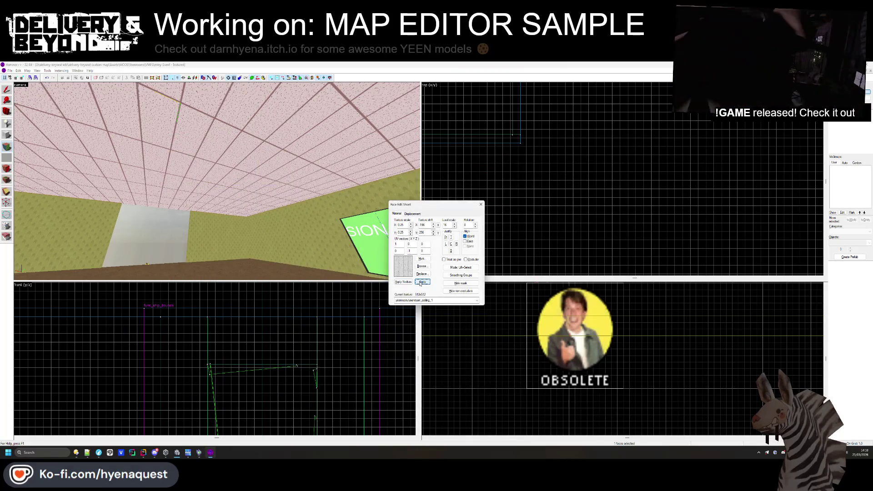
key("shift+a")
key("z")
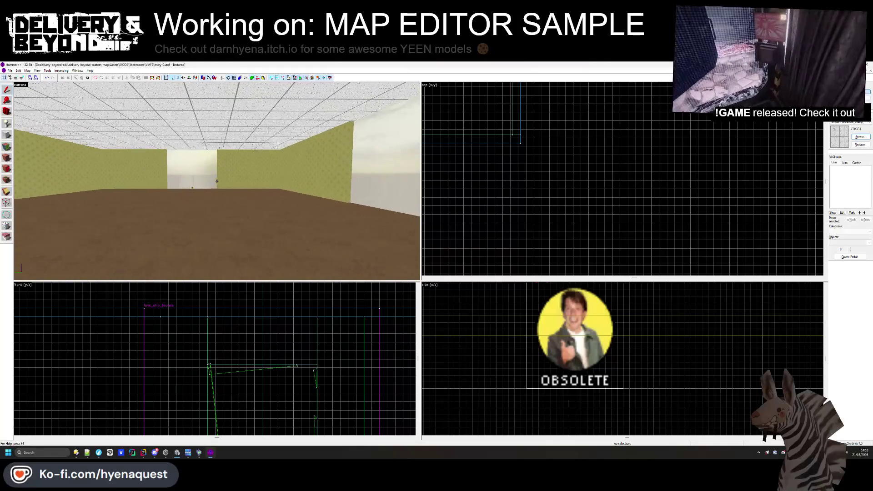
key("z")
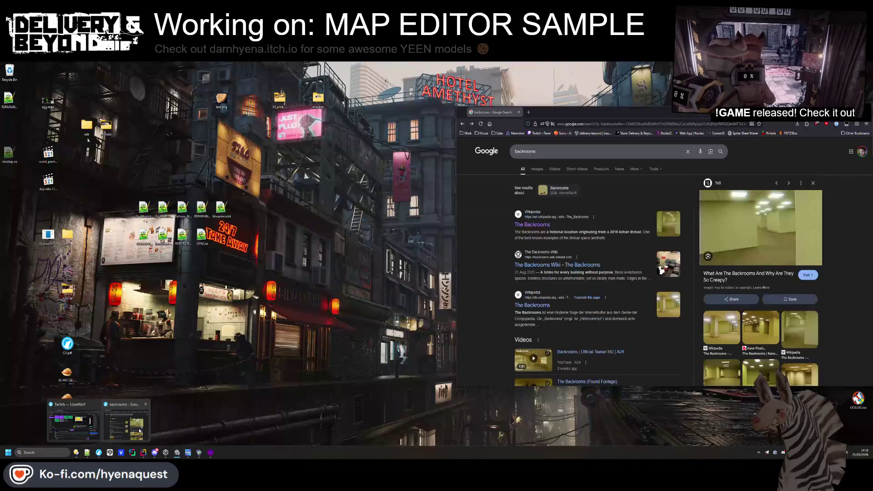
- Bring the 'backrooms' Google results forward and enlarge the Wikipedia Backrooms reference image
left_click(139, 430)
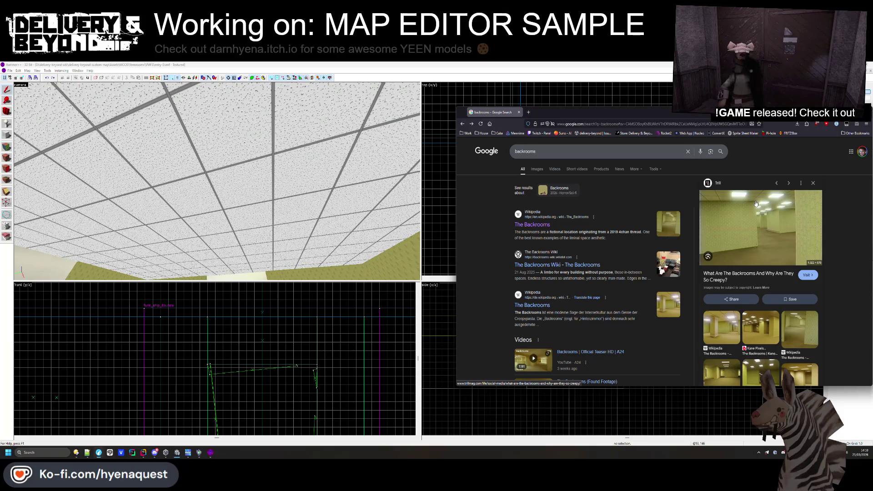
left_click(724, 322)
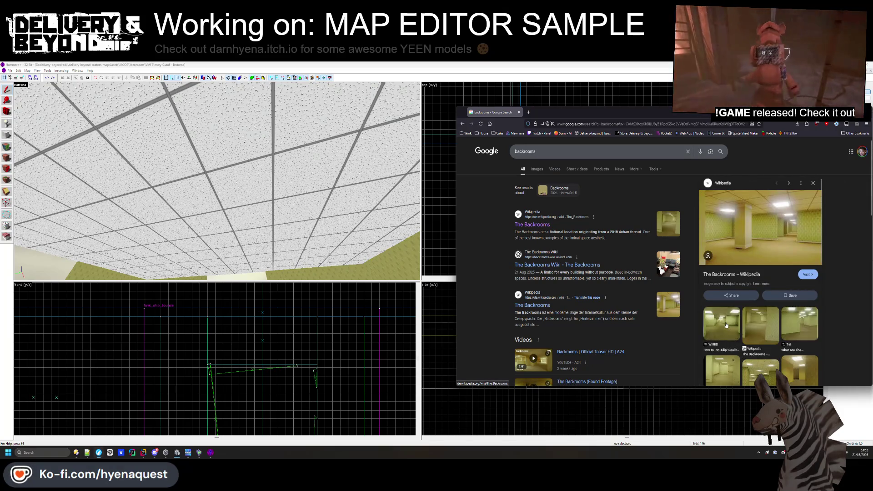
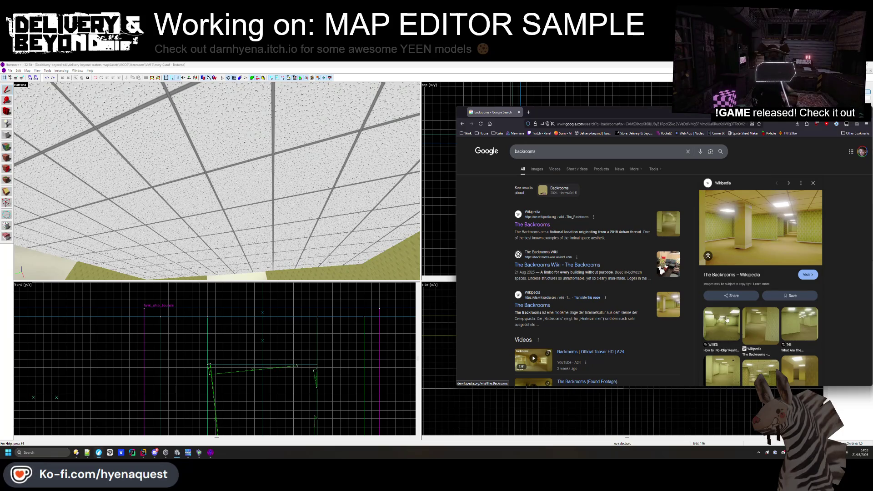
- Select the room's wall brushes and baseboards, then open the Face Edit Sheet for a wall face
left_click(291, 237)
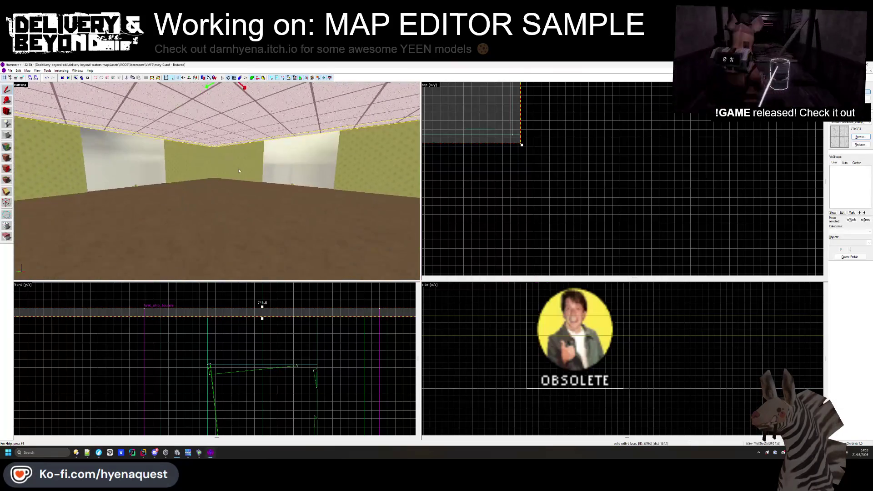
left_click(217, 181, "ctrl")
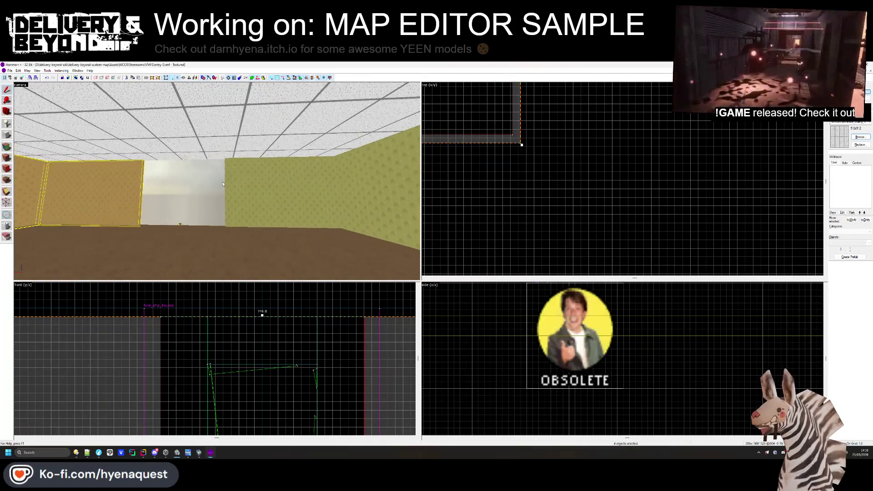
left_click(256, 218, "ctrl")
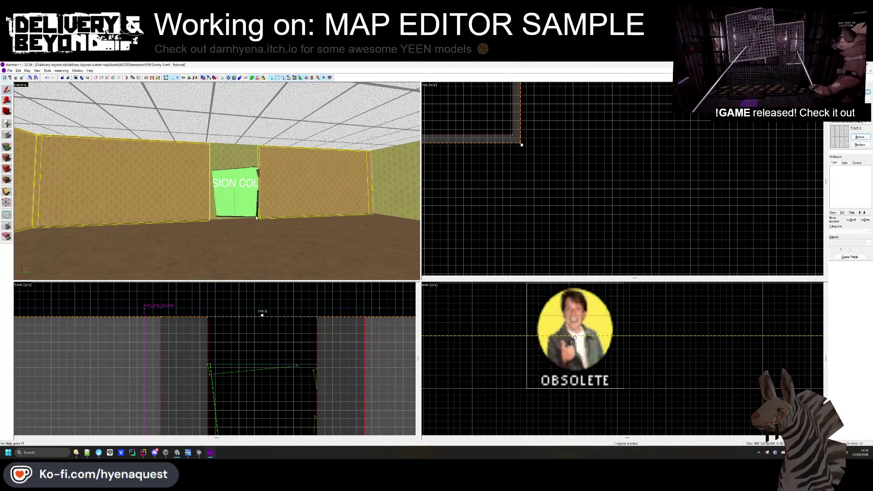
left_click_drag(414, 205, 217, 184)
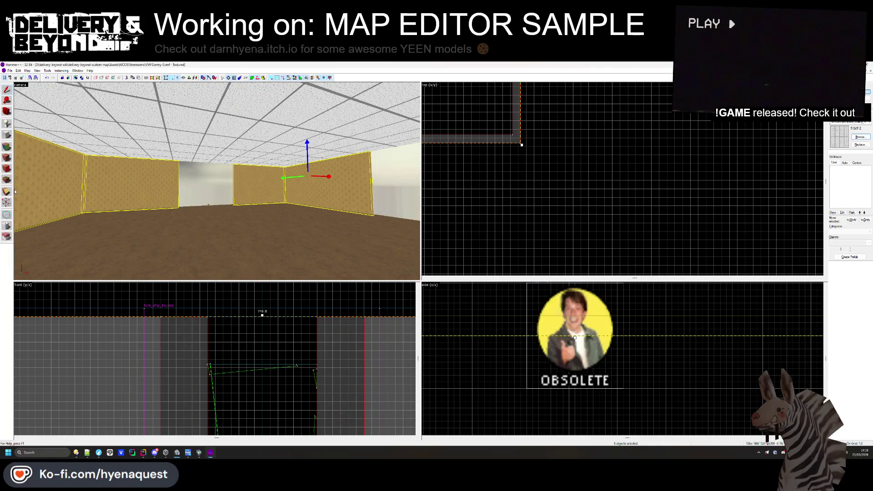
scroll(315, 315, "down", 5)
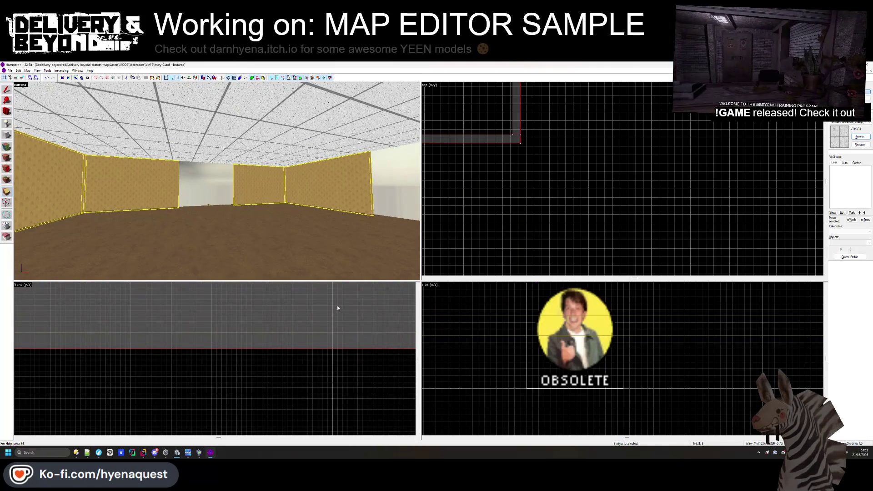
left_click(334, 305, "ctrl")
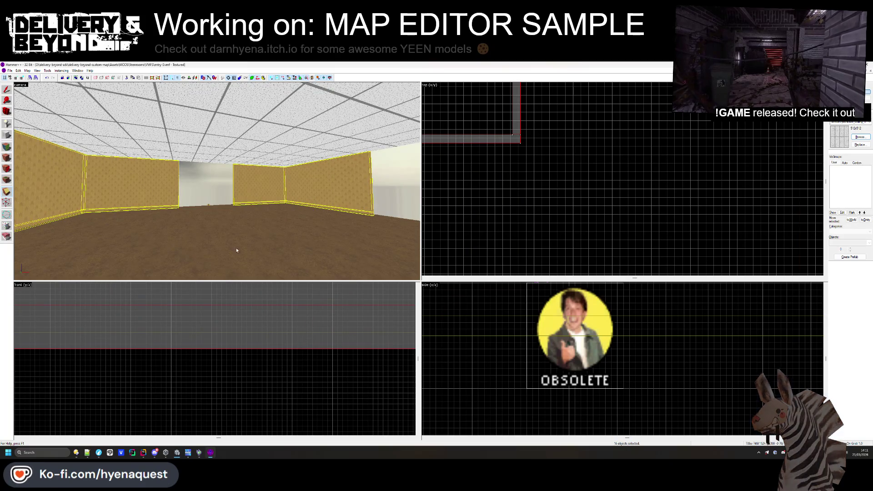
left_click(7, 157)
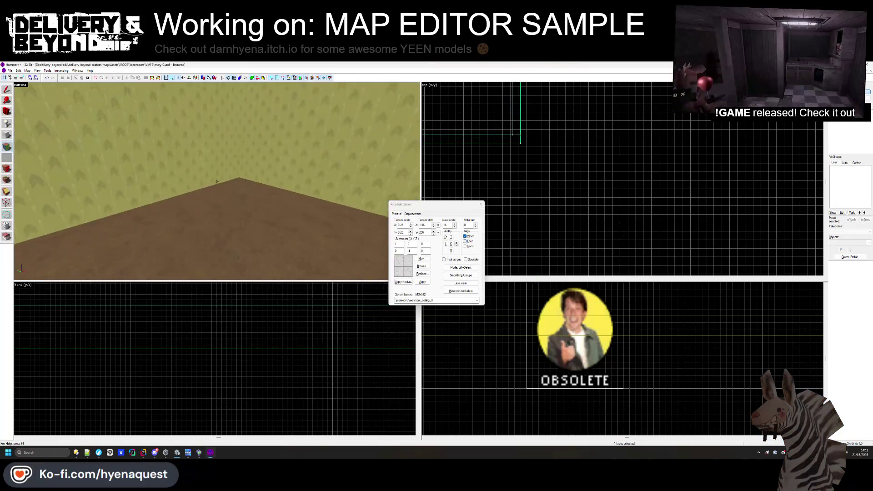
- Centre the baseboard texture with Justify C and shift it to about X 238, Y -110
key("z")
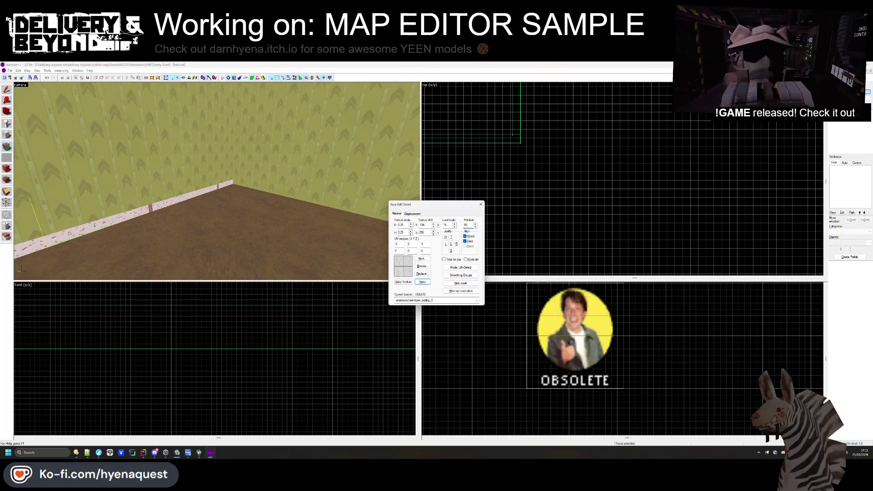
left_click(451, 244)
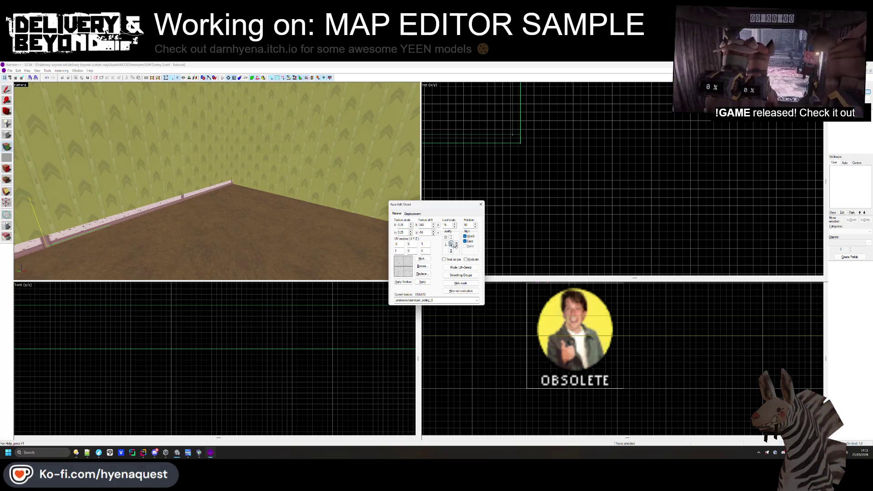
left_click(432, 234)
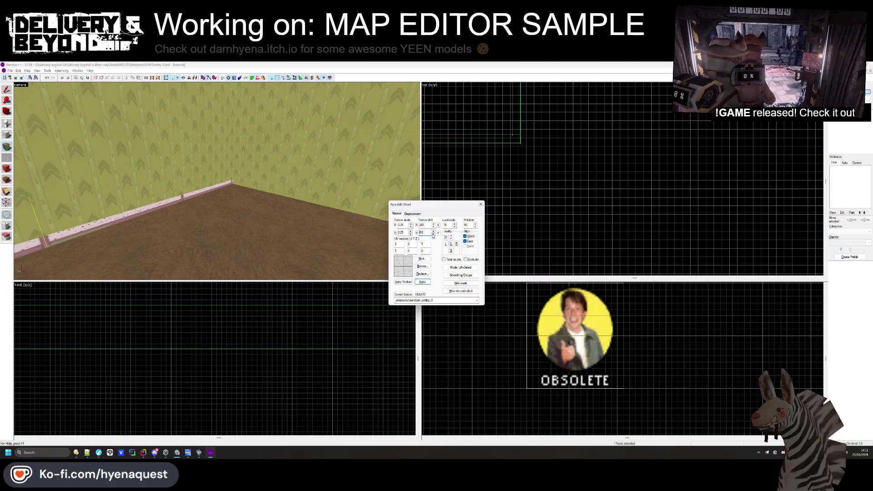
left_click(432, 234)
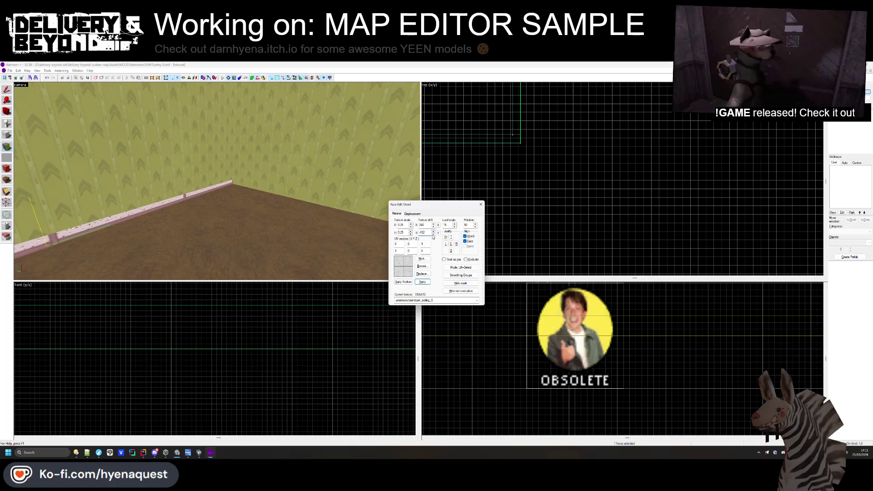
left_click(433, 235)
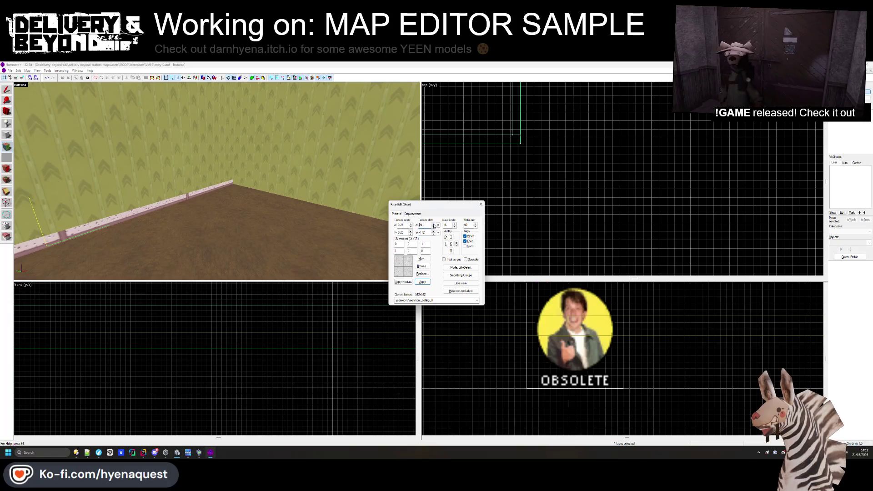
left_click(433, 227)
left_click(434, 227)
left_click(433, 227)
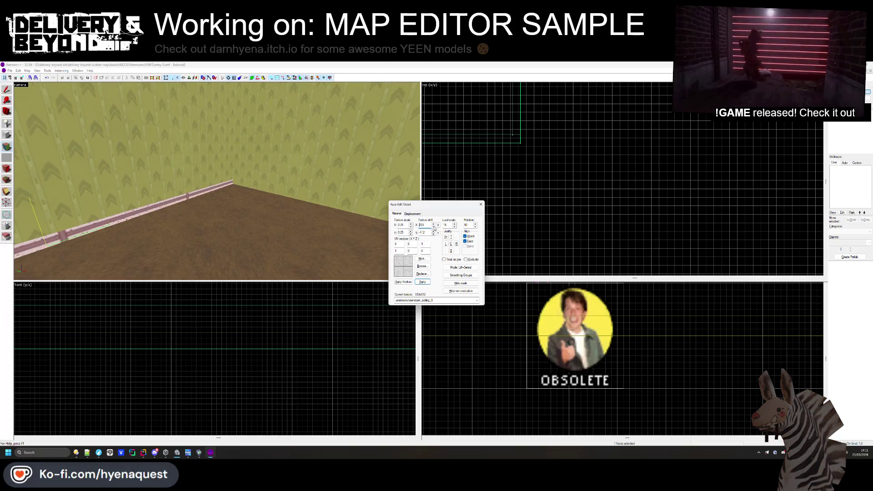
- Select the carpet floor face and browse textures, closing the browser without changing it
left_click(481, 205)
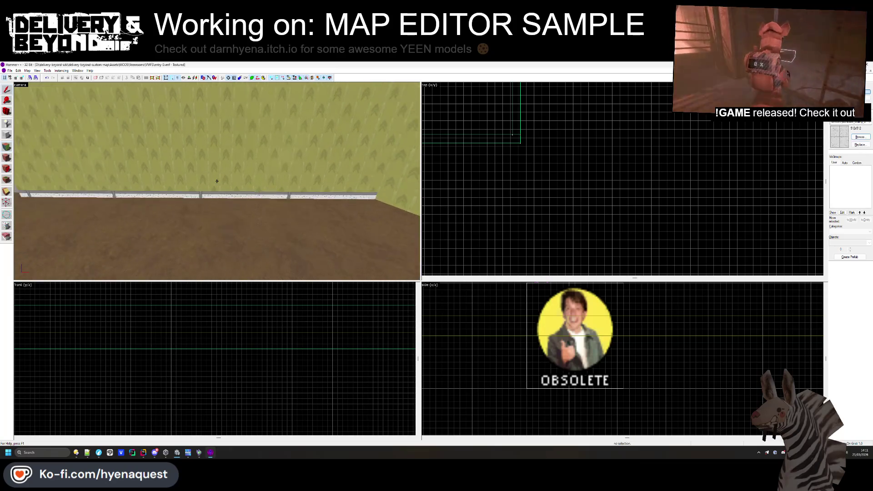
key("shift+a")
left_click(144, 207)
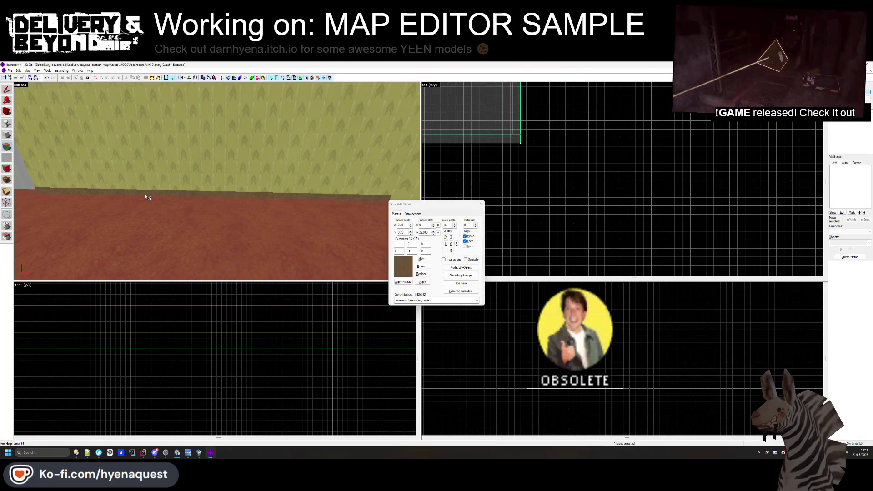
left_click(423, 267)
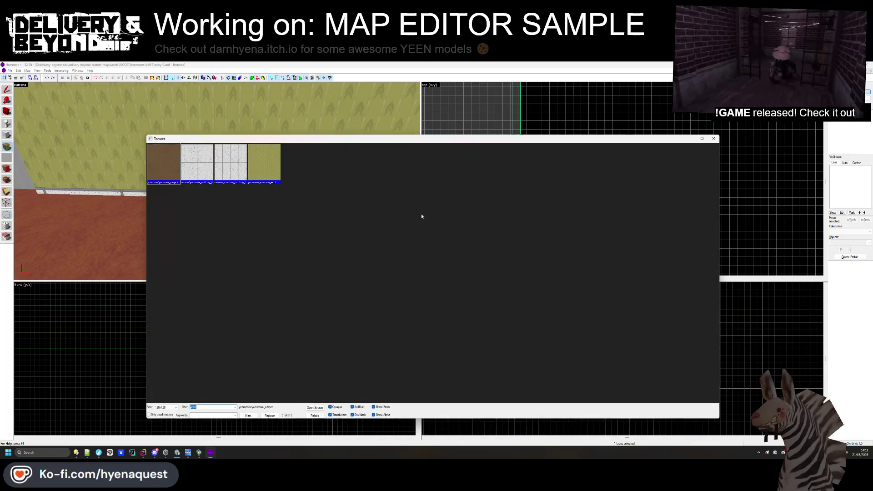
key("Escape")
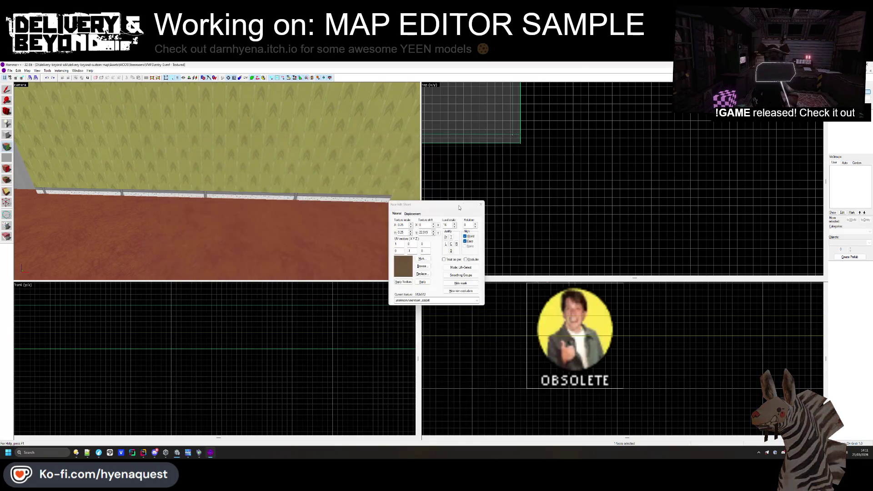
mouse_move(178, 454)
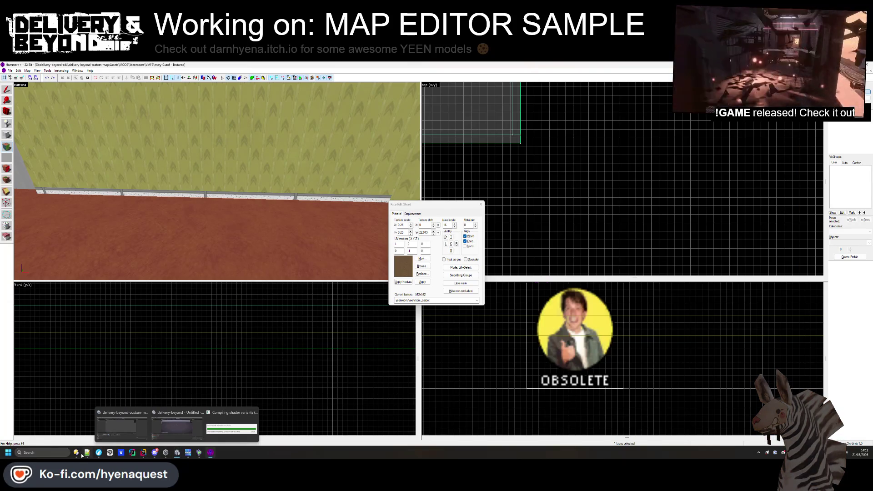
mouse_move(75, 453)
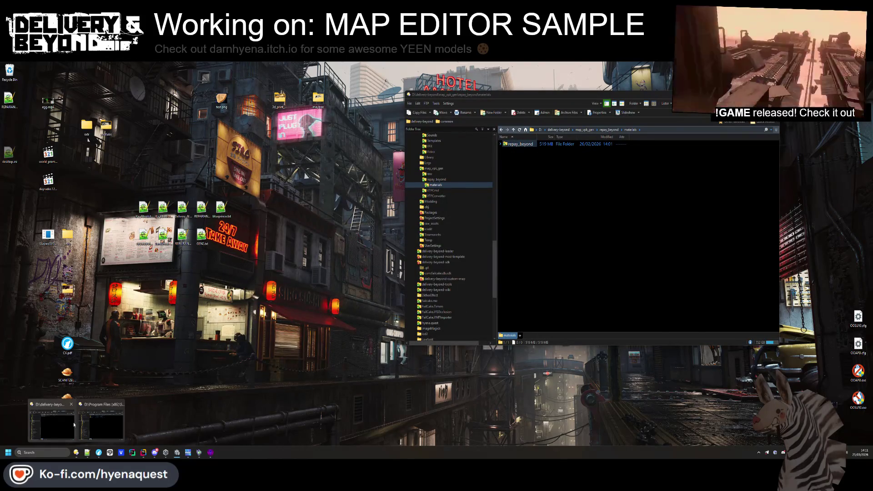
- Open backrooms.tar.gz in 7-Zip File Manager, accepting the security warning
left_click(74, 425)
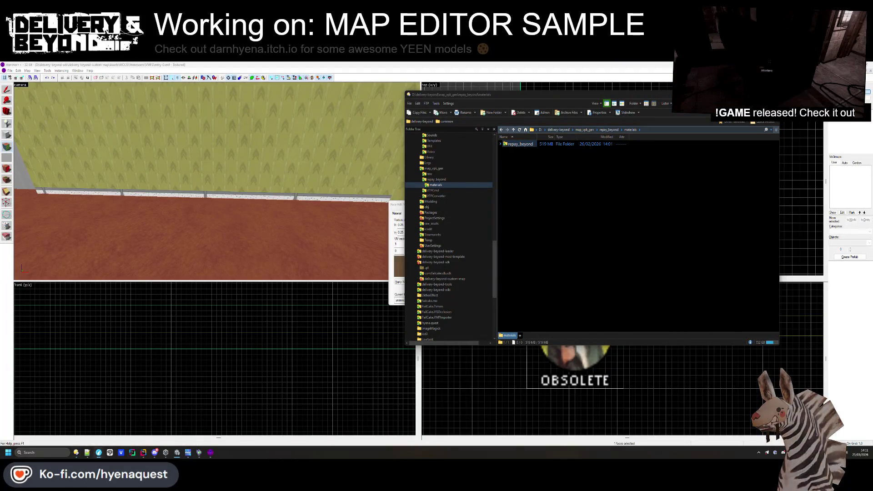
left_click(453, 262)
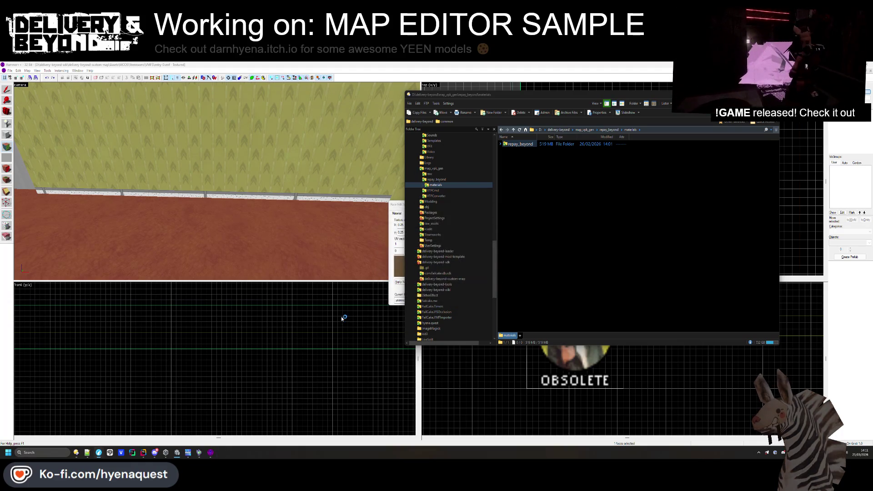
left_click(8, 452)
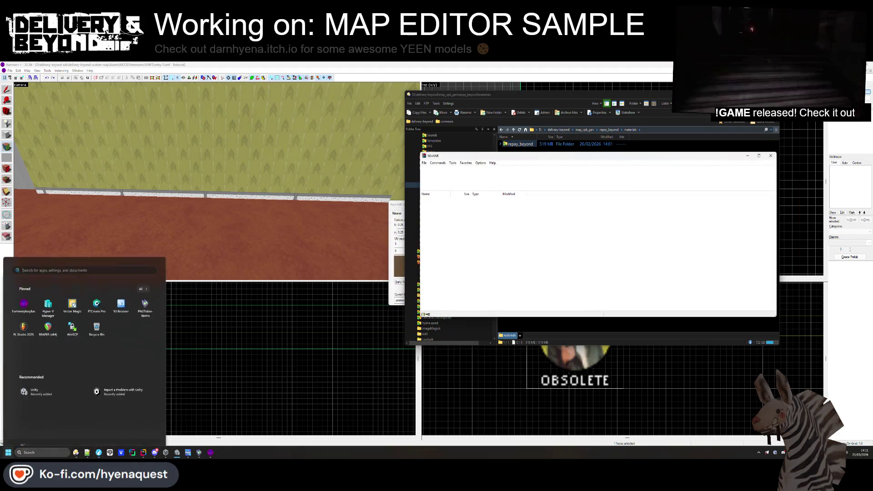
left_click(335, 364)
- Go into backrooms/painted_wall and view painted_wall_color.png
double_click(450, 205)
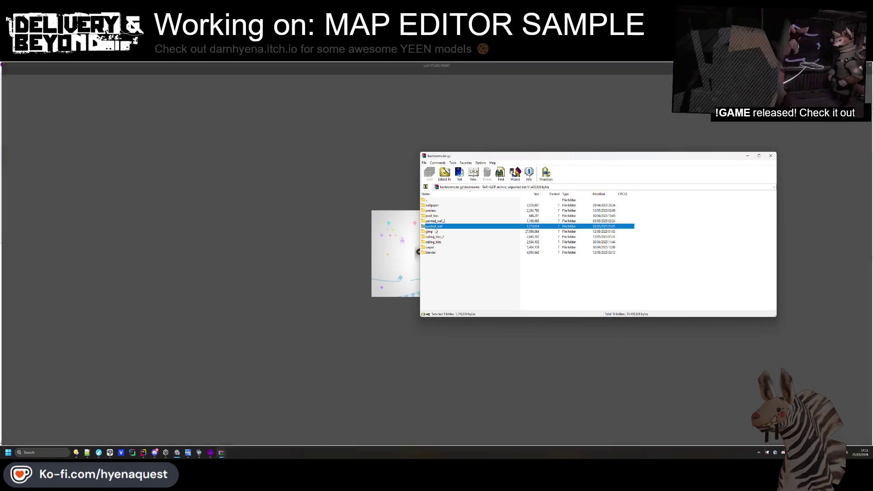
double_click(437, 226)
left_click(435, 217)
double_click(434, 217)
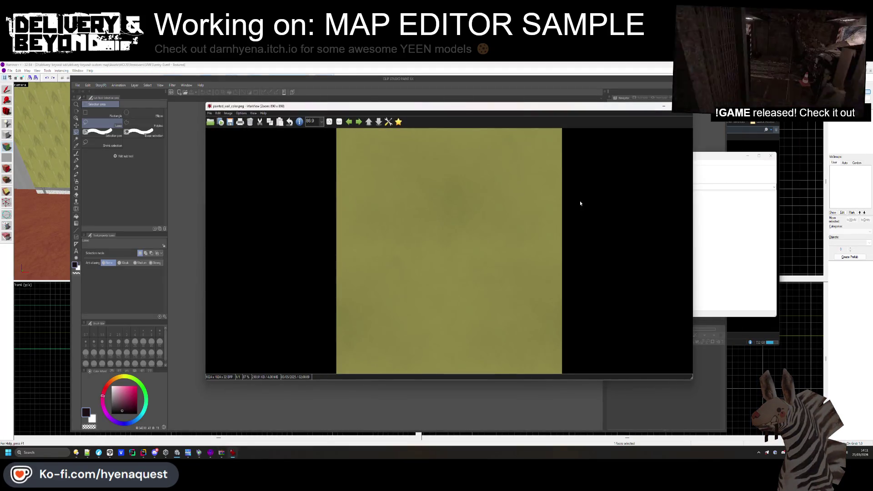
- Drag painted_wall_color.png from the archive into Clip Studio Paint as a canvas
key("Escape")
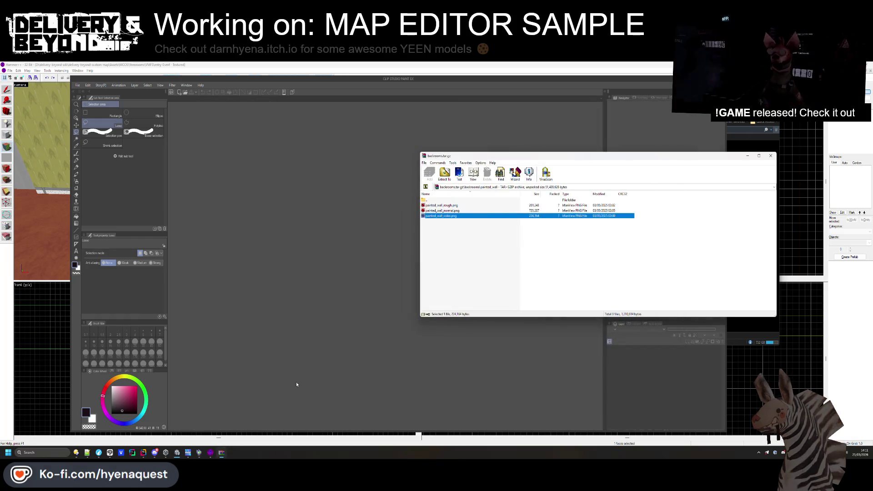
left_click(76, 452)
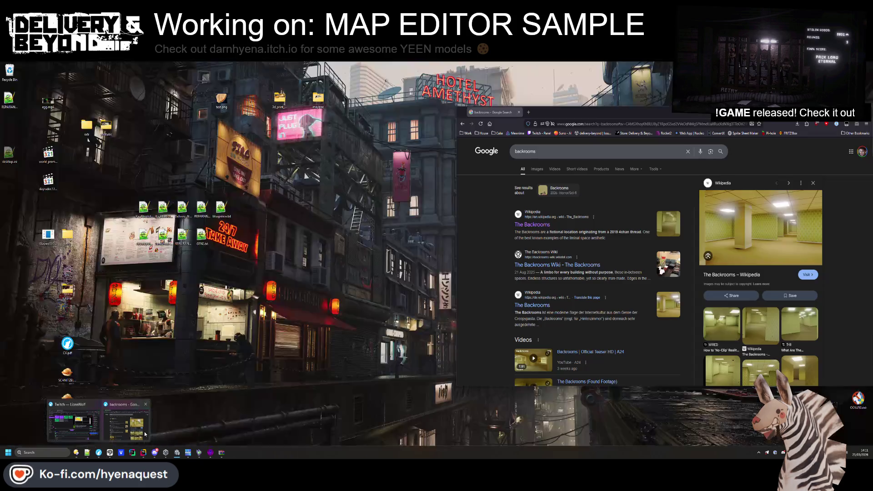
left_click(98, 423)
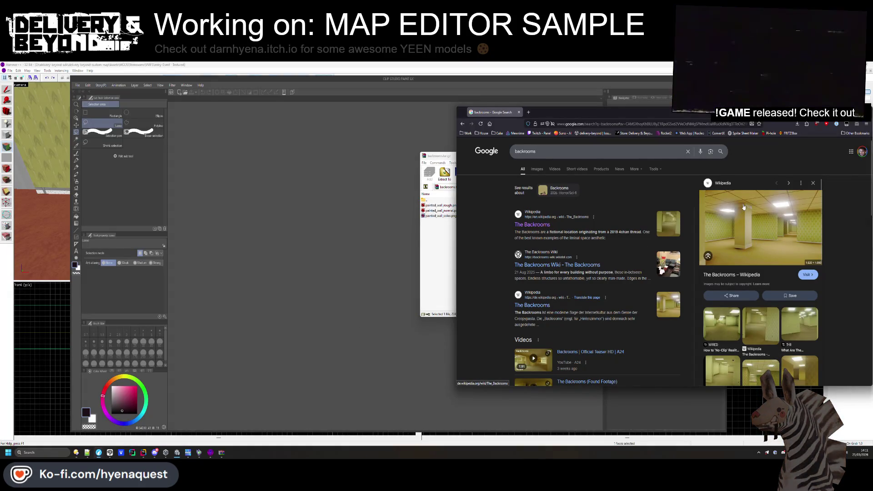
left_click(436, 266)
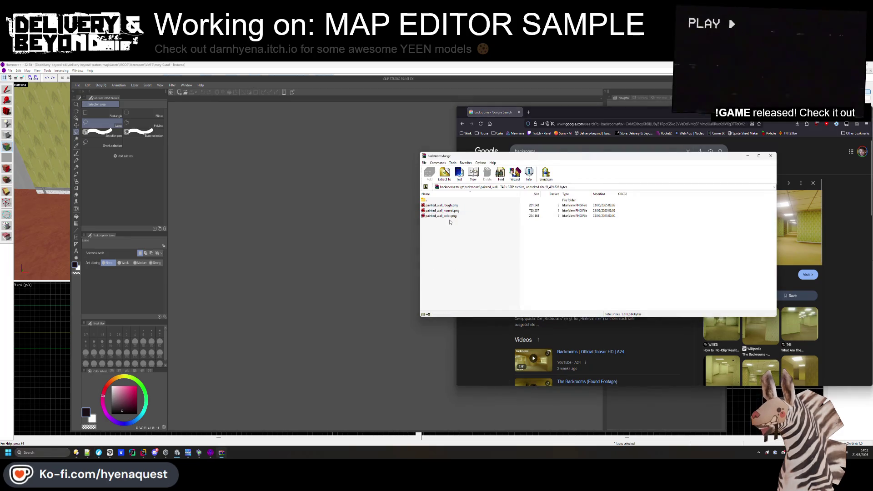
left_click_drag(438, 216, 367, 228)
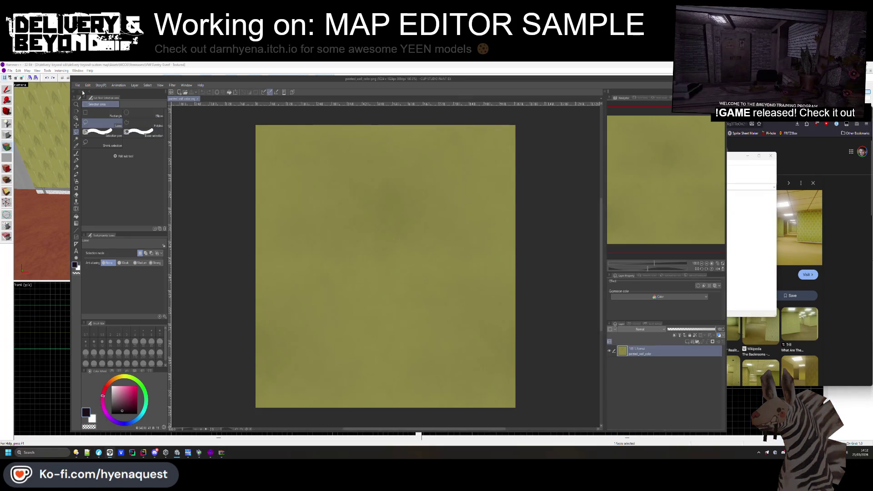
- Change the image resolution to 512×512 and begin exporting the layer as .png
left_click(77, 85)
mouse_move(113, 159)
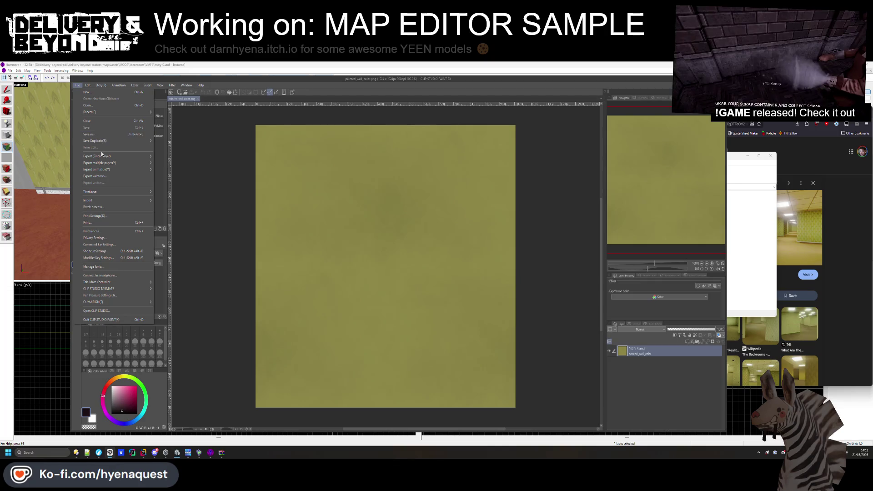
mouse_move(89, 88)
left_click(110, 246)
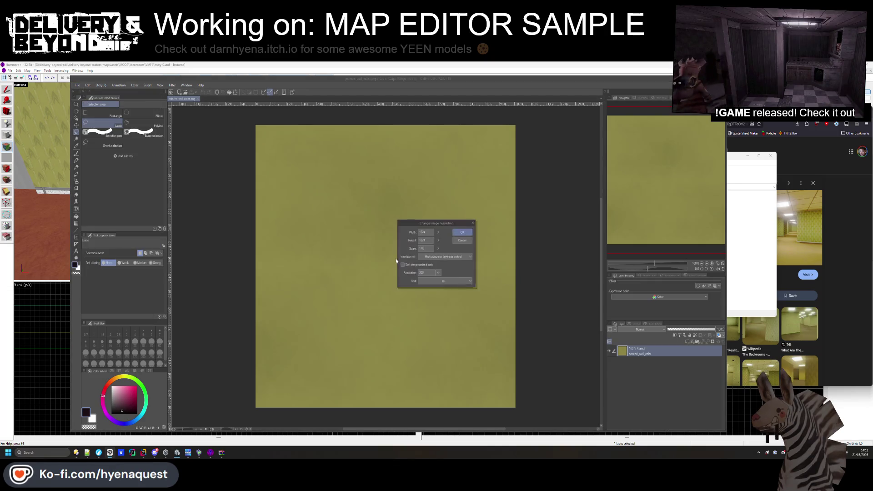
left_click(462, 232)
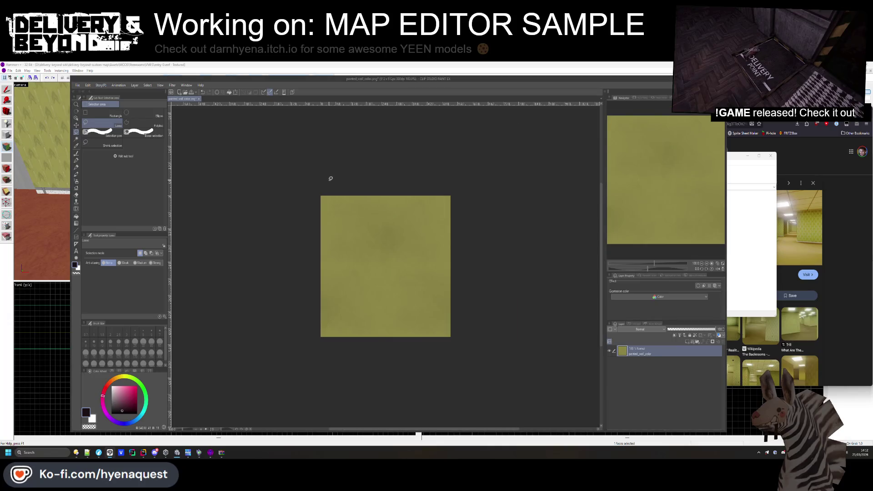
left_click(78, 86)
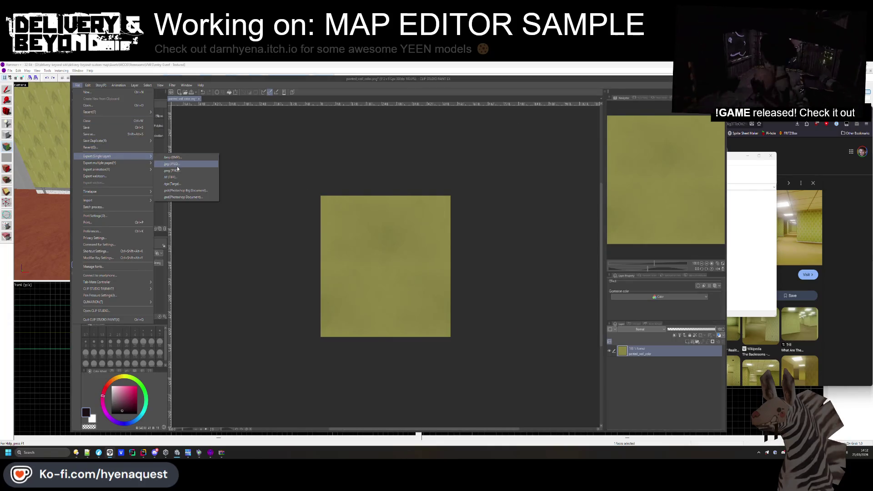
left_click(76, 452)
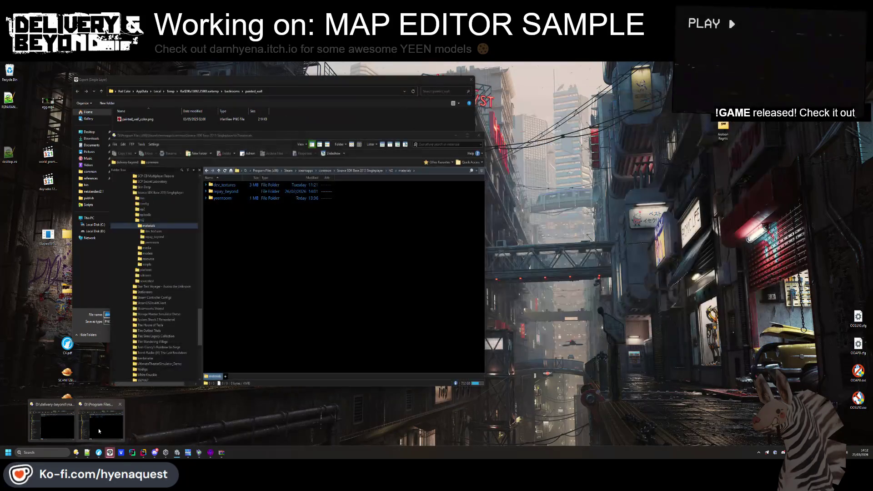
- Navigate to D:\delivery-beyond-sdk\delivery-beyond-custom-map\Assets\MODS\Yeenrooms
left_click(99, 428)
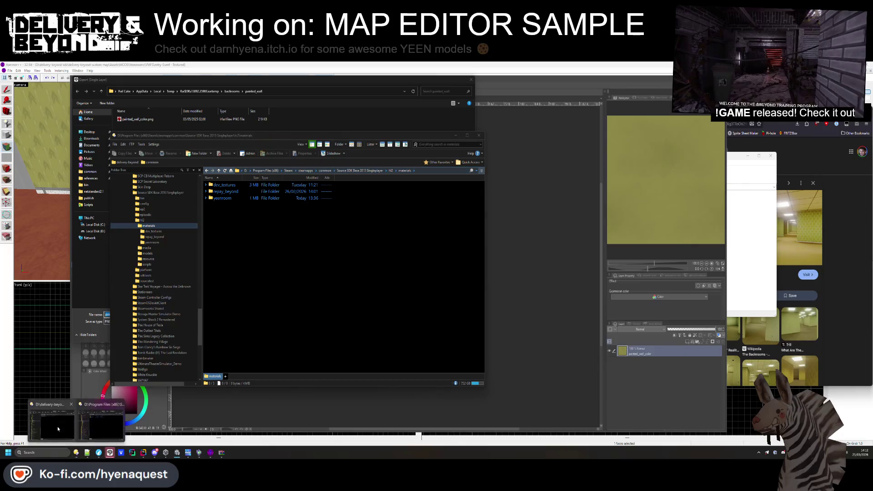
left_click(57, 427)
key("BackSpace")
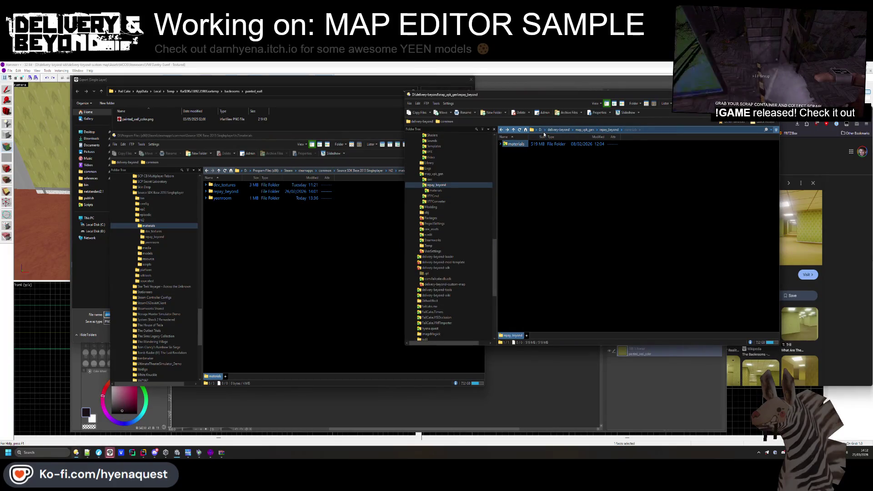
left_click(544, 130)
left_click(565, 167)
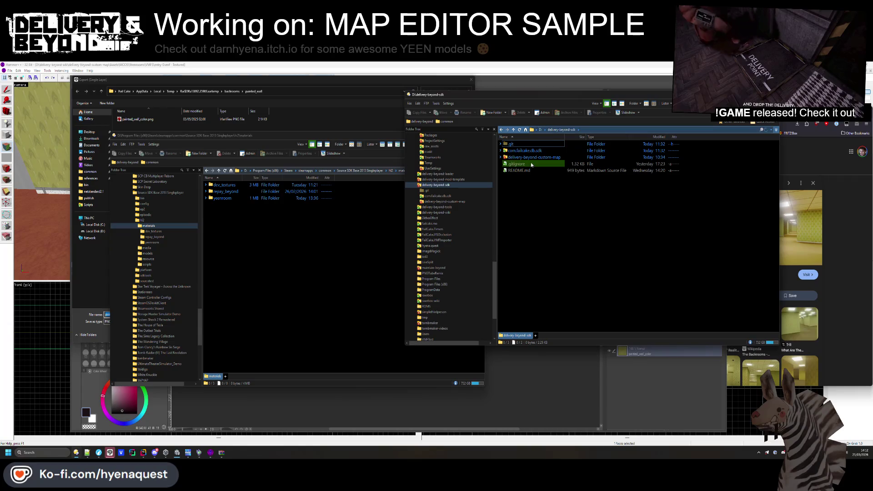
double_click(531, 158)
double_click(521, 157)
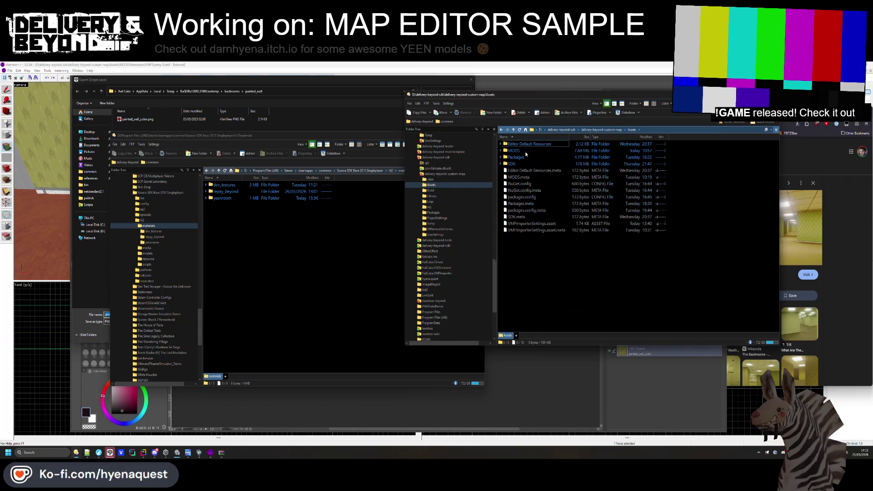
double_click(514, 150)
double_click(518, 144)
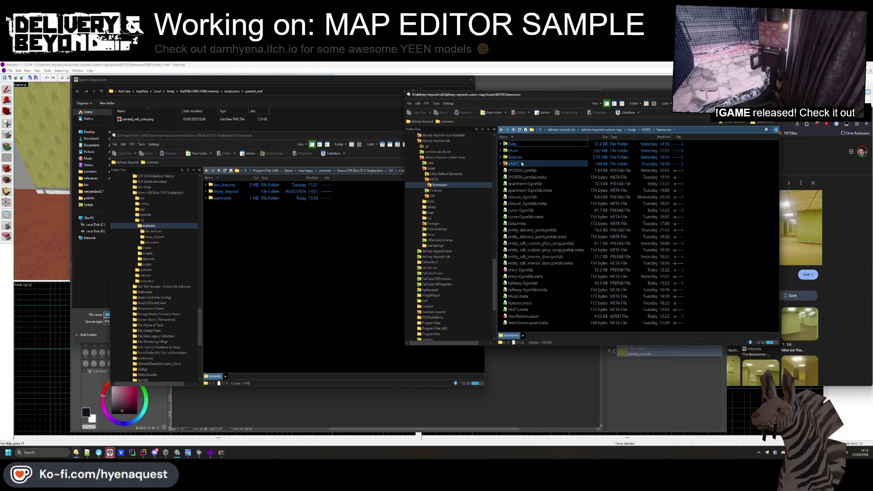
- Look into the SDK\VTF folder, then go back into MODS\Yeenrooms
key("BackSpace")
key("BackSpace")
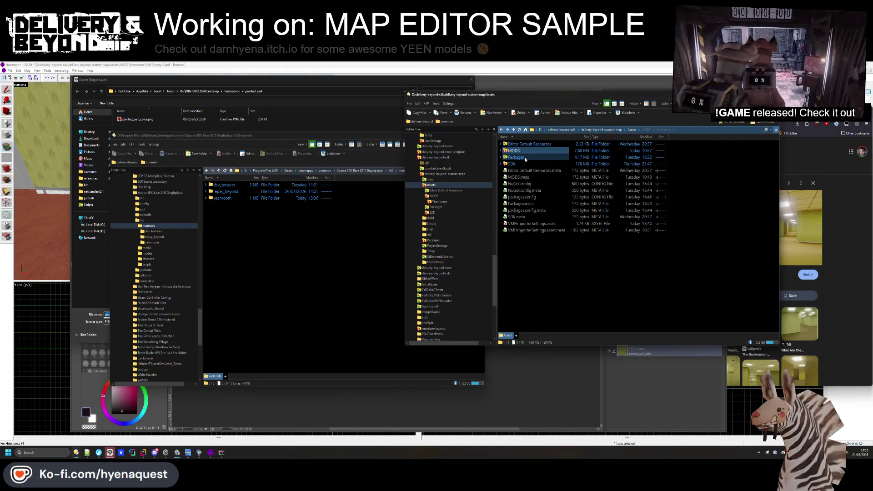
double_click(521, 164)
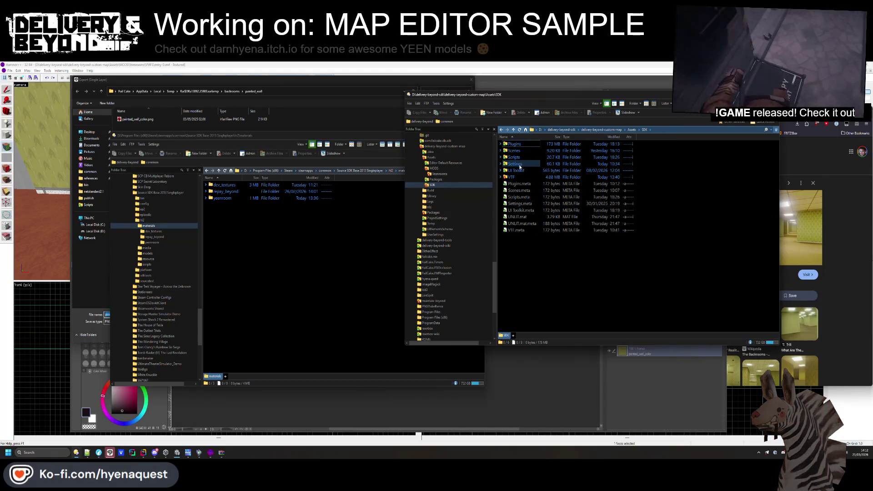
double_click(511, 177)
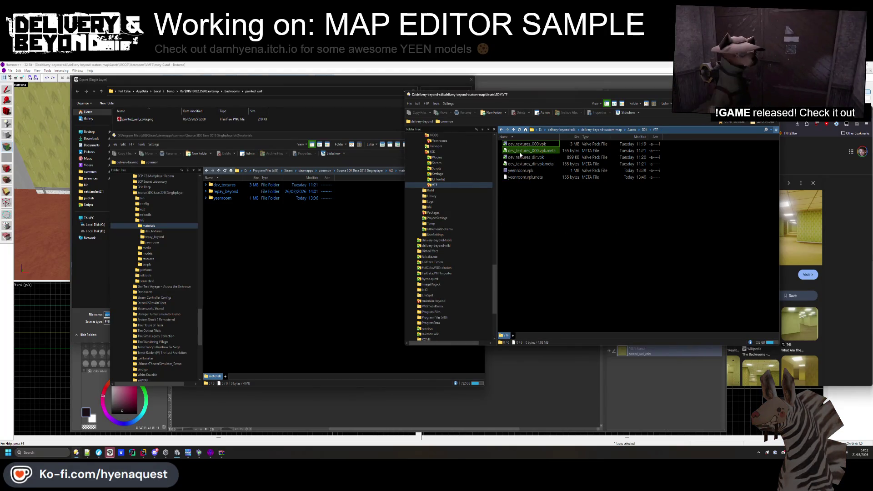
key("BackSpace")
key("BackSpace")
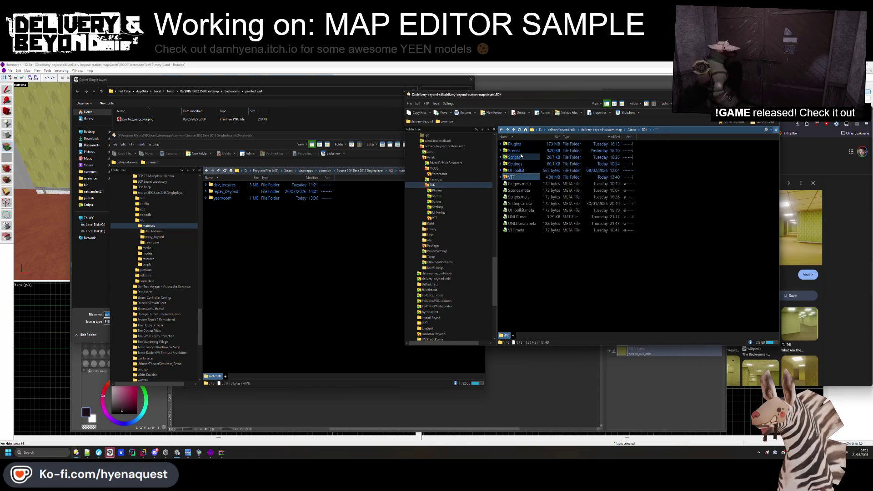
left_click(522, 153)
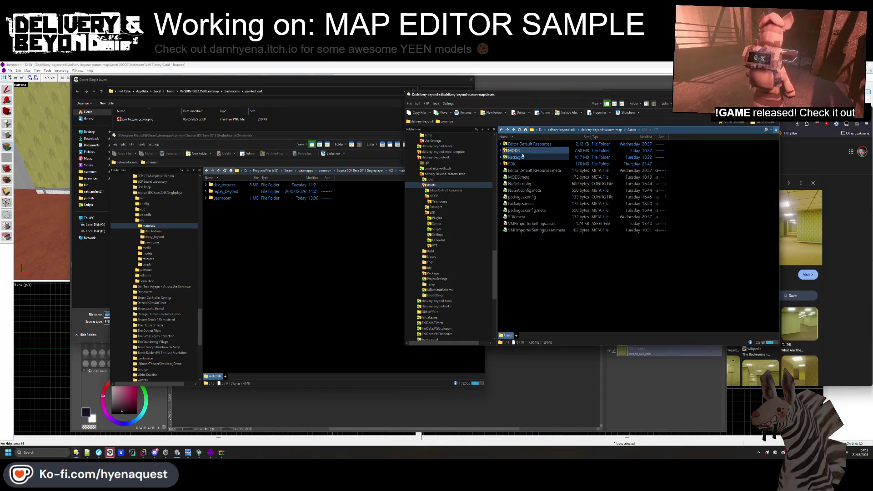
key("Return")
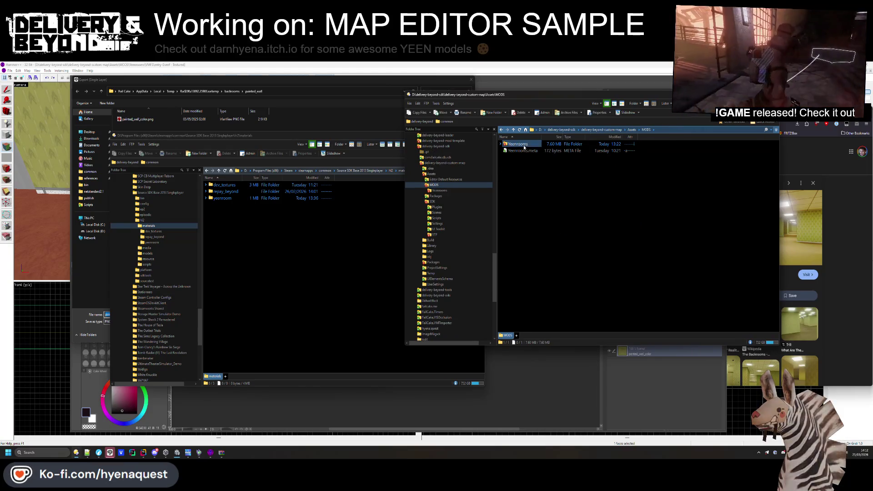
key("Return")
key("Return")
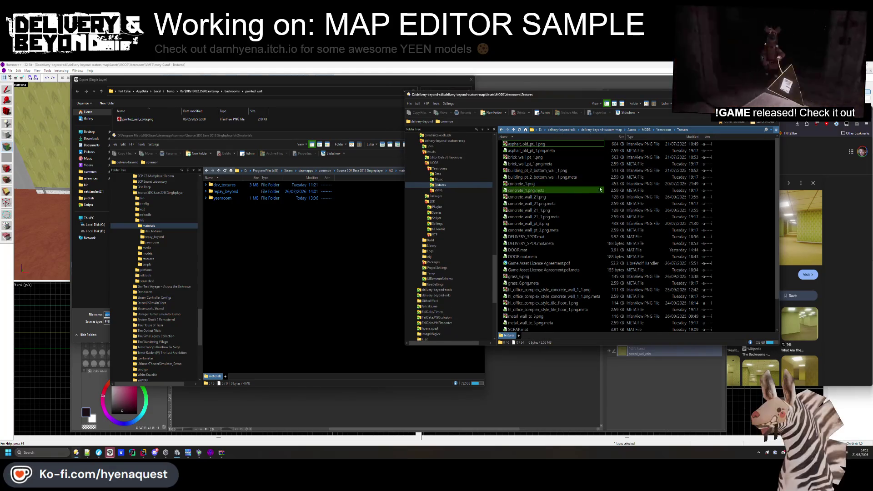
- Delete all 34 files in the Yeenrooms Textures folder
key("ctrl+a")
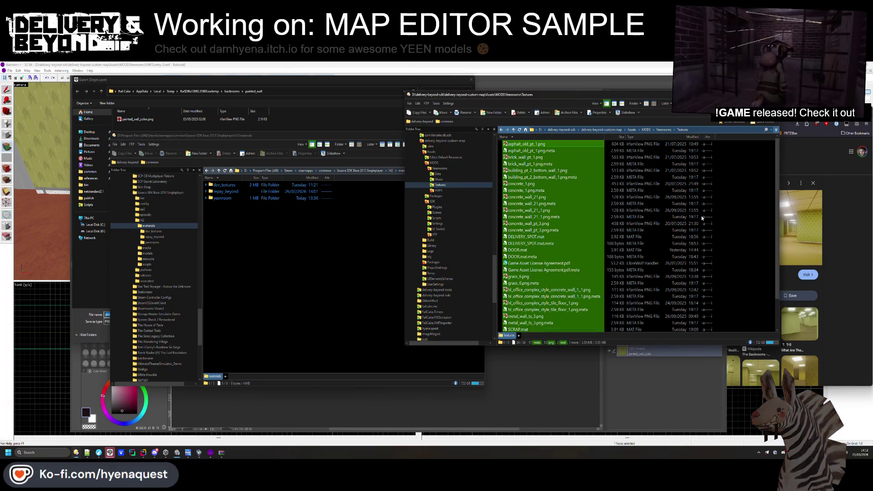
key("Delete")
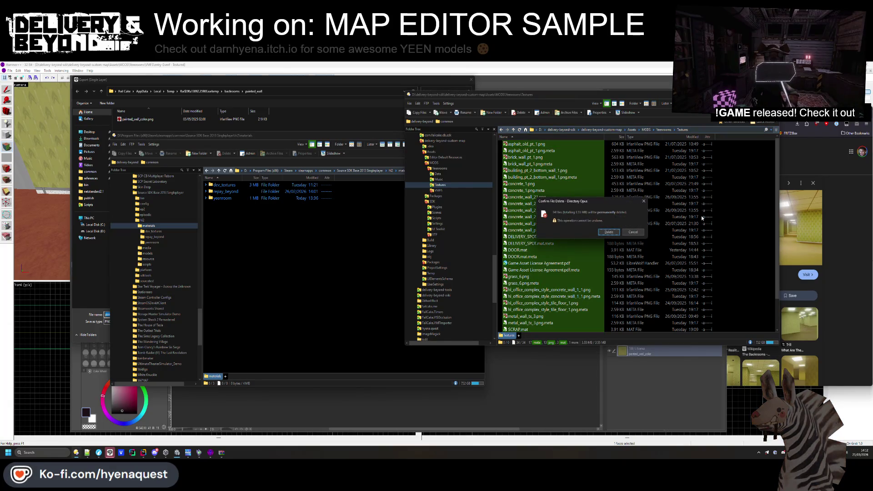
left_click(609, 231)
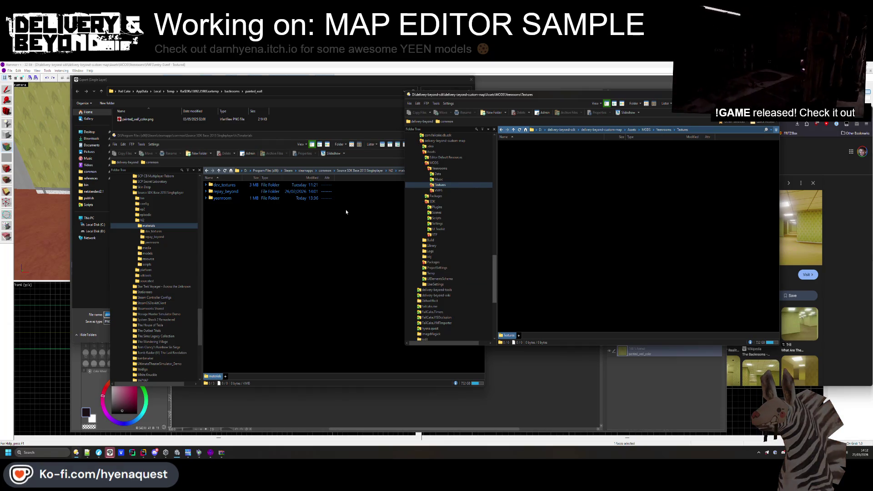
- Save the wall PNG into the yeenroom materials folder and switch back to Hammer
double_click(222, 198)
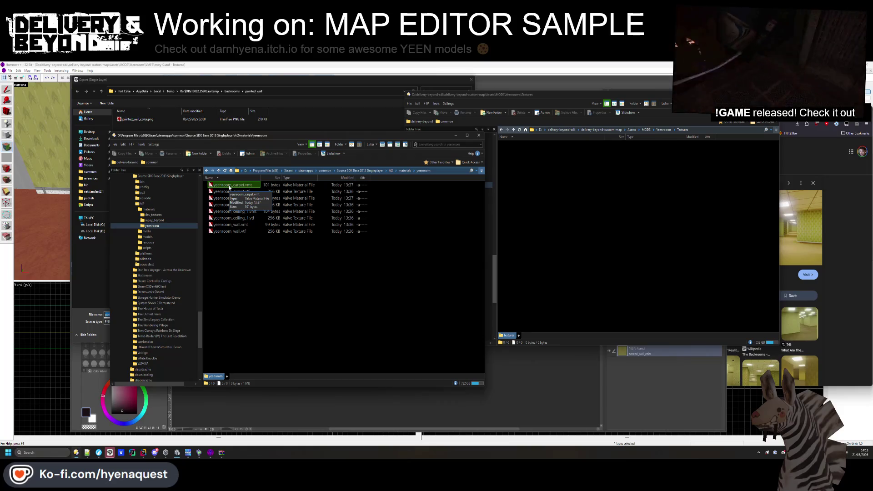
left_click(574, 381)
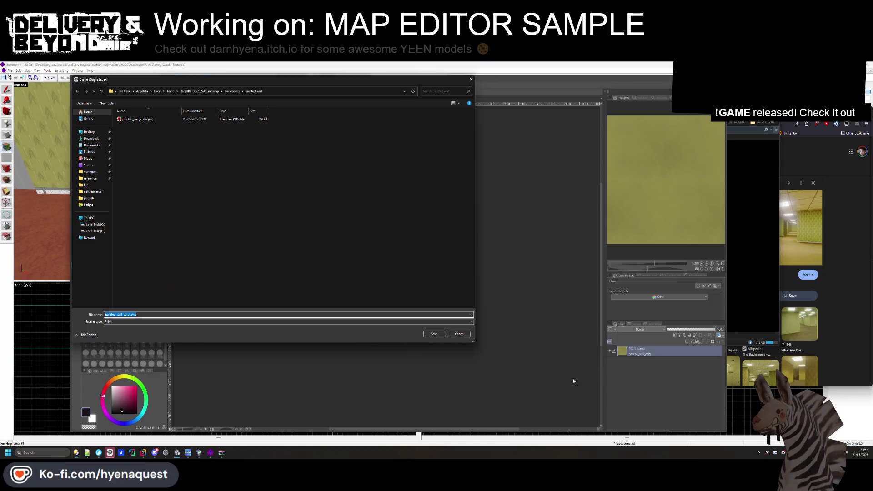
left_click(464, 337)
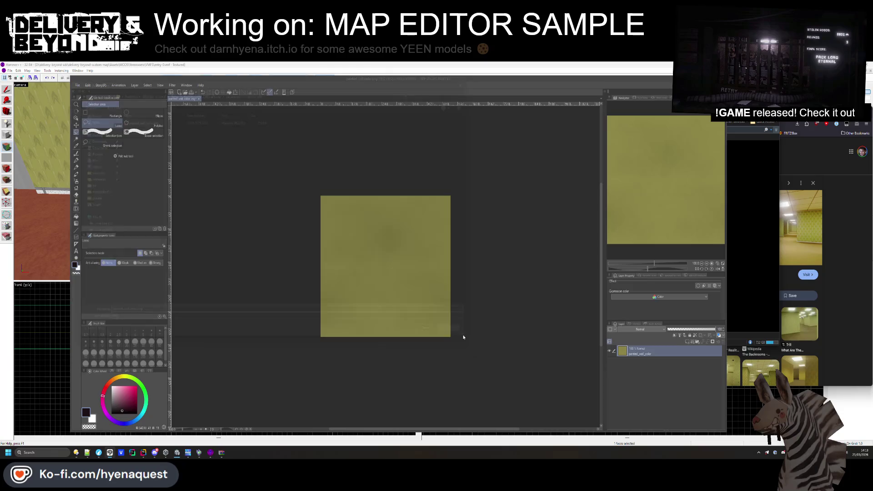
left_click(700, 78)
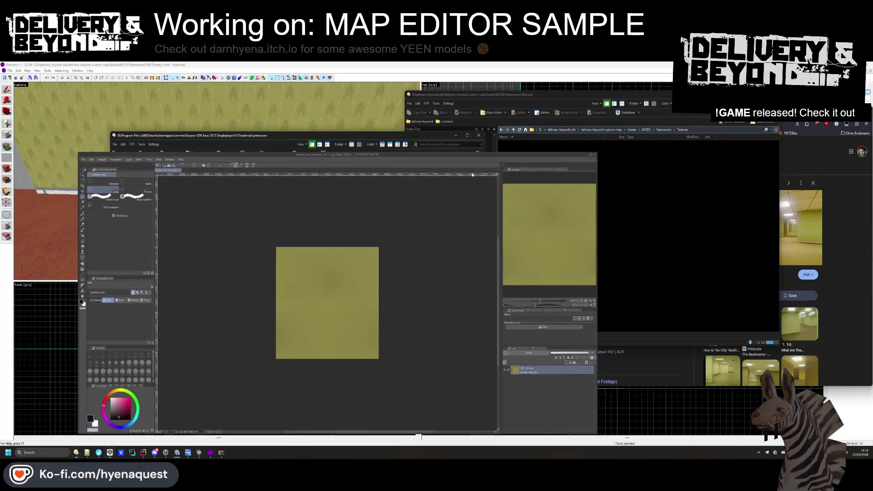
left_click(55, 182)
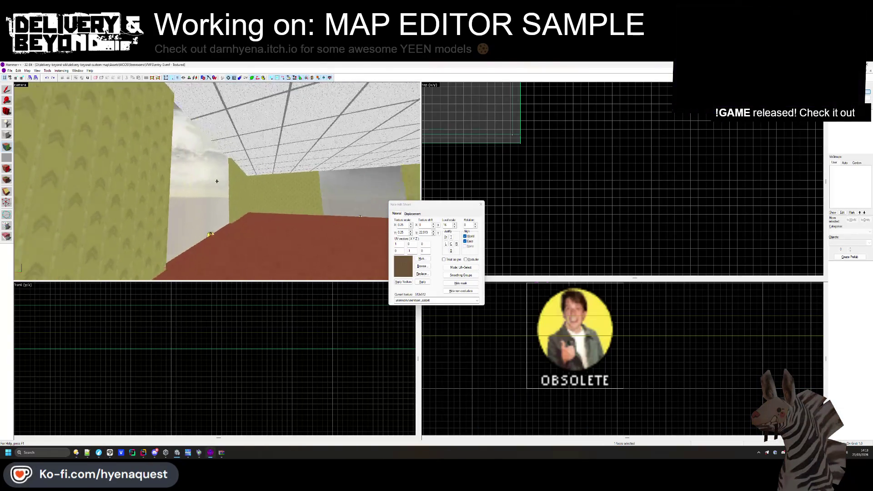
- Select the wall and baseboard faces and pick the yeenroom_wall texture from the browser
key("w")
key("z")
left_click(206, 187)
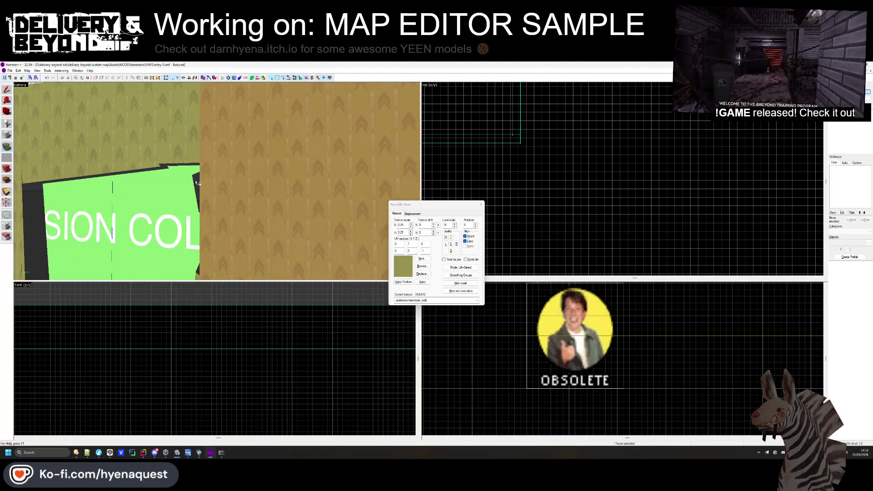
key("z")
left_click(216, 181)
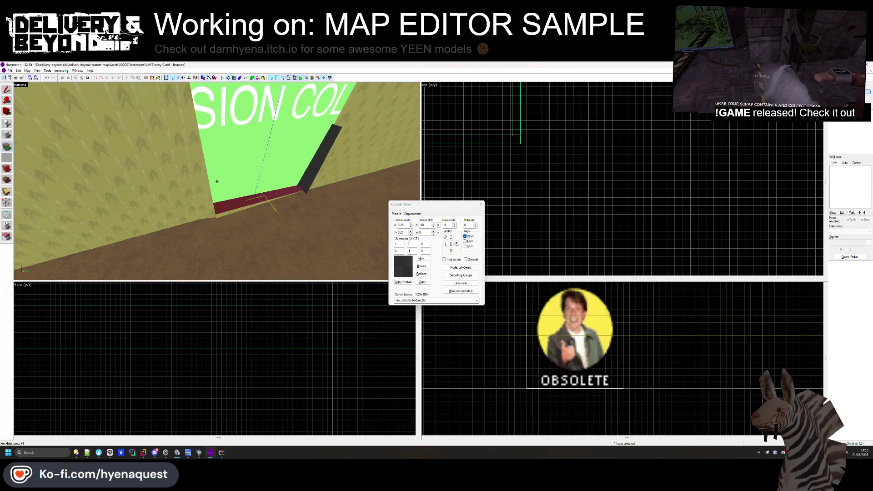
left_click(217, 181)
key("z")
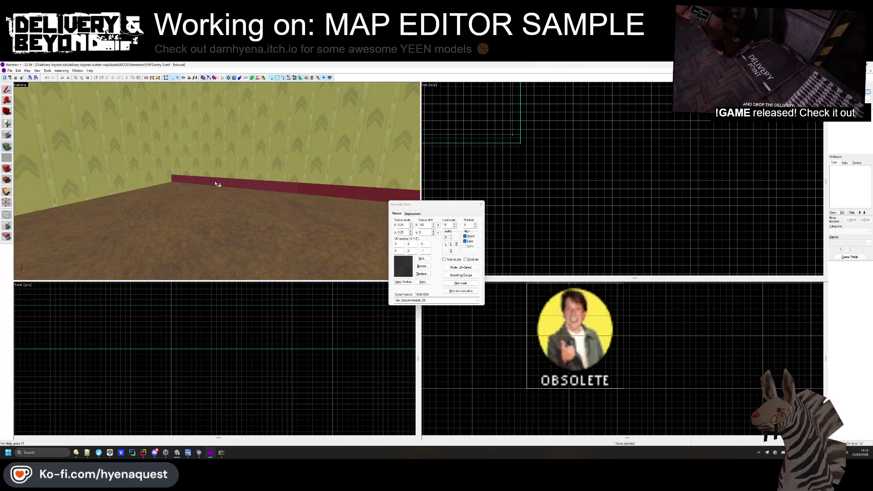
left_click(422, 266)
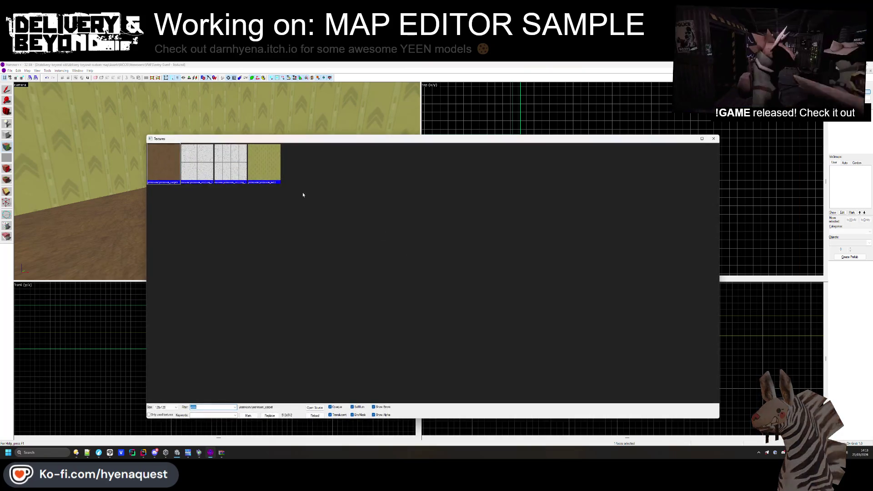
left_click(713, 138)
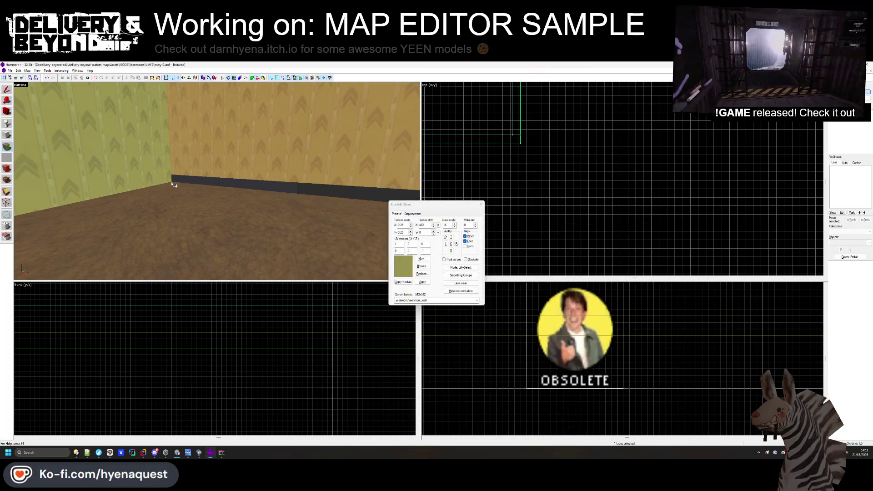
- Select the left baseboard face and make dev_textures/texture_01 the current texture
left_click(170, 181)
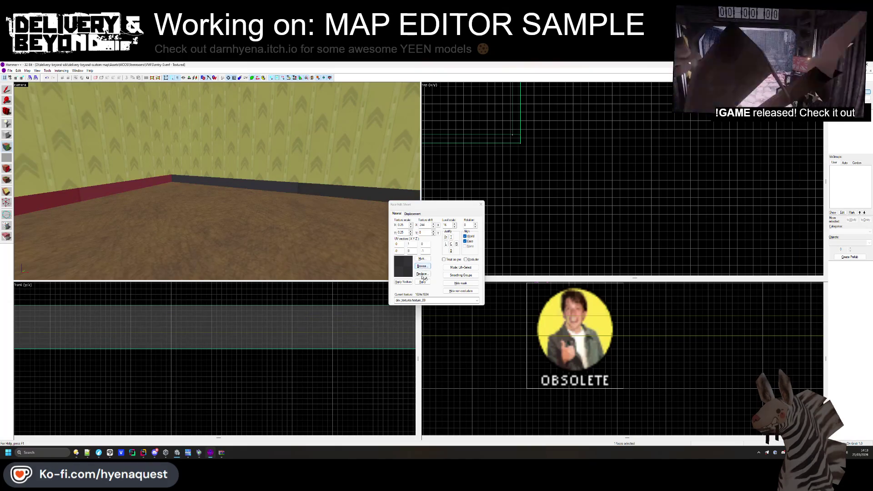
left_click(422, 266)
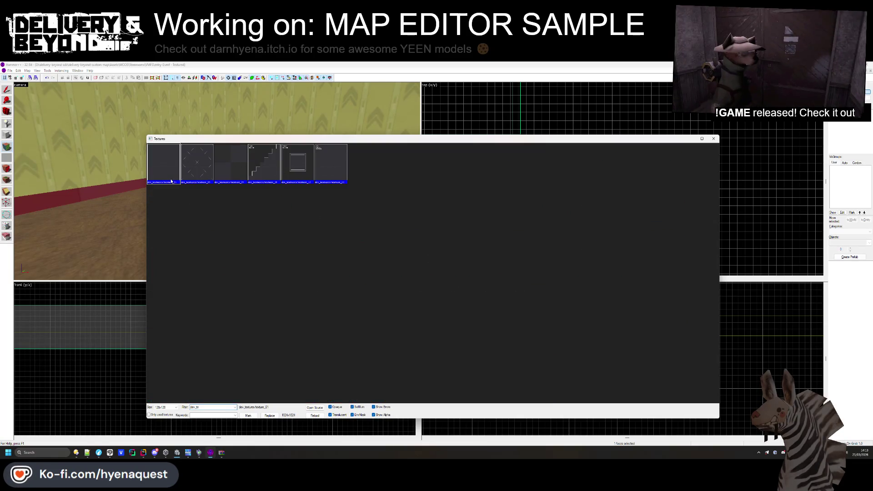
double_click(171, 181)
- Select the dark base-strip faces along the back, left and remaining walls
left_click(217, 182)
left_click_drag(166, 182, 211, 190)
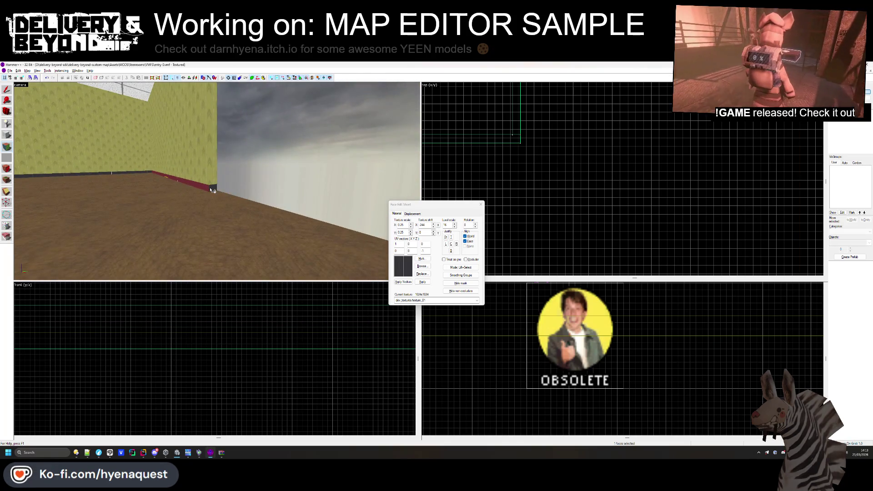
mouse_move(148, 174)
left_mouse_down()
mouse_move(186, 198)
mouse_move(272, 183)
mouse_move(217, 181)
mouse_move(201, 185)
mouse_move(265, 182)
left_mouse_up()
left_click(273, 177)
left_click(269, 177)
left_click(321, 182)
mouse_move(321, 182)
left_mouse_down()
mouse_move(214, 187)
mouse_move(210, 179)
mouse_move(242, 199)
left_mouse_up()
left_click(218, 187)
mouse_move(288, 240)
left_mouse_down()
mouse_move(220, 192)
mouse_move(193, 191)
mouse_move(216, 184)
mouse_move(119, 209)
mouse_move(214, 194)
mouse_move(216, 183)
left_mouse_up()
left_click(104, 213)
left_click(216, 183)
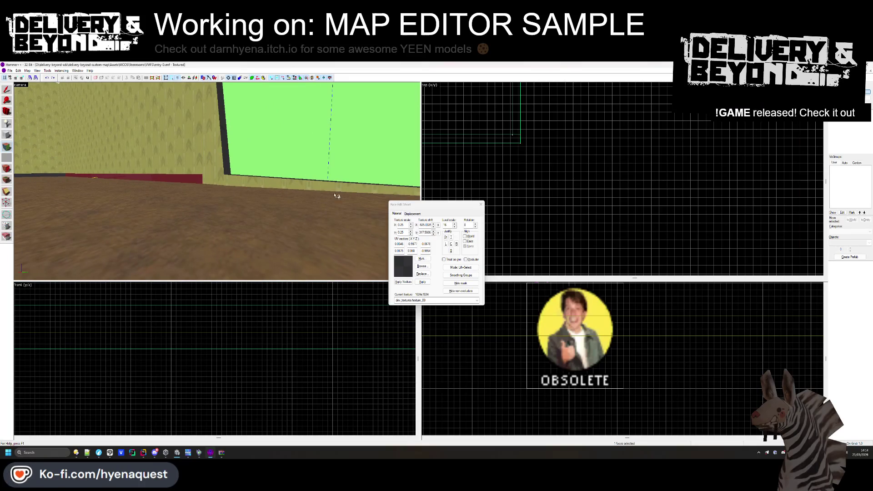
- Select the wall brushes around the room, including the long wall and doorway walls
key("shift+s")
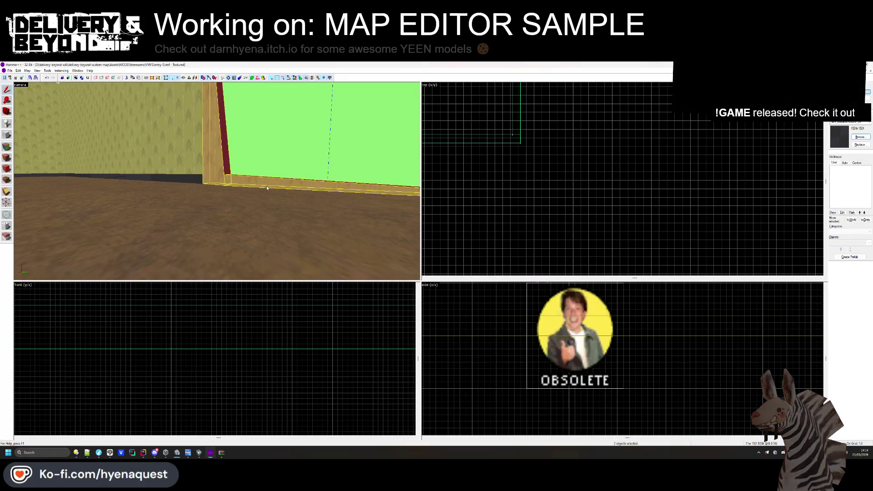
key("z")
key("w")
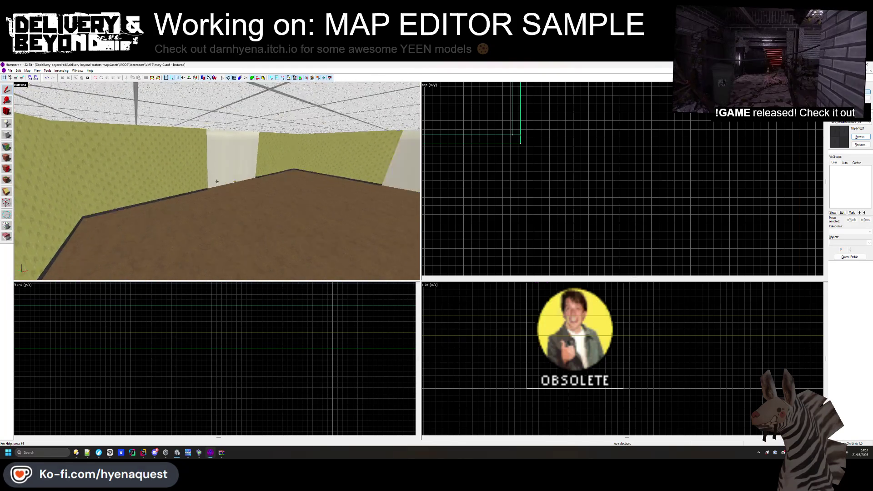
key("z")
left_click(227, 153)
left_click(243, 152, "ctrl")
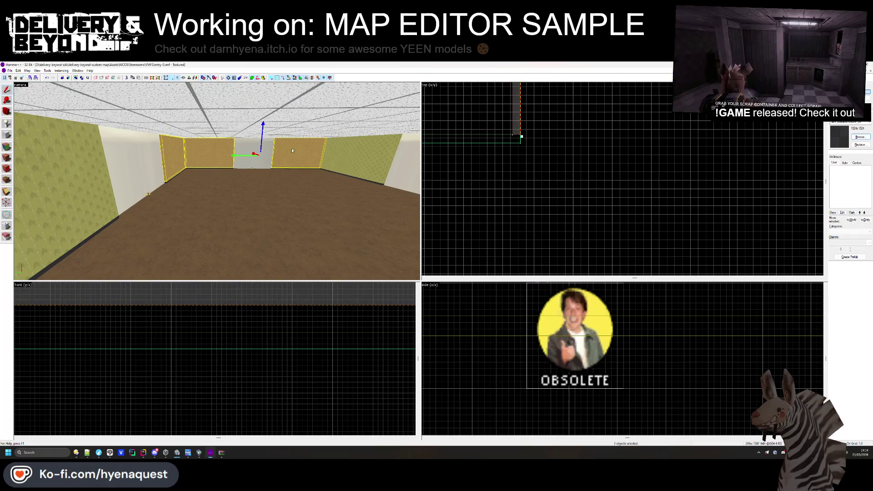
key("z")
key("z")
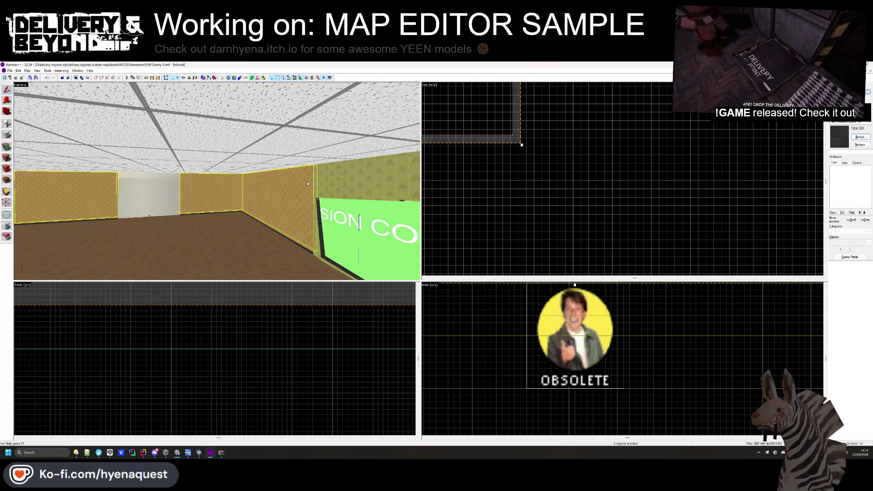
key("z")
key("z")
left_click(399, 180, "ctrl")
key("z")
key("z")
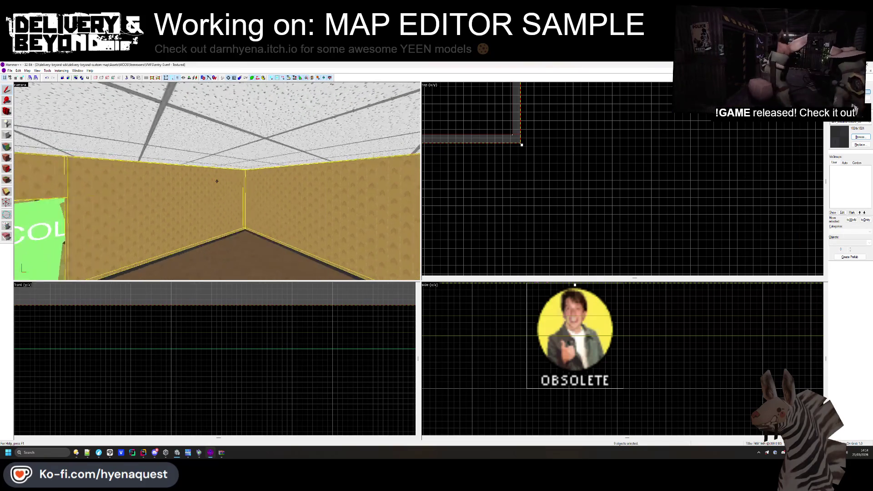
left_click(213, 179, "ctrl")
- Clip the selected walls along a line drawn in the front view, splitting off top strips
scroll(140, 350, "down", 3)
key("shift+x")
scroll(162, 345, "up", 5)
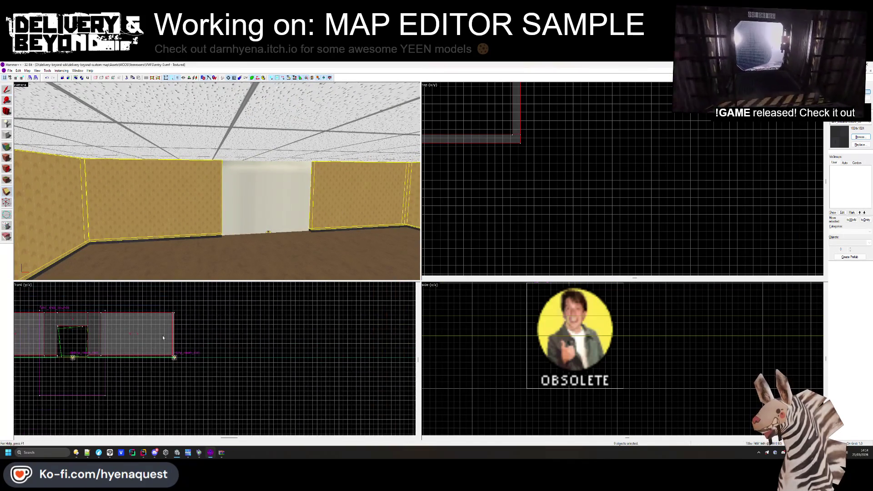
left_click_drag(206, 337, 185, 333)
key("Return")
key("shift+s")
- Inspect the new upper strip faces with Face Edit around the room, then close it
left_click(9, 146)
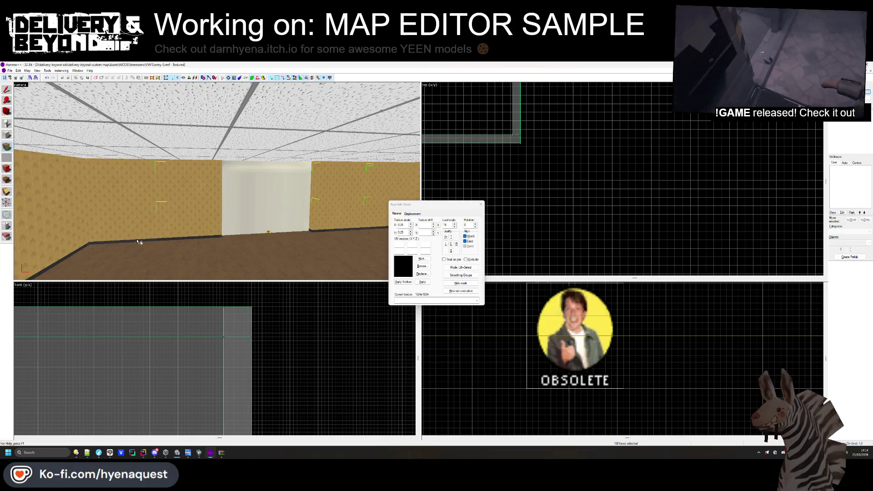
left_click(144, 163)
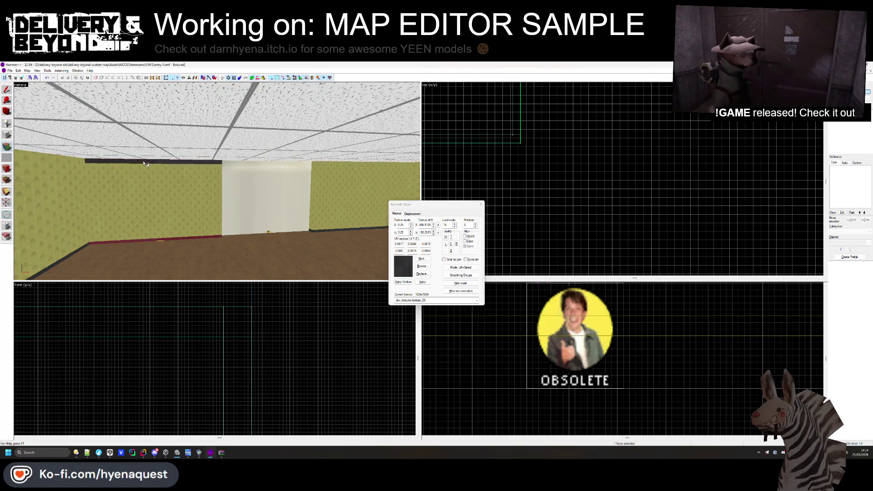
left_click(90, 165)
key("z")
left_click(185, 162)
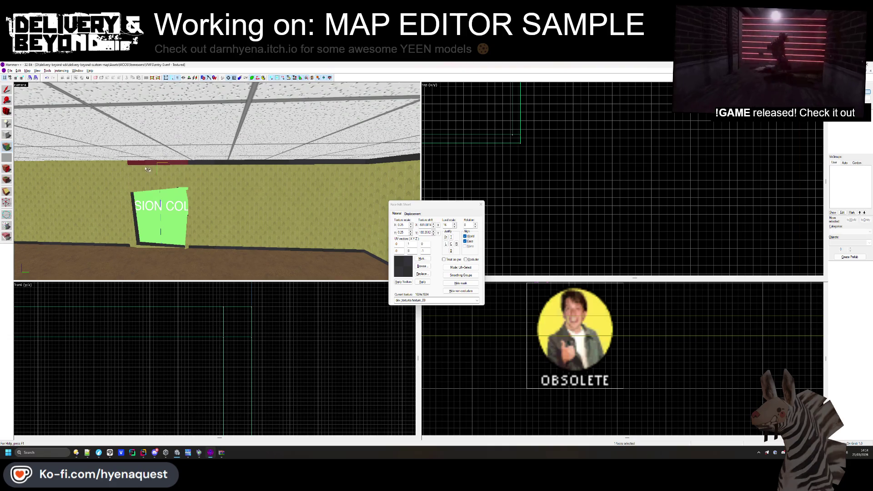
left_click_drag(126, 164, 231, 175)
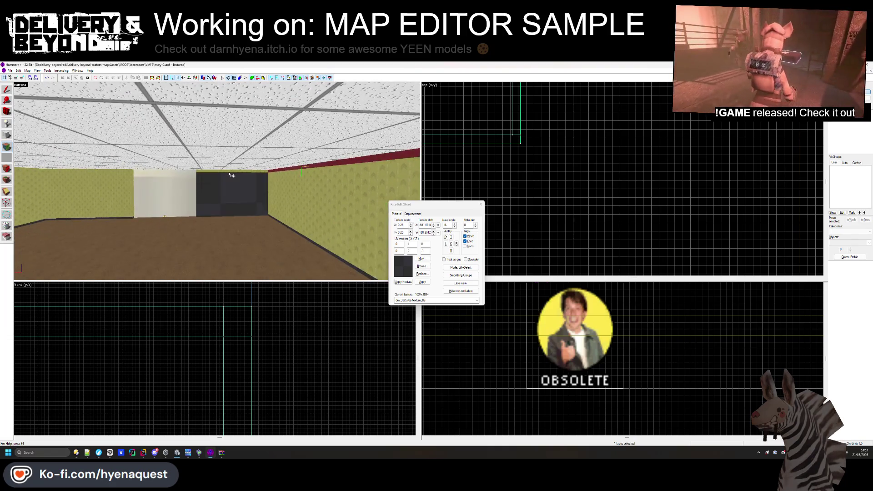
left_click(232, 176, "ctrl")
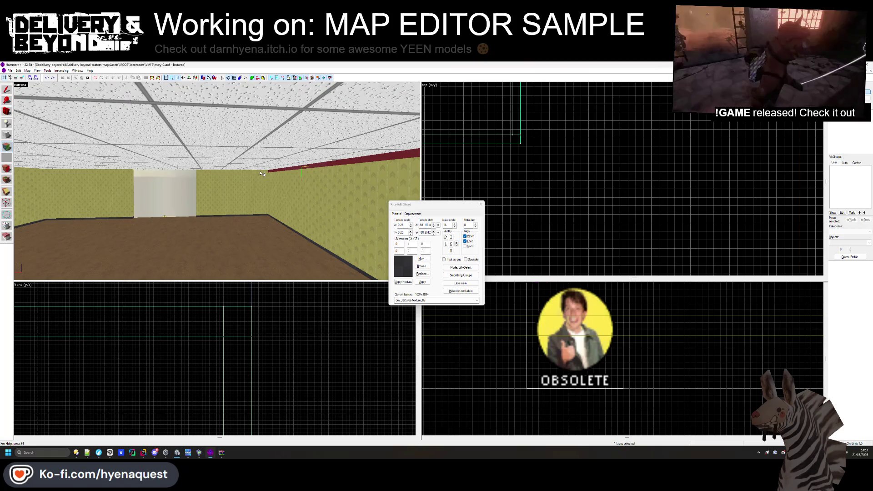
mouse_move(135, 173)
left_mouse_down()
mouse_move(231, 182)
mouse_move(222, 184)
left_mouse_up()
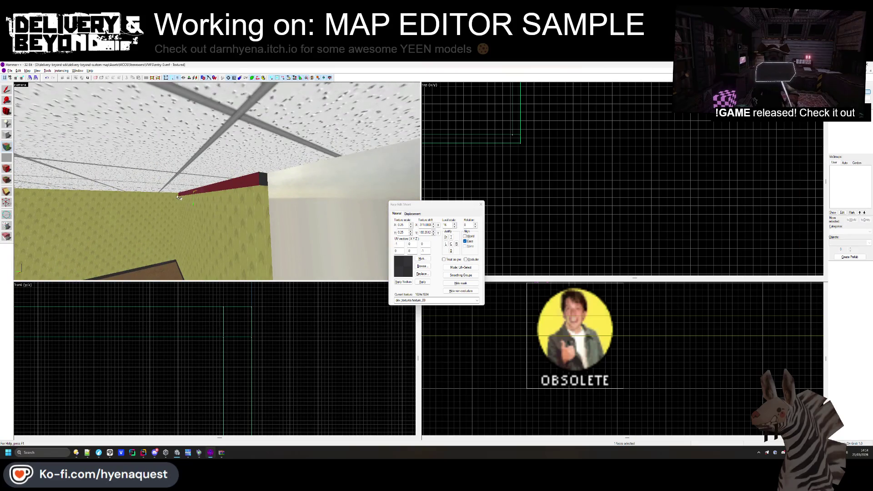
mouse_move(175, 197)
left_mouse_down()
mouse_move(225, 198)
mouse_move(221, 182)
left_mouse_up()
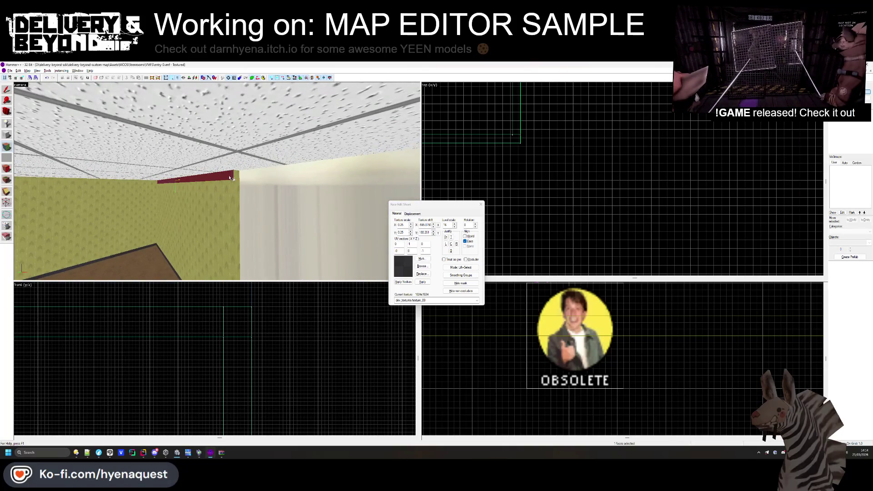
left_click_drag(140, 185, 233, 183)
left_click(480, 204)
key("z")
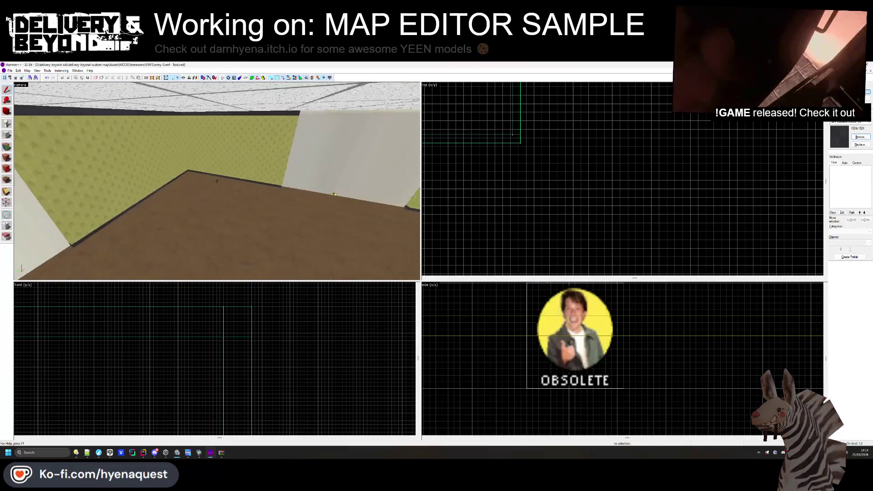
key("s")
key("z")
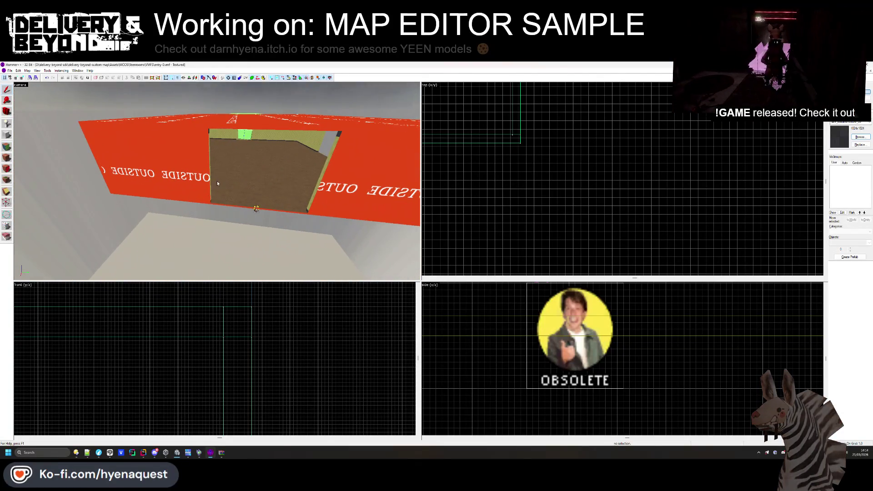
key("shift+a")
key("z")
key("w")
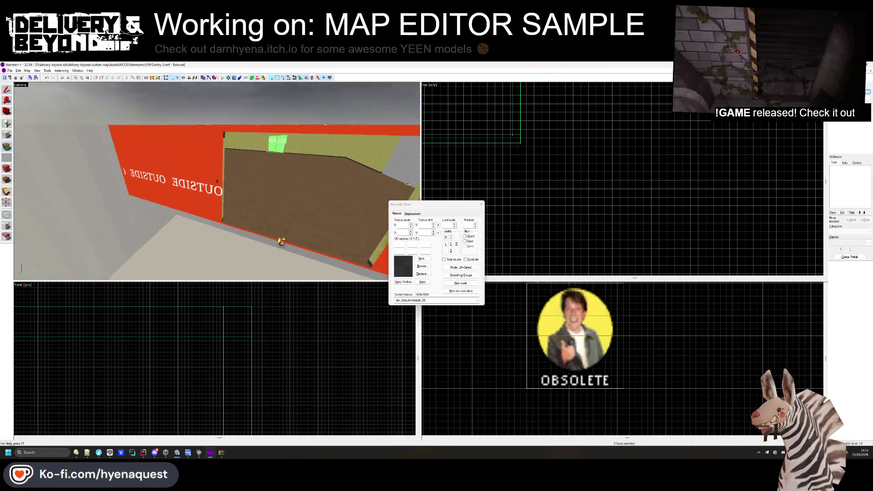
key("w")
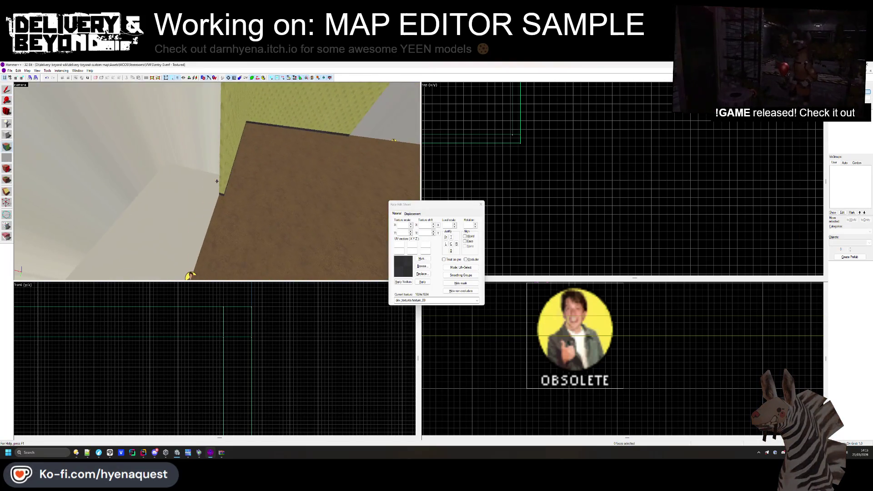
left_click(480, 204)
key("z")
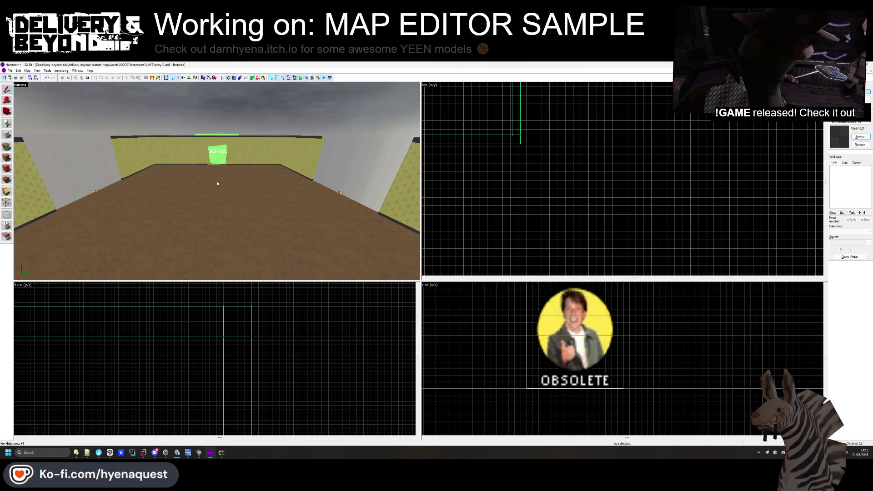
key("z")
key("w")
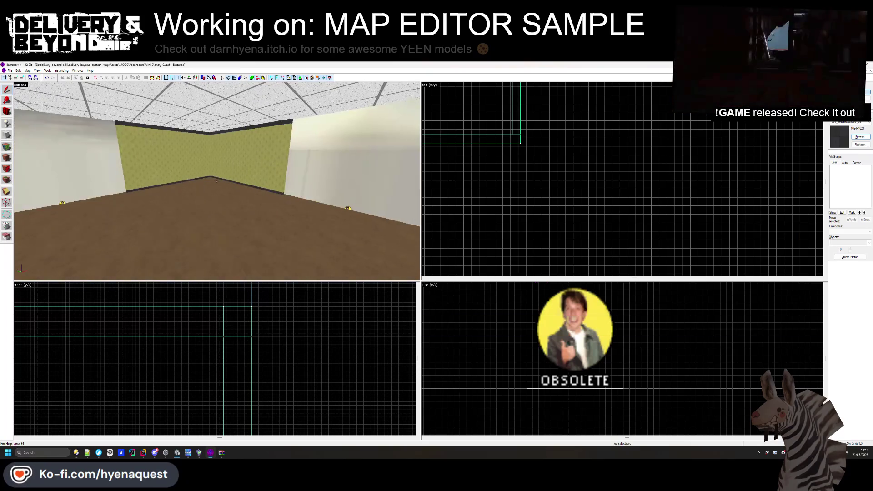
key("Right")
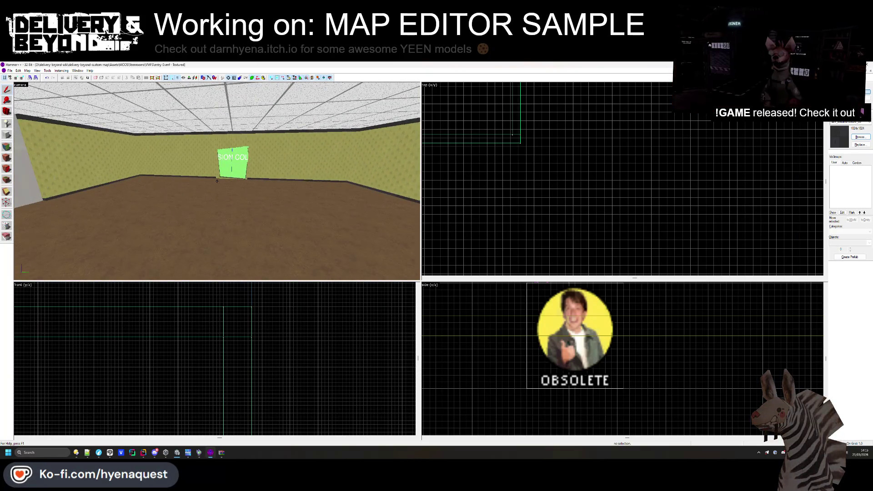
key("w")
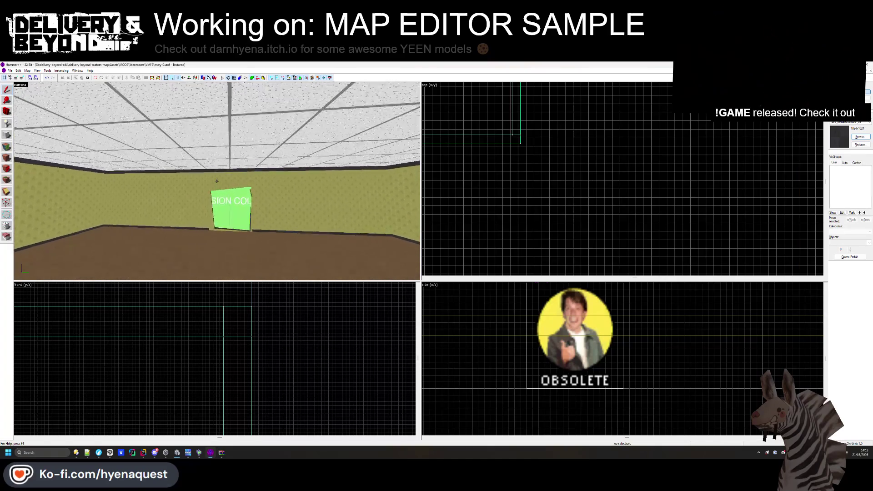
key("z")
key("shift+a")
left_click(177, 191)
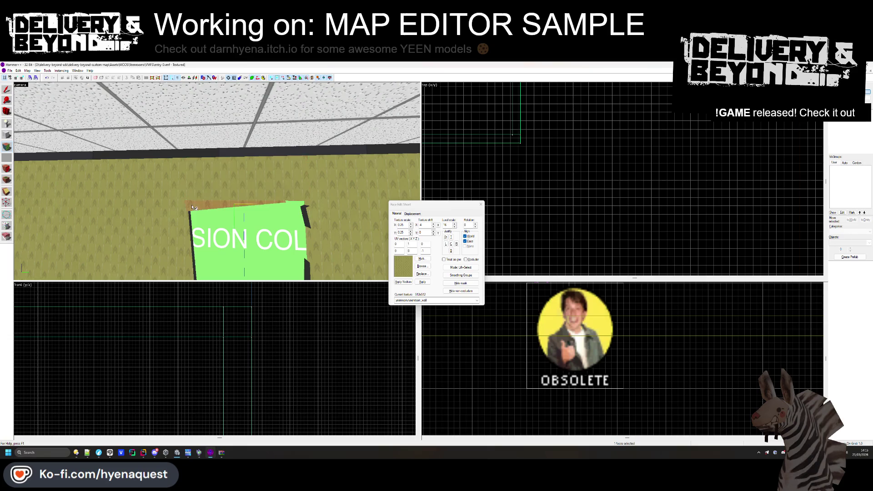
left_click(198, 191)
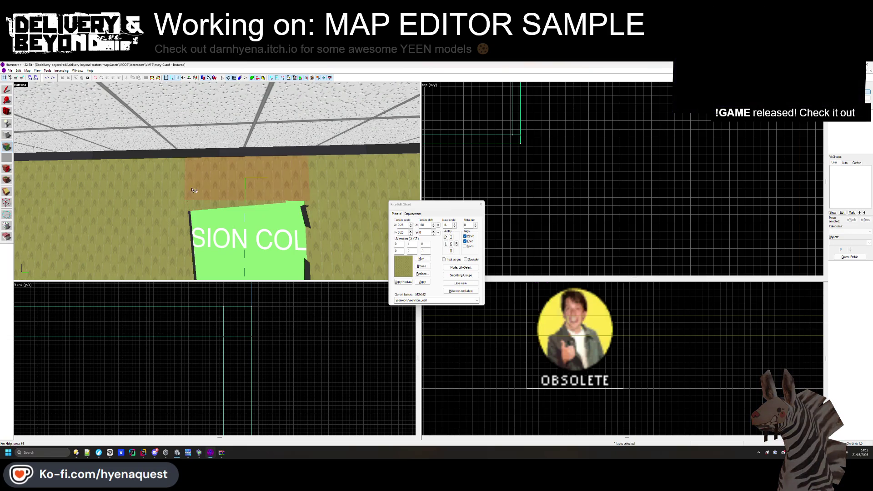
left_click_drag(167, 190, 217, 181)
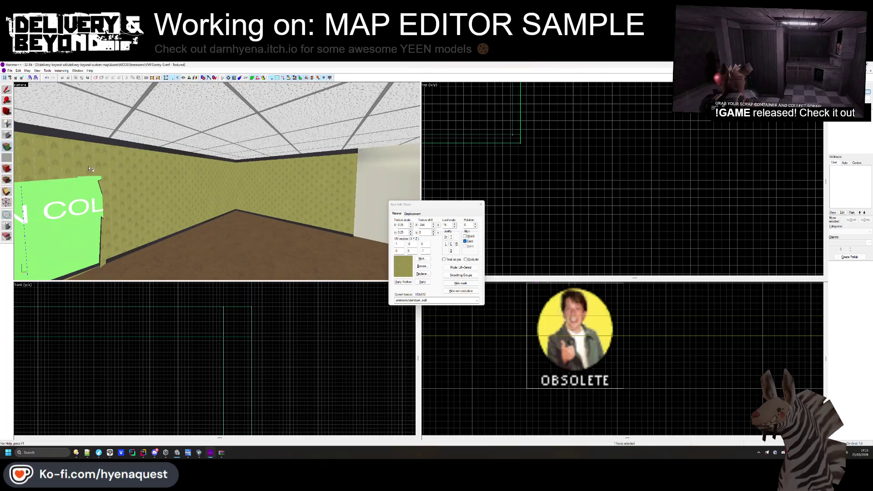
left_click_drag(135, 171, 223, 183)
left_click(481, 205)
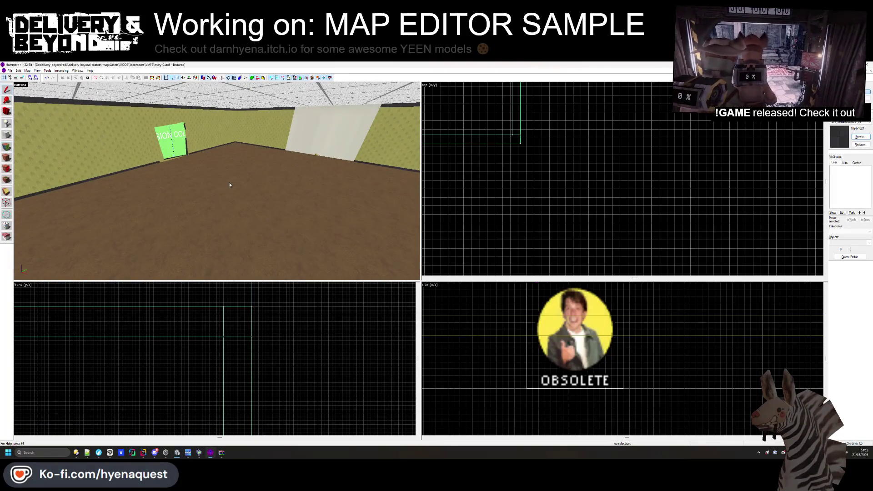
left_click_drag(330, 172, 356, 142)
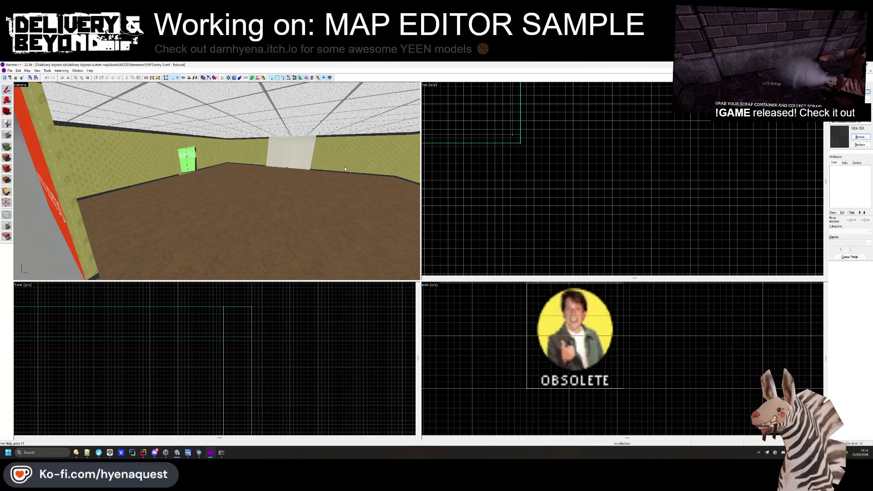
mouse_move(79, 453)
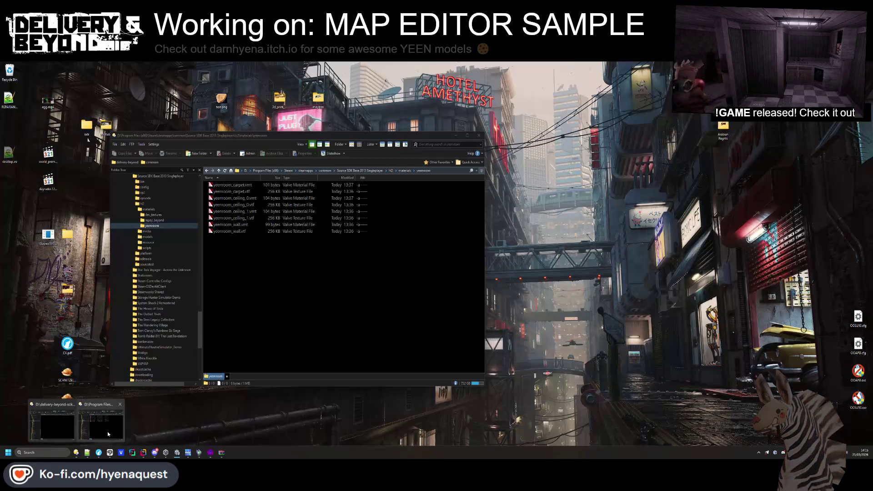
- Open Yeenrooms\VMFS in Directory Opus and delete the apartment, closure and curve files
left_click(107, 430)
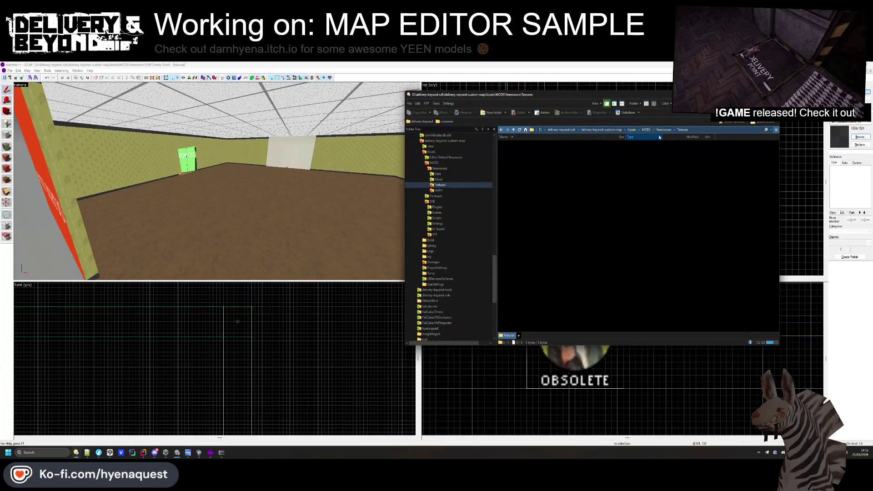
left_click(663, 130)
double_click(548, 164)
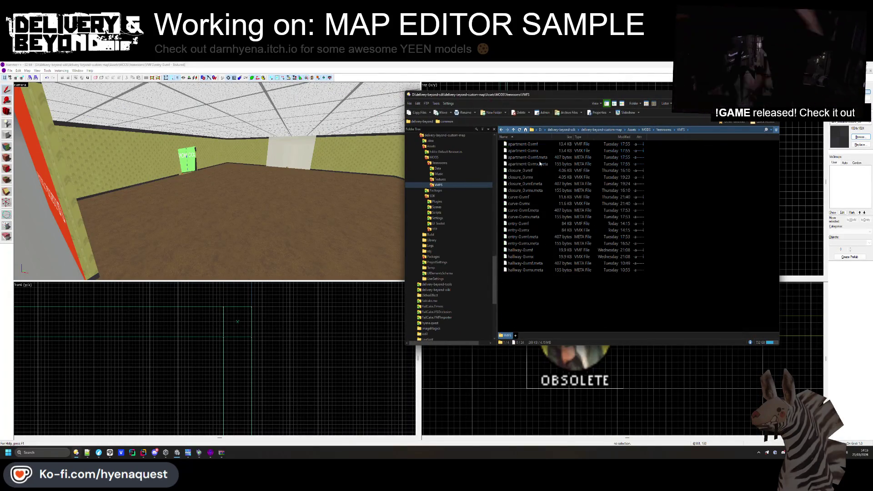
mouse_move(686, 221)
left_mouse_down()
mouse_move(678, 150)
mouse_move(664, 141)
left_mouse_up()
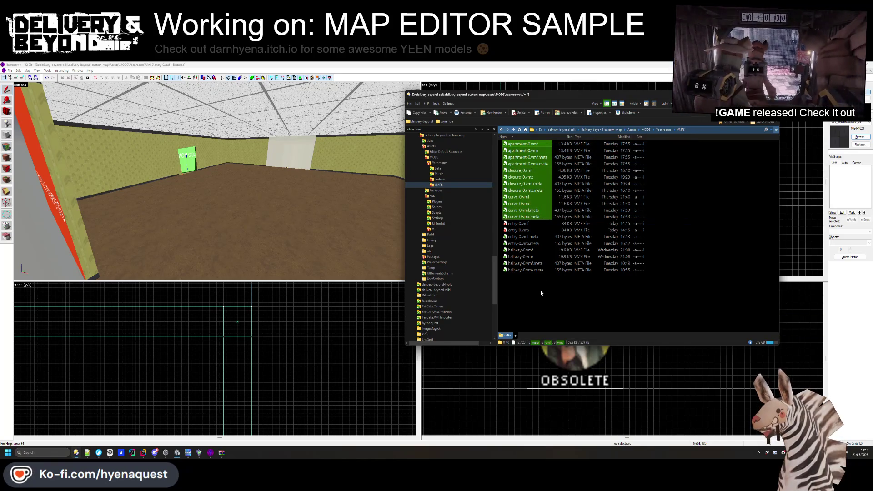
key("Delete")
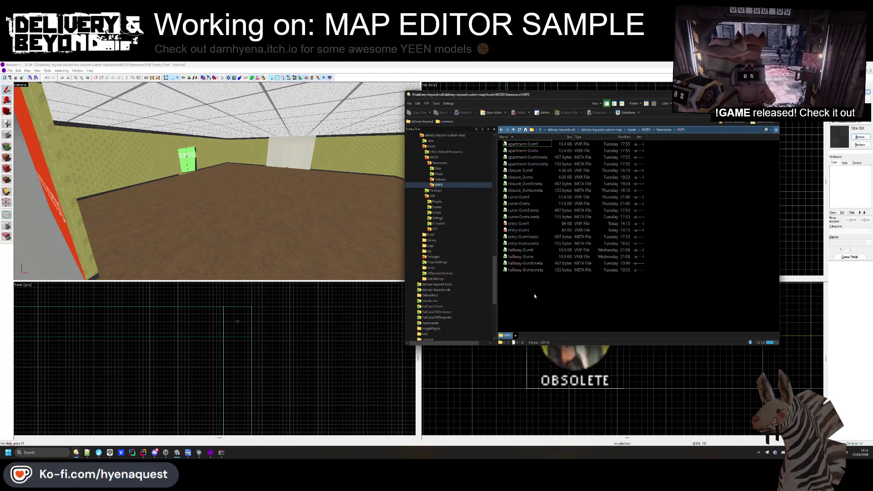
- Delete the hallway and meta files too, leaving only entry-0, and return to Hammer
left_click_drag(534, 296, 518, 147)
left_click_drag(530, 221, 519, 155)
key("Delete")
key("Return")
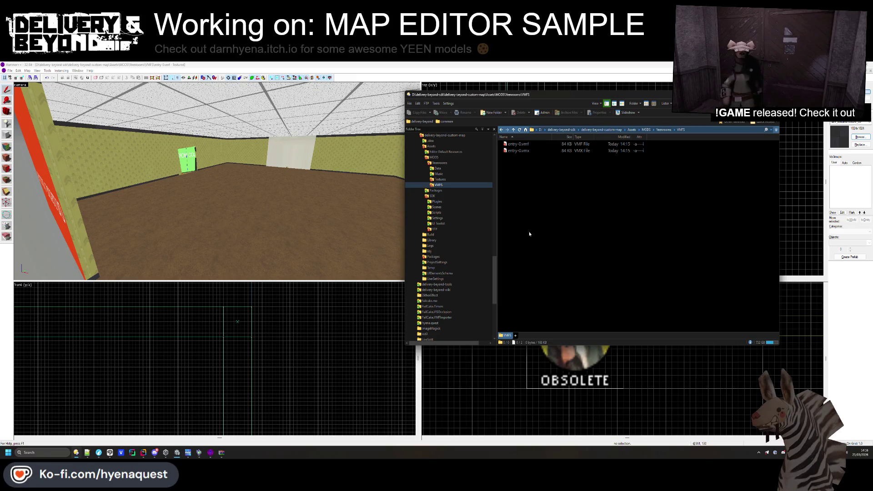
left_click(151, 206)
left_click(25, 85)
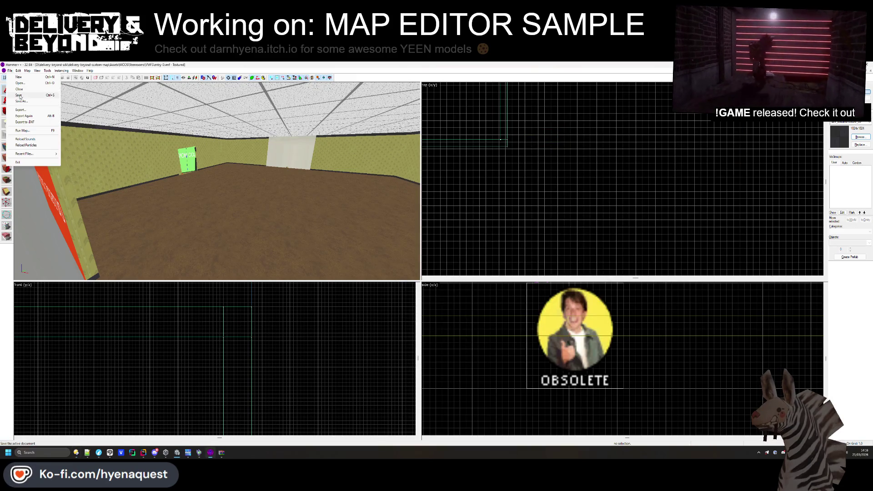
- Save the map as a new file named hallway-0
left_click(21, 100)
key("ctrl+s")
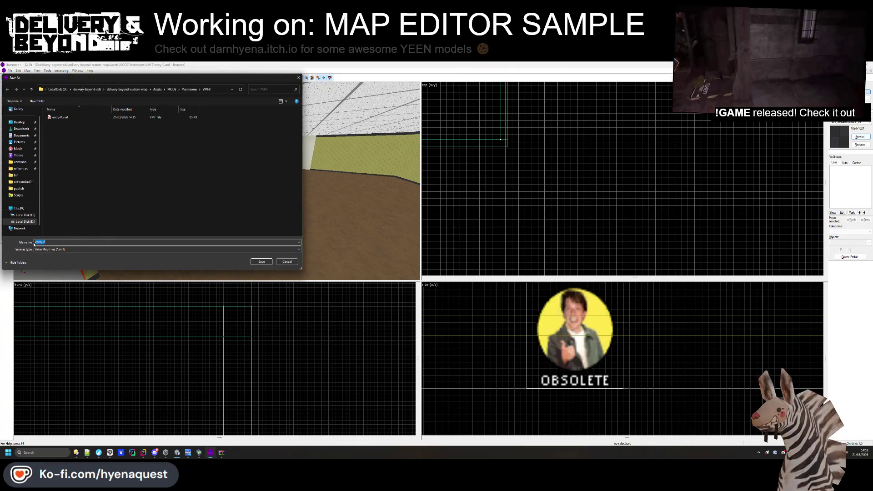
key("Return")
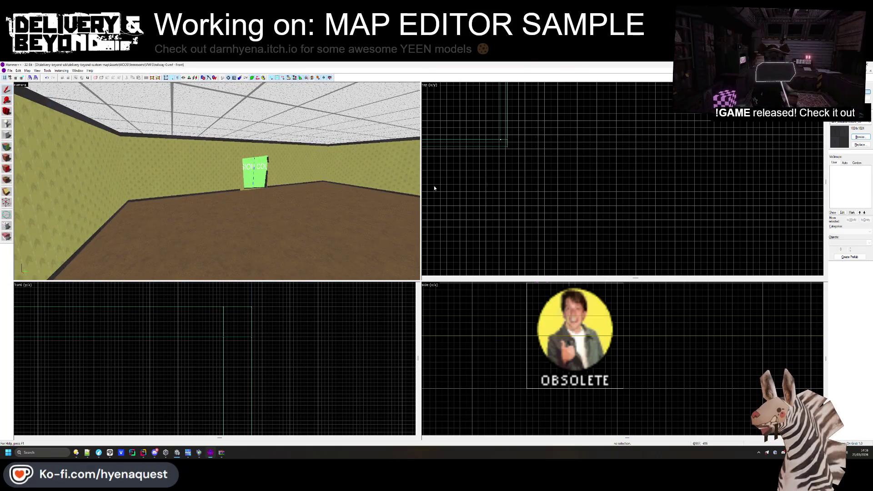
- Select the hallway wall pieces and shorten the red ceiling trim from its left end
left_click(333, 147)
left_click(279, 203, "ctrl")
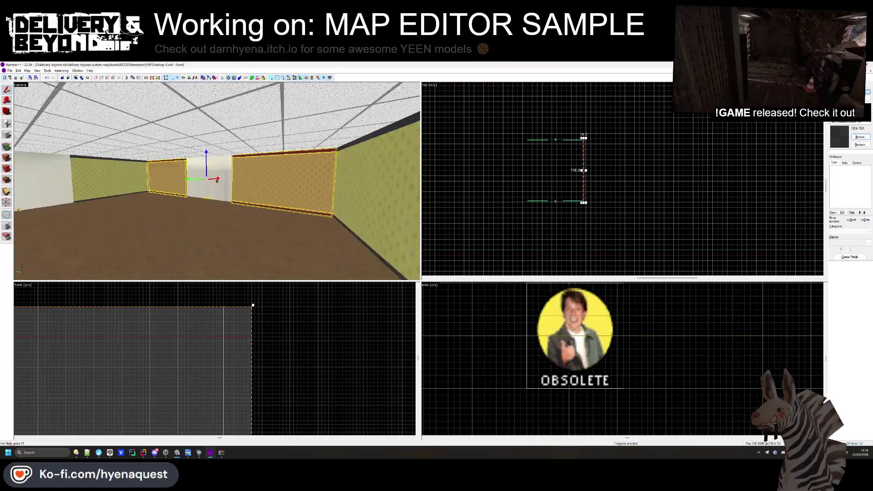
left_click_drag(280, 203, 221, 186)
scroll(614, 152, "up", 5)
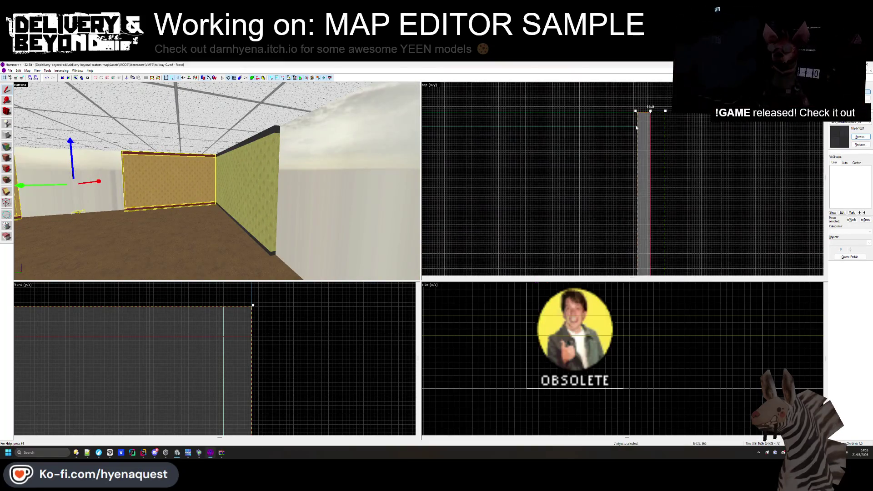
scroll(500, 141, "up", 3)
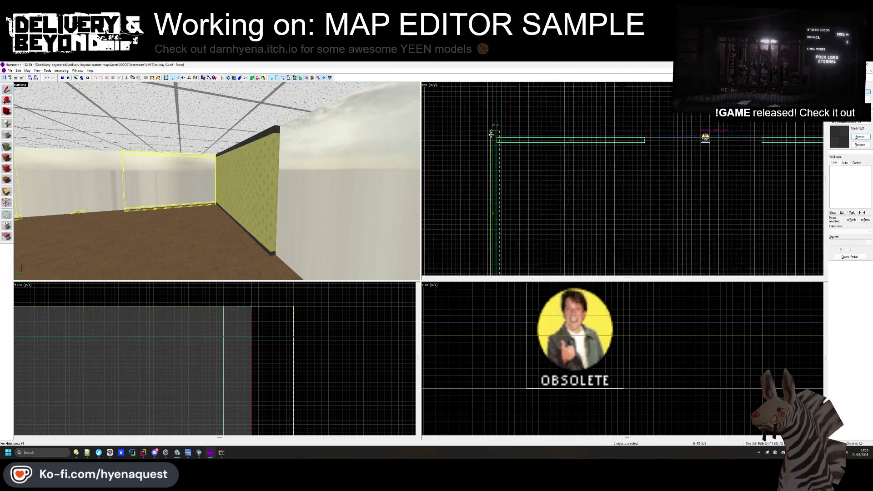
left_click(500, 149)
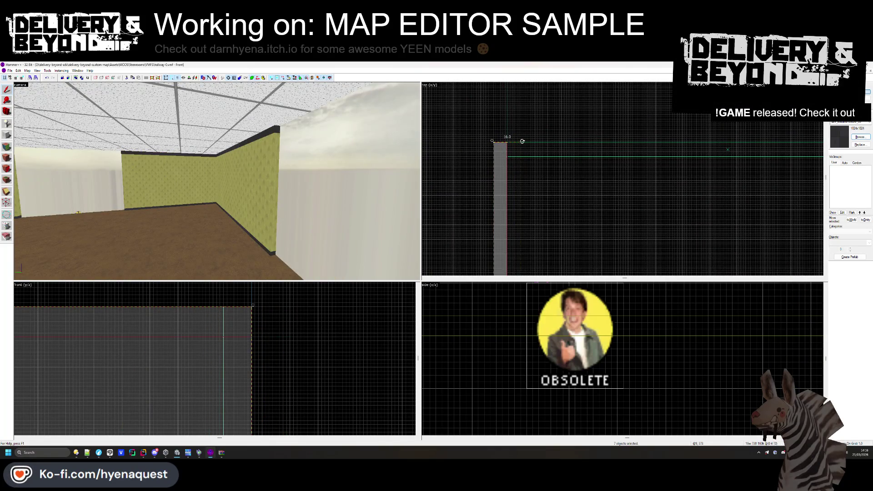
scroll(522, 141, "down", 4)
scroll(522, 139, "up", 4)
left_click(552, 175)
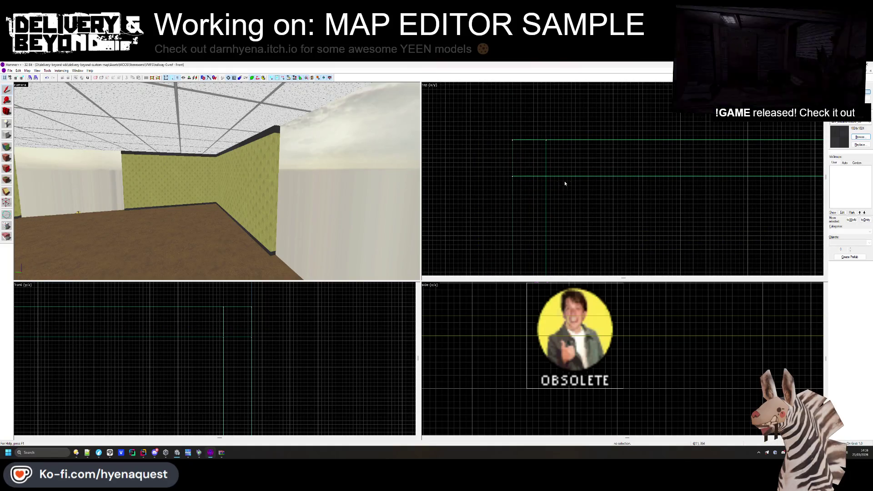
left_click(326, 187)
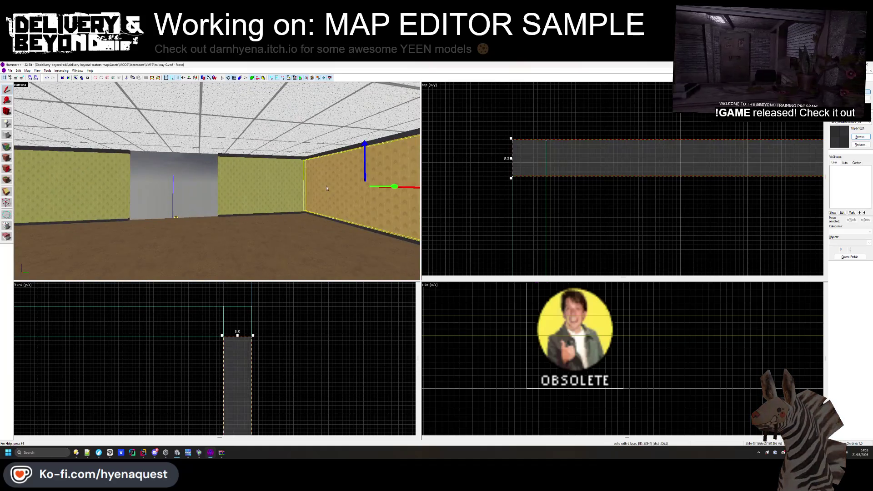
scroll(509, 160, "up", 1)
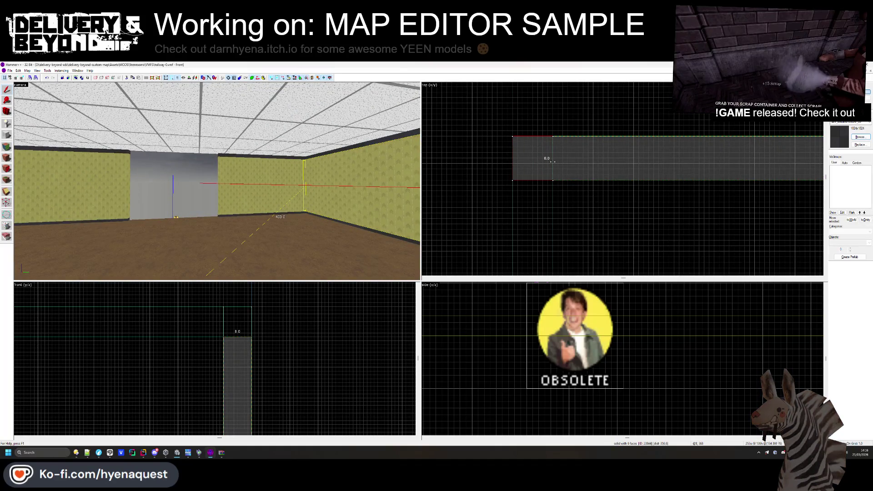
left_click(382, 146)
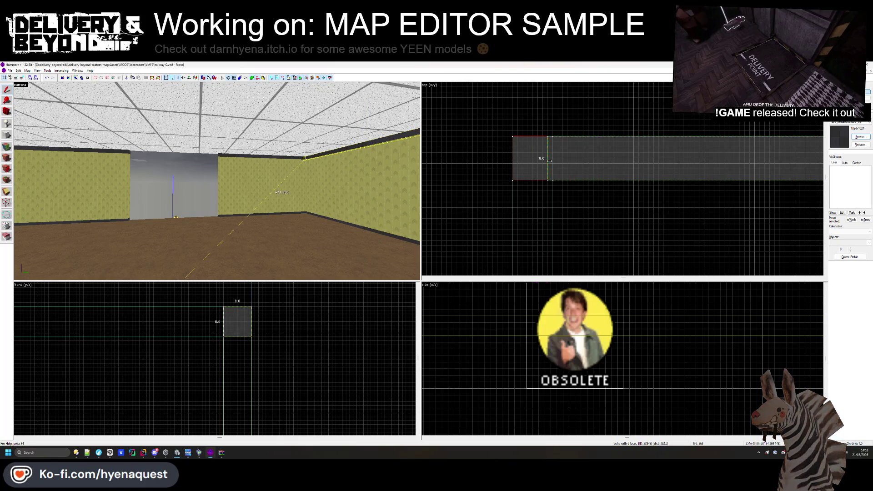
left_click_drag(512, 159, 551, 158)
- Shorten the left wall brush by dragging its left edge inward in the top view
left_click(346, 225)
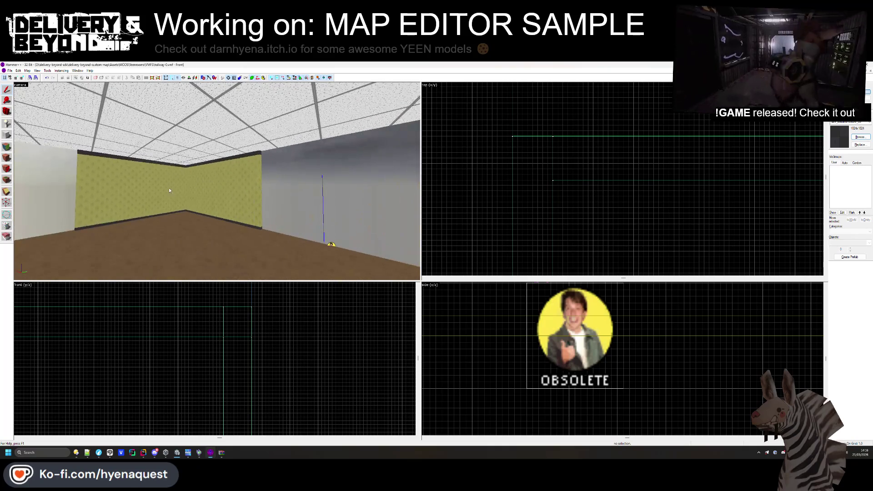
left_click(173, 187)
scroll(590, 165, "up", 5)
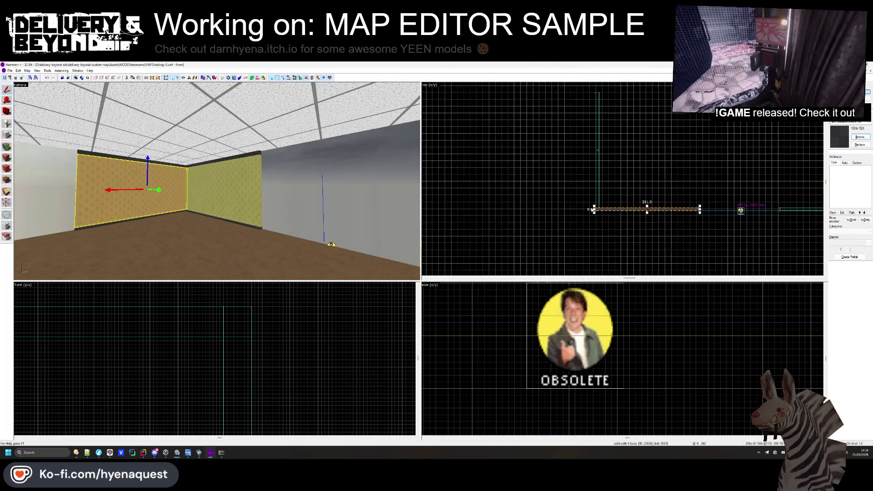
left_click_drag(598, 219, 639, 218)
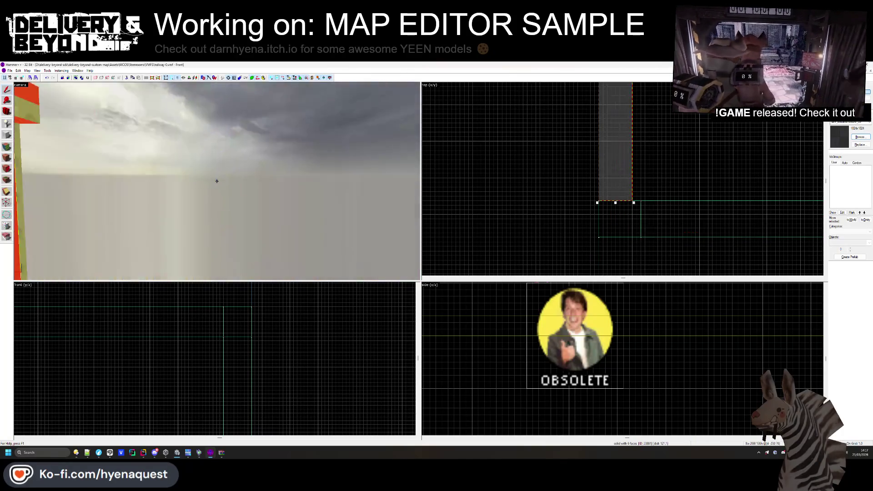
left_click(217, 181)
key("Delete")
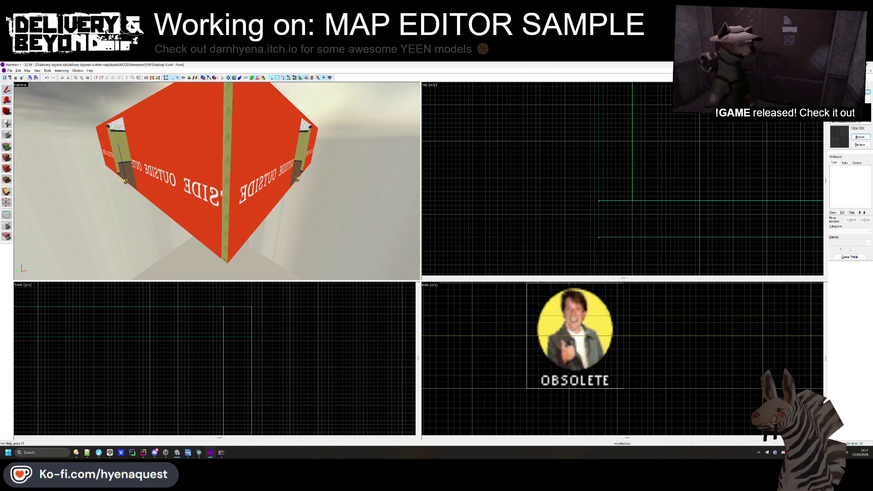
key("shift+a")
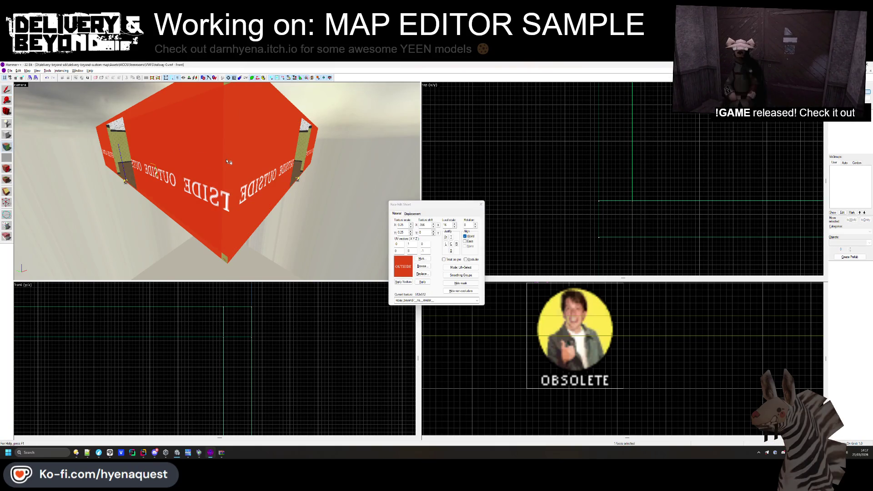
key("z")
key("s")
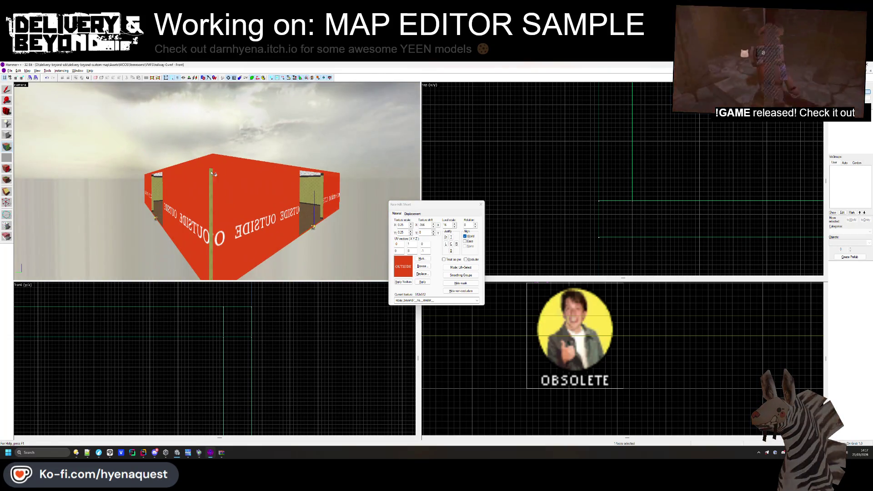
key("z")
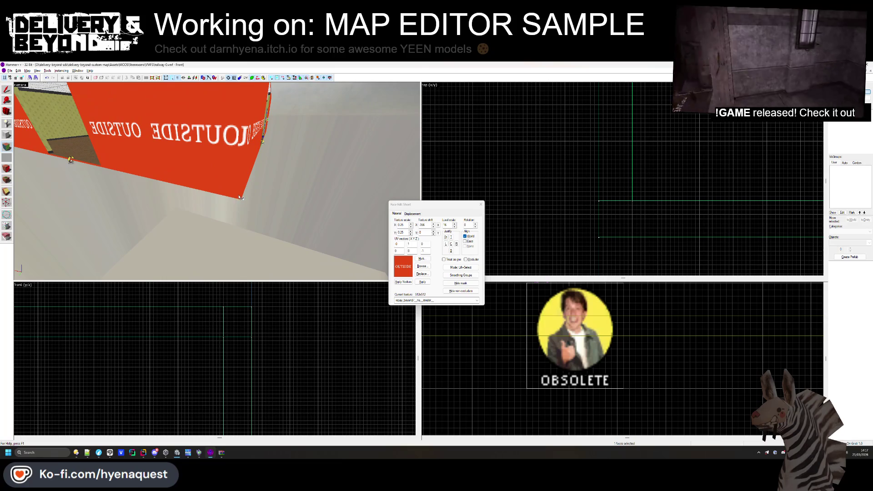
key("s")
key("w")
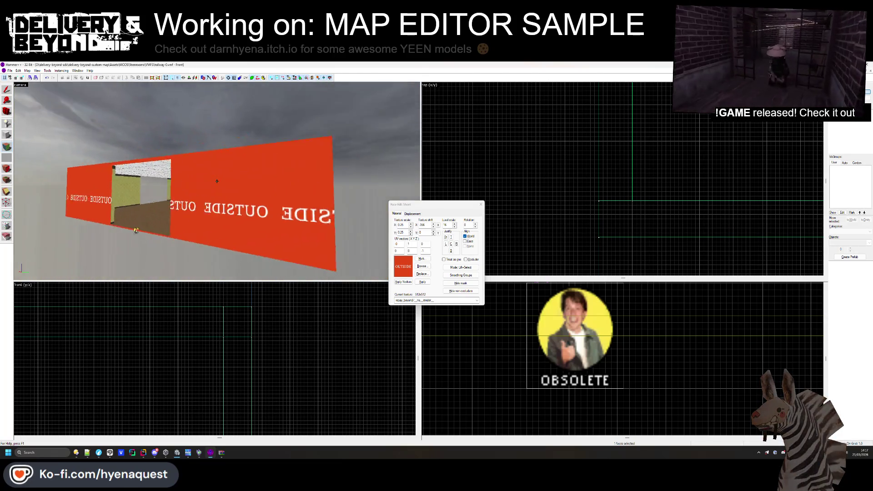
key("z")
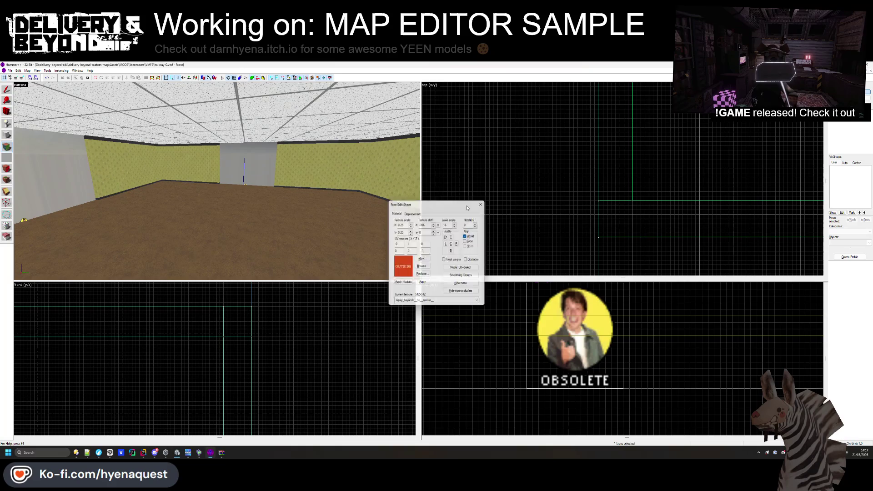
key("shift+a")
key("z")
key("w")
key("z")
scroll(591, 150, "up", 5)
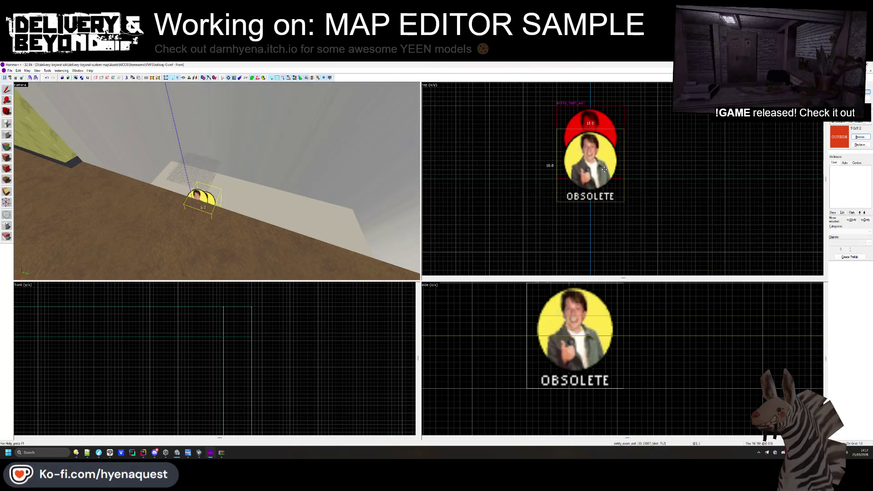
scroll(596, 148, "down", 5)
scroll(727, 187, "up", 5)
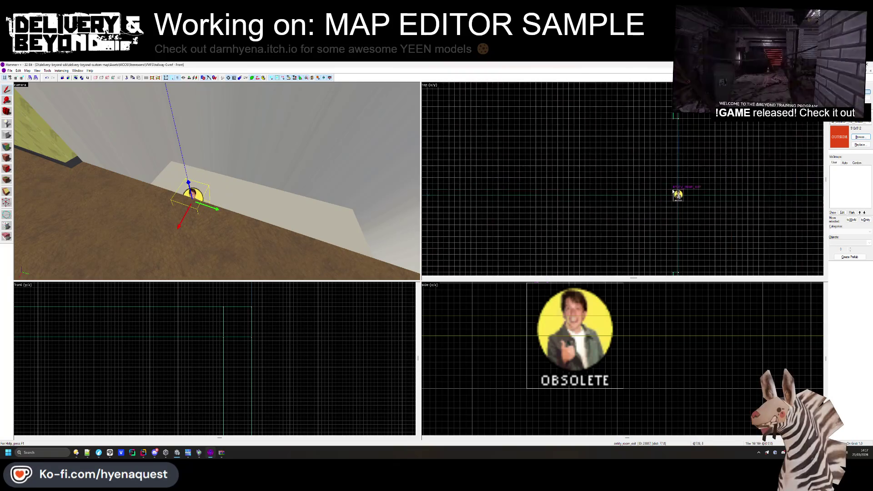
scroll(596, 184, "down", 5)
scroll(596, 184, "up", 2)
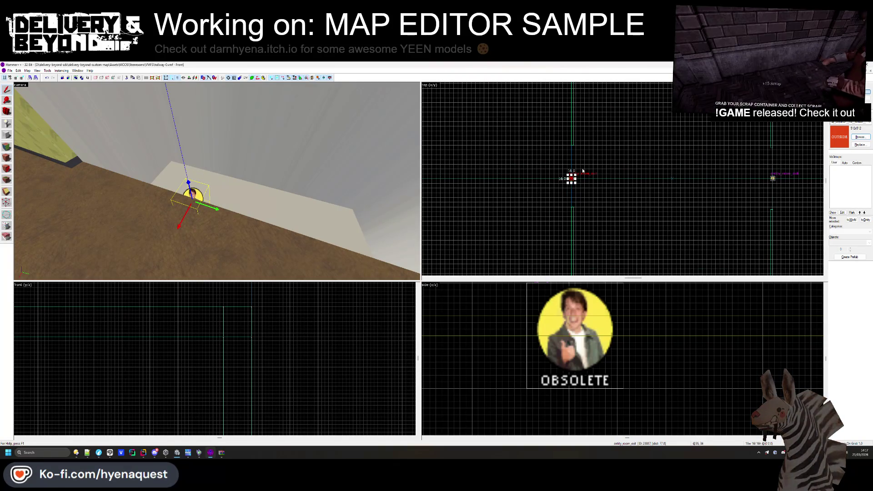
key("Escape")
scroll(566, 179, "up", 5)
scroll(549, 205, "down", 3)
scroll(618, 124, "up", 6)
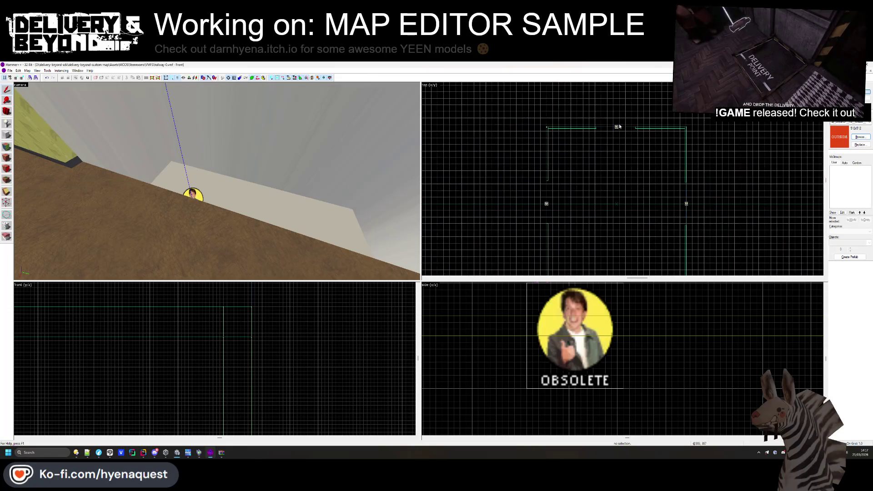
scroll(596, 116, "down", 4)
scroll(596, 116, "down", 4)
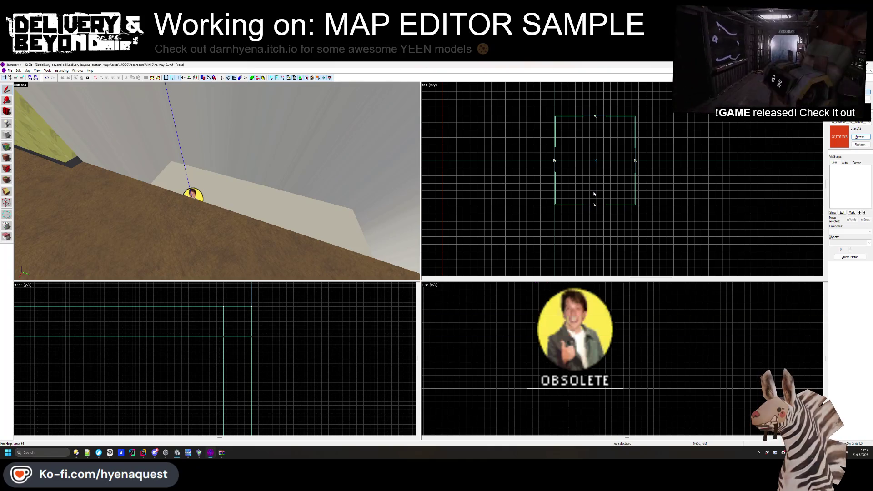
left_click_drag(269, 159, 216, 181)
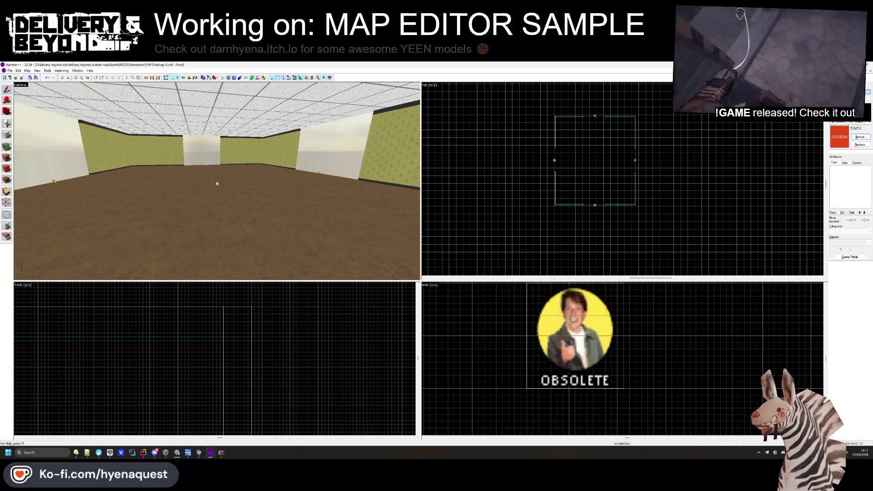
left_click_drag(217, 181, 217, 181)
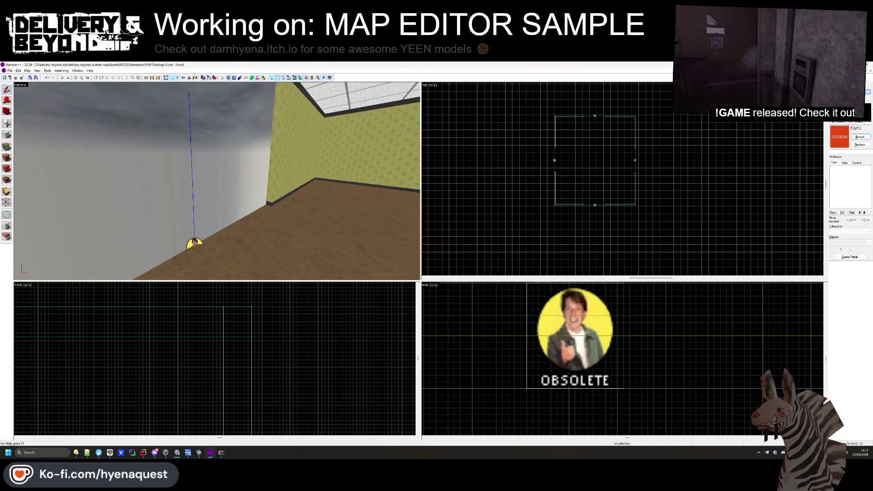
- Save the map under the new name closure-0
left_click(9, 70)
left_click(27, 100)
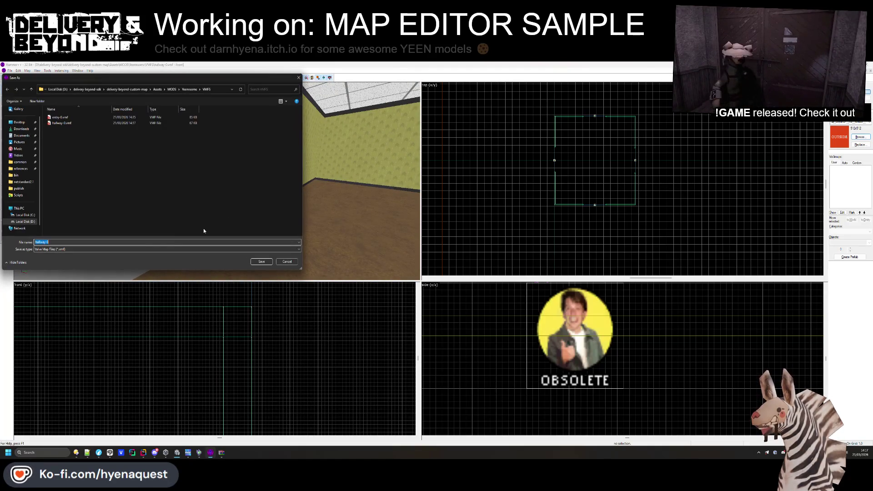
type("deadend-")
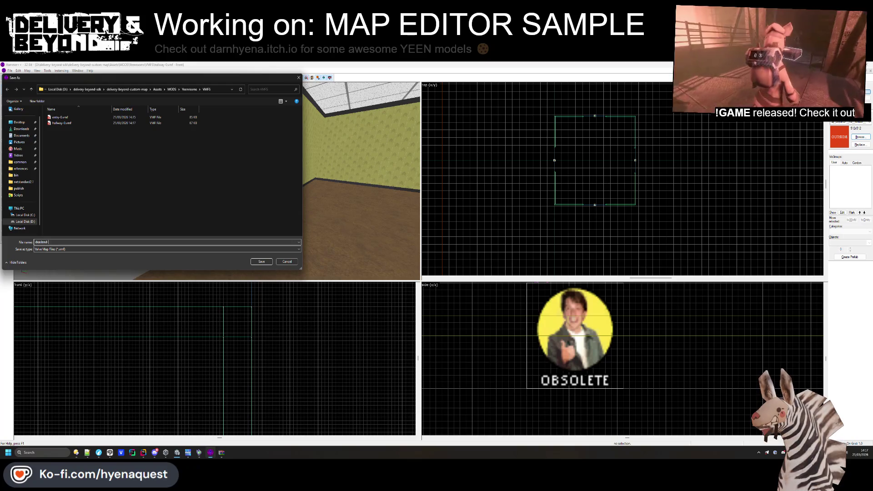
key("BackSpace")
key("BackSpace")
key("BackSpace")
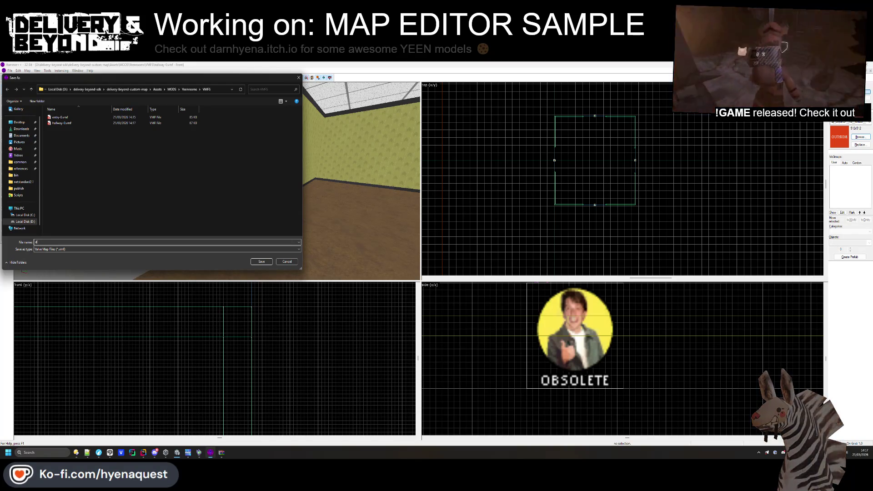
type("sure-0")
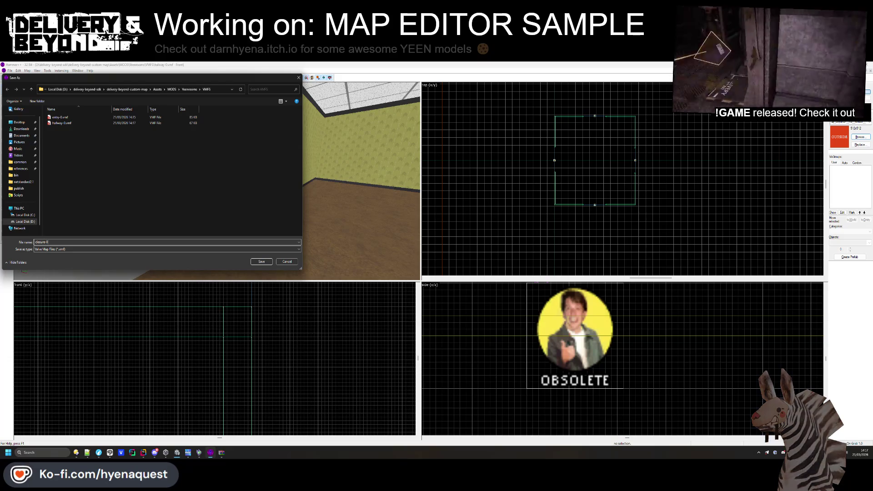
key("Return")
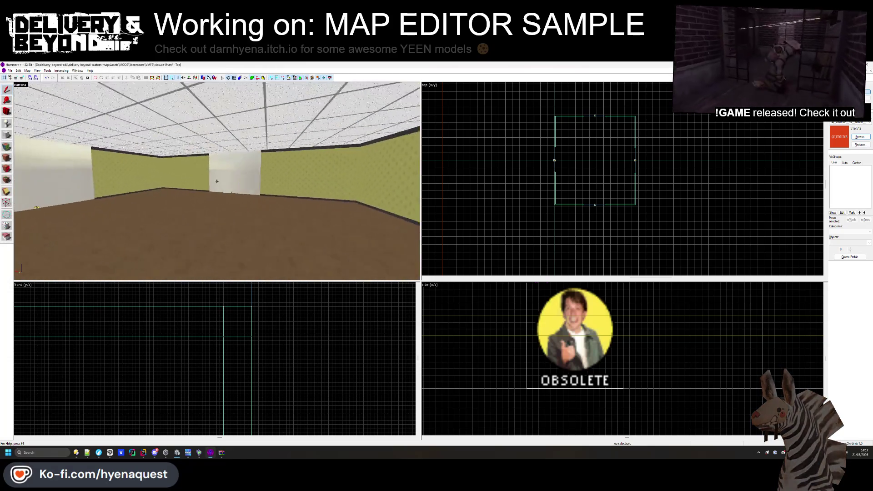
- Draw a new wall block across the hallway and create it as a solid
left_click(216, 178)
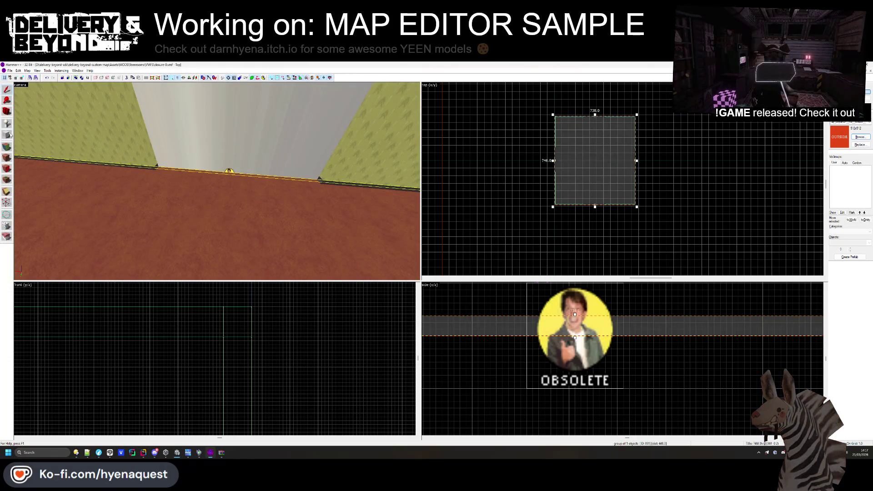
left_click(119, 133)
scroll(615, 209, "down", 3)
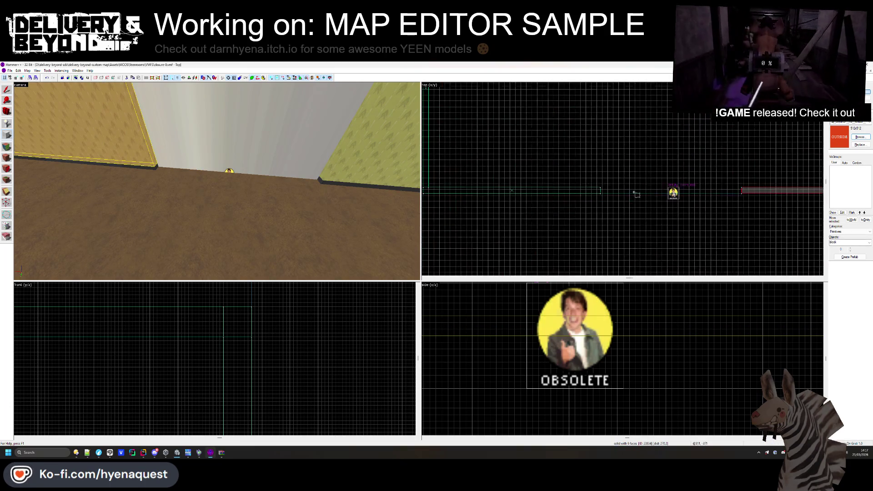
mouse_move(528, 178)
left_mouse_down()
mouse_move(594, 188)
mouse_move(503, 194)
mouse_move(724, 198)
left_mouse_up()
scroll(718, 195, "up", 3)
scroll(564, 303, "down", 5)
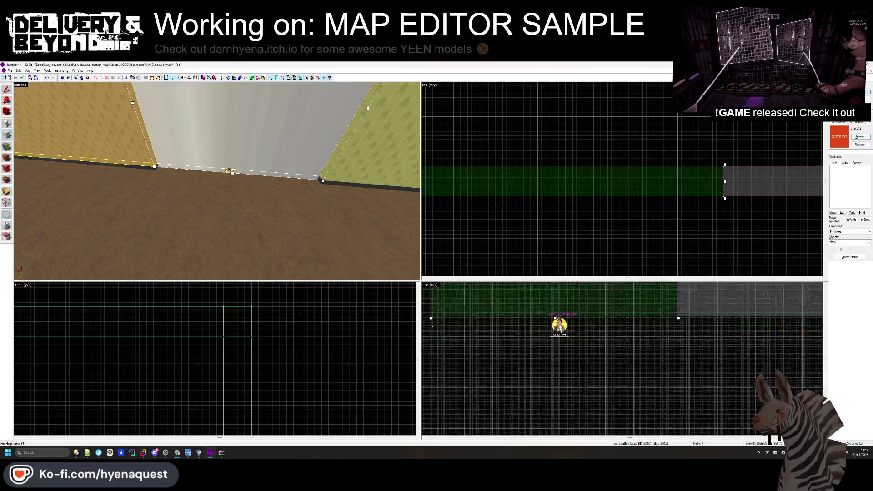
scroll(575, 315, "up", 3)
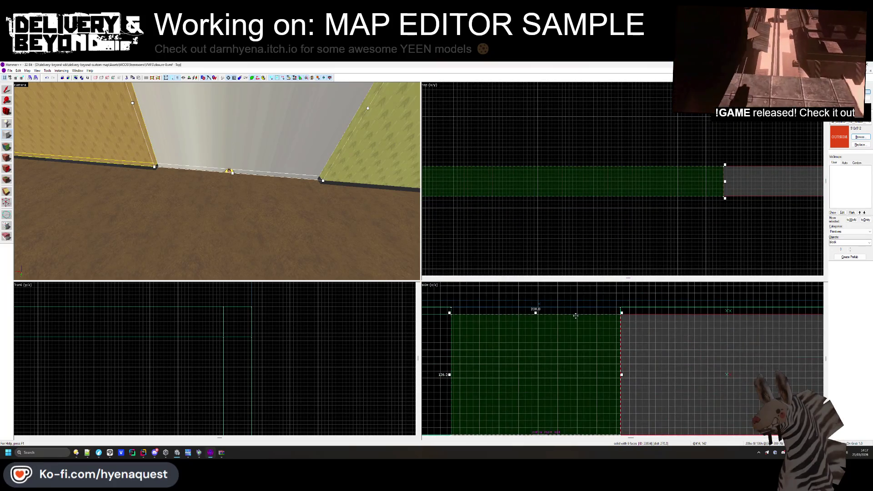
key("Return")
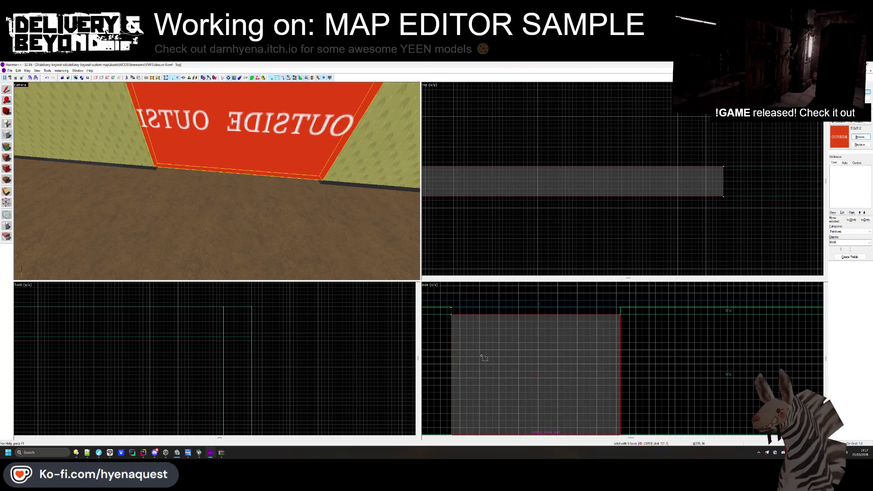
- Add two thin strip brushes along the new wall
scroll(476, 332, "up", 2)
left_click_drag(474, 330, 768, 344)
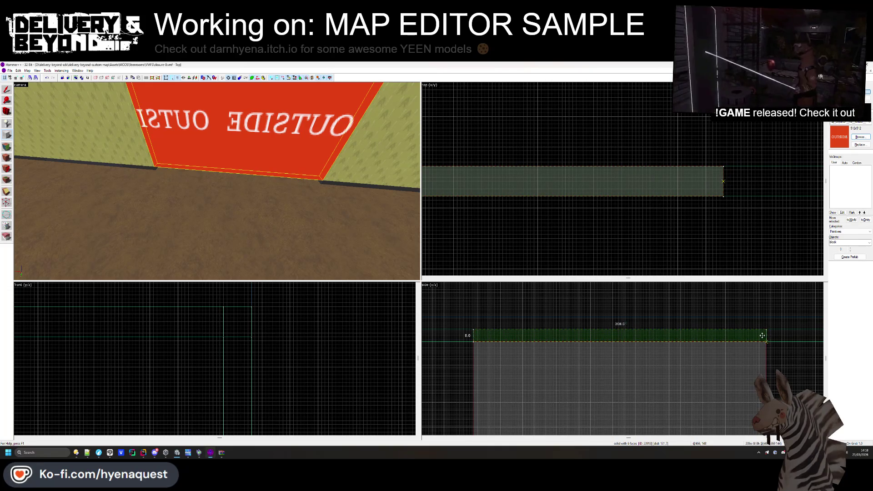
key("Return")
scroll(591, 339, "down", 5)
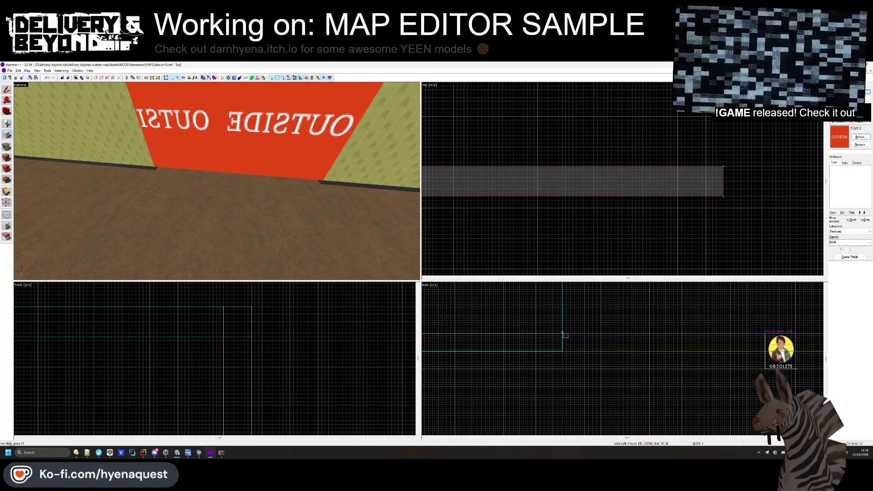
scroll(564, 335, "down", 2)
left_click_drag(565, 335, 733, 343)
scroll(733, 343, "up", 4)
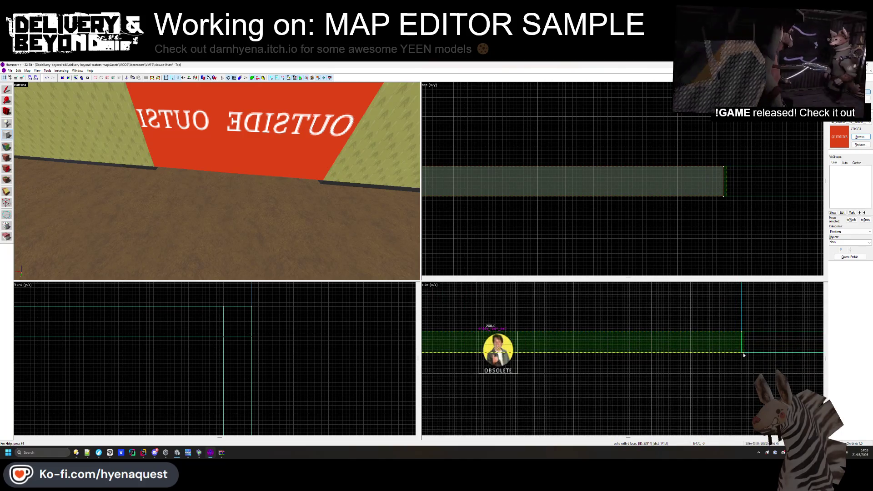
key("Return")
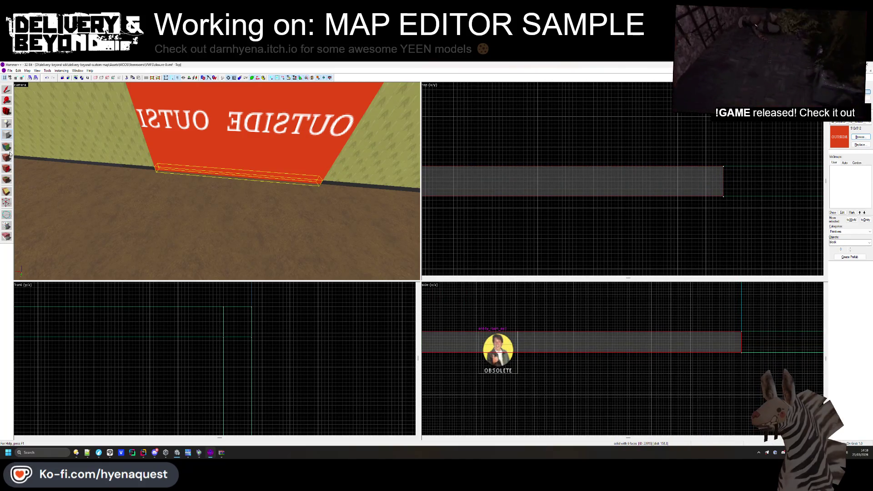
- Switch to face texturing and pick a face of the new wall
left_click(7, 156)
left_click(167, 170)
key("Up")
key("Up")
key("Up")
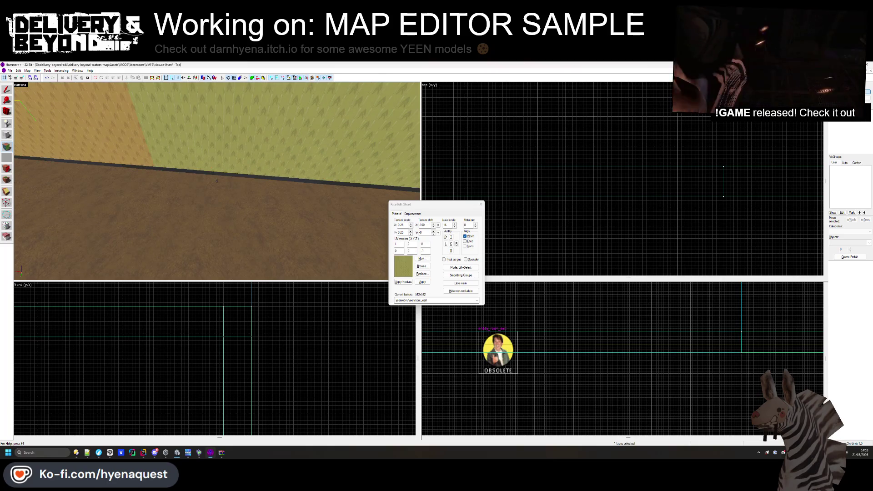
- Sample texture_09 from the bottom strip and apply it to the new wall's top strip
left_click(131, 143)
key("Left")
key("Left")
key("Left")
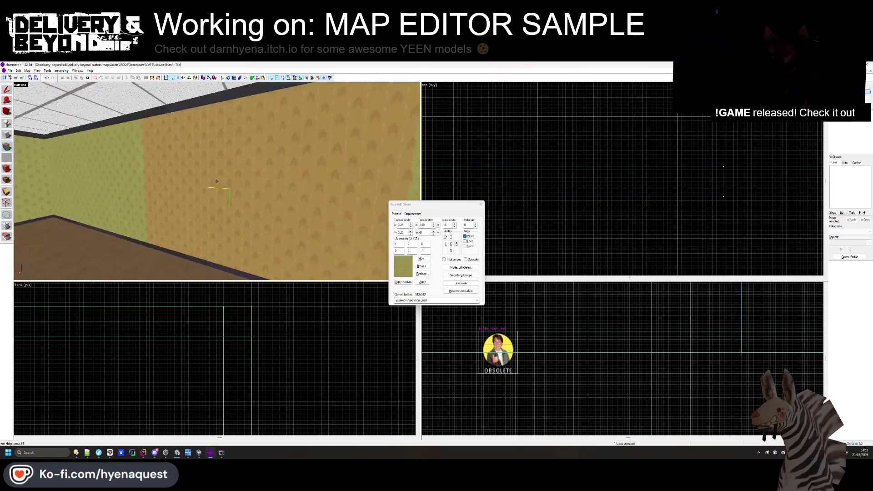
key("Down")
key("Down")
key("Down")
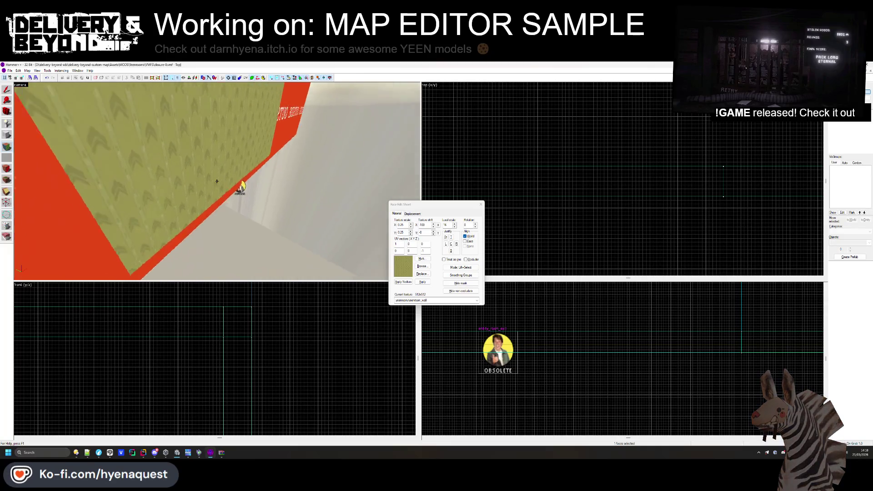
left_click(221, 200)
key("Left")
key("Left")
key("Left")
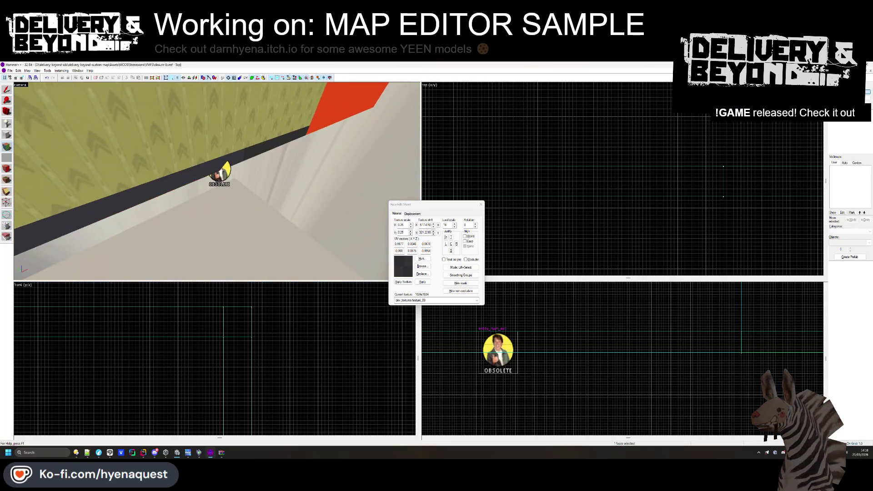
right_click(226, 110)
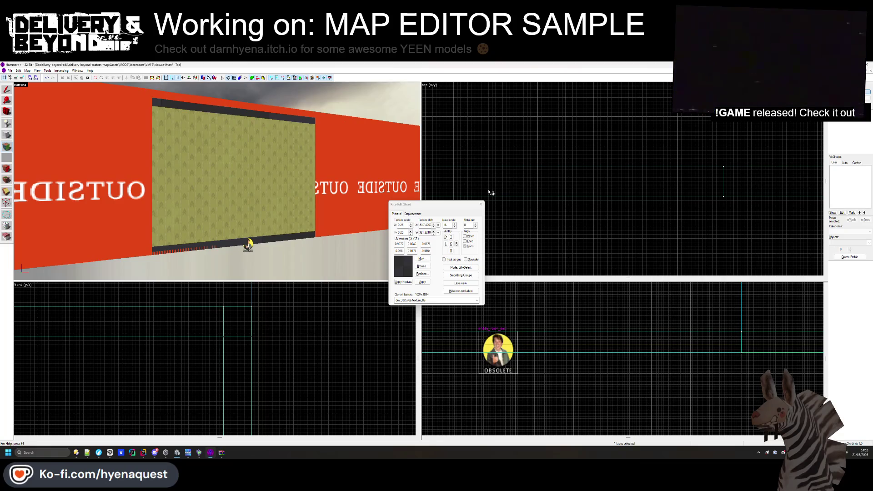
key("shift+a")
mouse_move(488, 86)
left_mouse_down()
mouse_move(628, 216)
mouse_move(547, 126)
left_mouse_up()
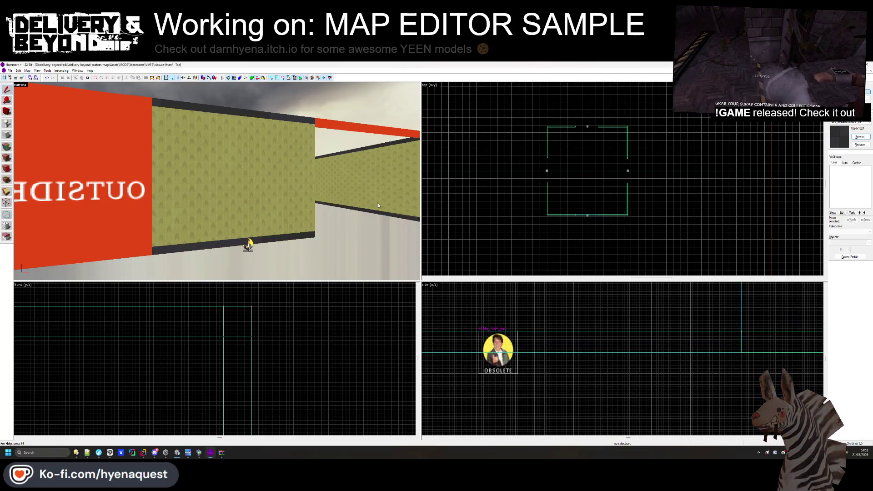
- Delete the thin wall brush, the top-left wall segment and the red OUTSIDE wall
left_click(378, 147)
key("Delete")
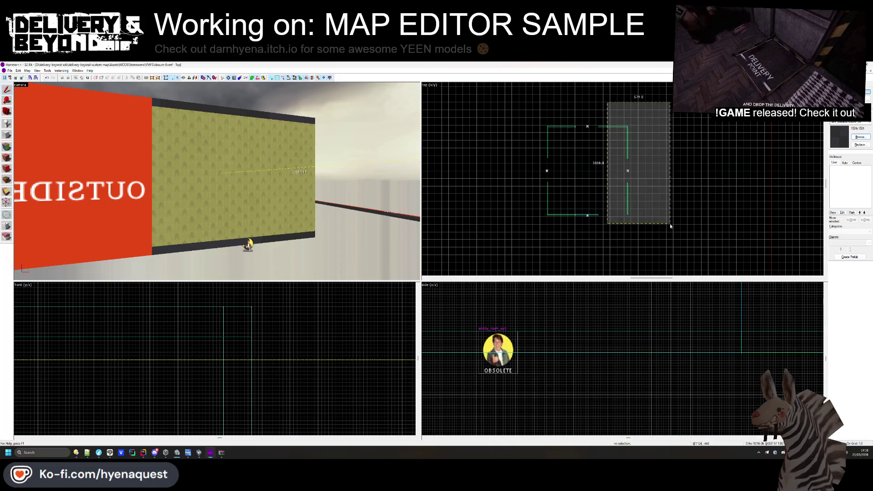
mouse_move(577, 126)
left_mouse_down()
mouse_move(523, 191)
mouse_move(544, 155)
mouse_move(571, 241)
left_mouse_up()
key("Return")
key("Delete")
key("Return")
key("Delete")
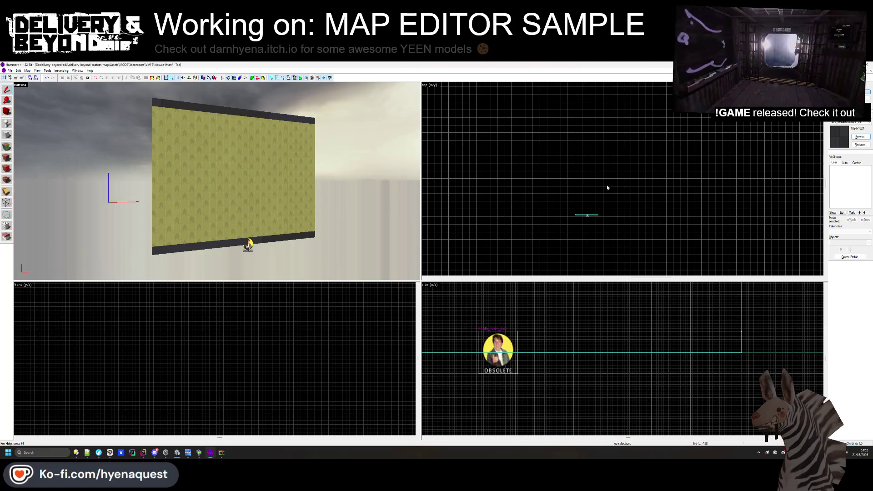
- Move the remaining wallpaper wall with its trim strips to its new position
left_click(591, 215)
key("Escape")
left_click(596, 216)
mouse_move(596, 217)
left_mouse_down()
mouse_move(561, 181)
mouse_move(503, 146)
mouse_move(601, 198)
left_mouse_up()
scroll(503, 146, "up", 3)
scroll(571, 347, "up", 2)
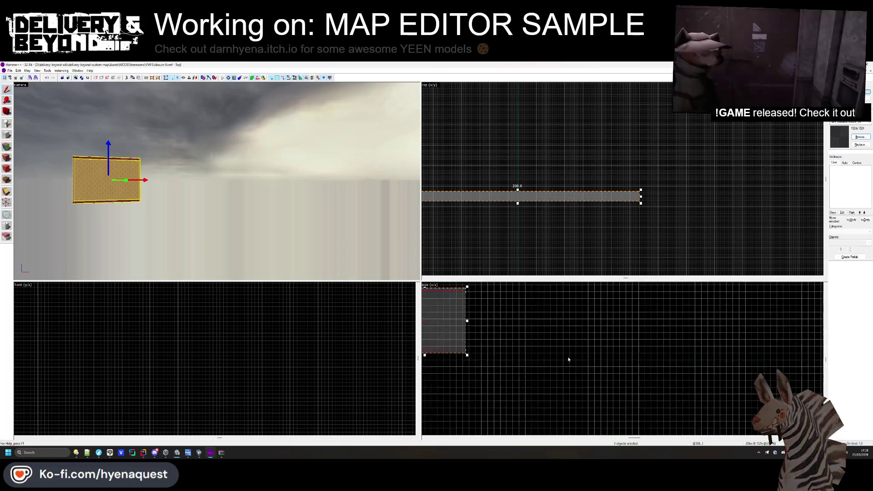
scroll(571, 347, "down", 3)
key("Escape")
key("z")
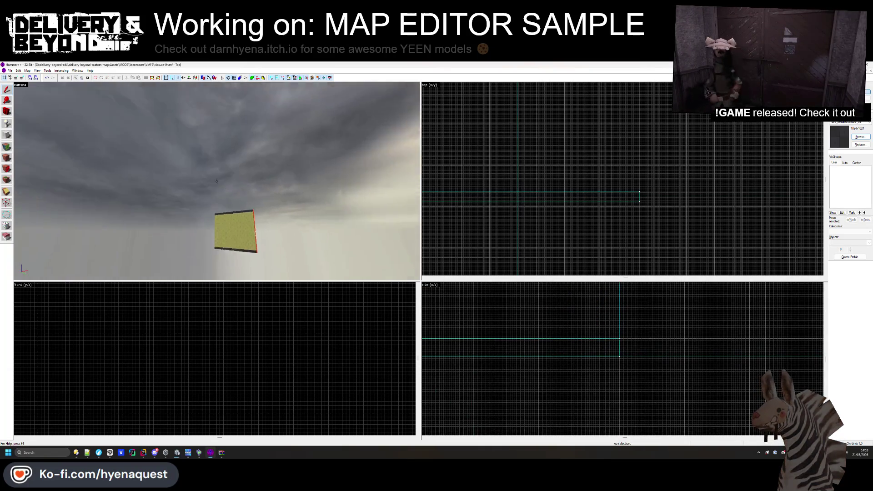
key("w")
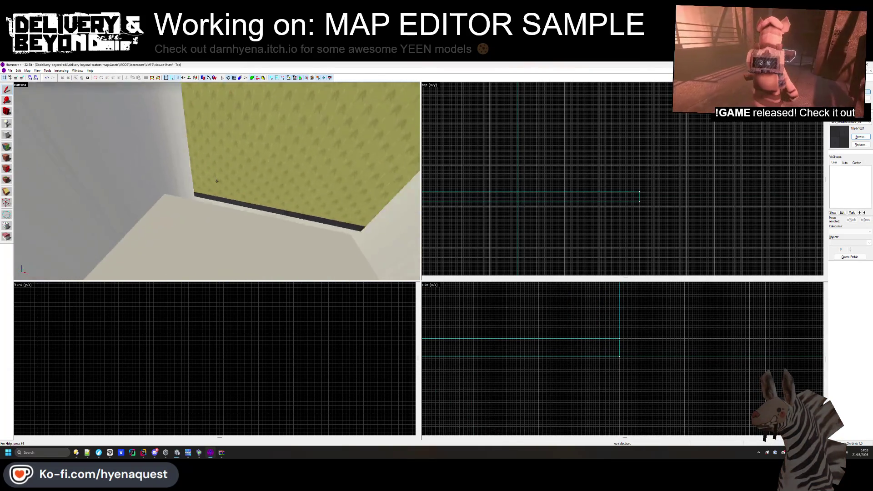
key("s")
key("z")
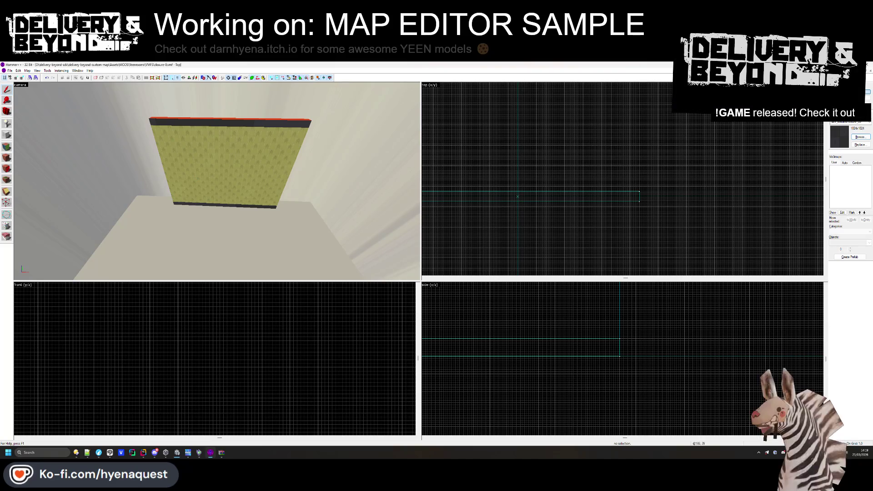
key("F9")
- Reopen the hallway-0 map and open the file manager at D:\delivery-beyond\windows
left_click(9, 70)
left_click(27, 84)
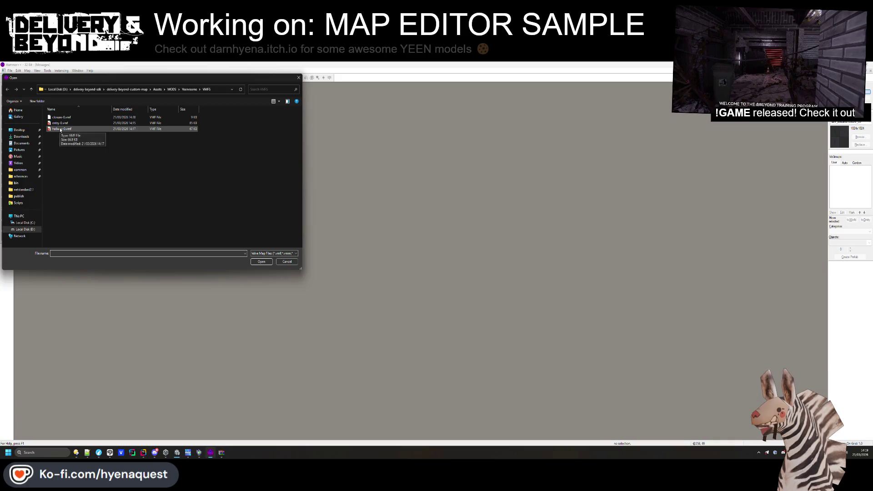
double_click(62, 129)
left_click_drag(212, 187, 219, 187)
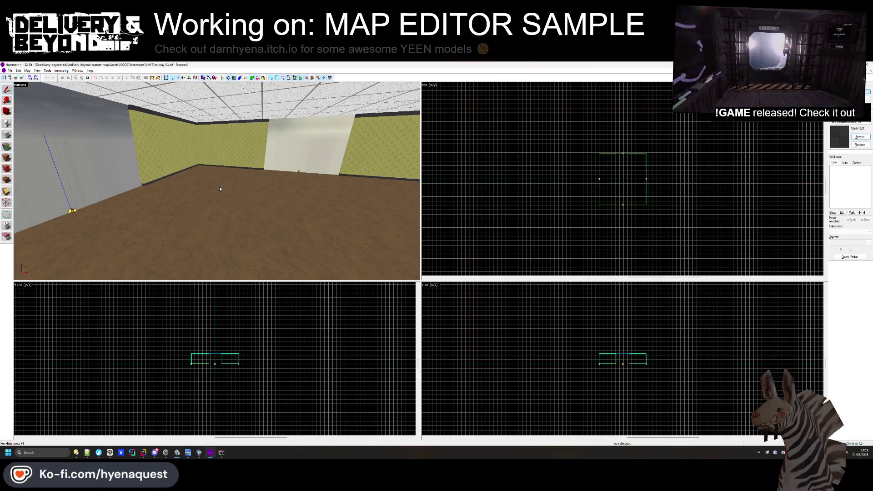
key("super+e")
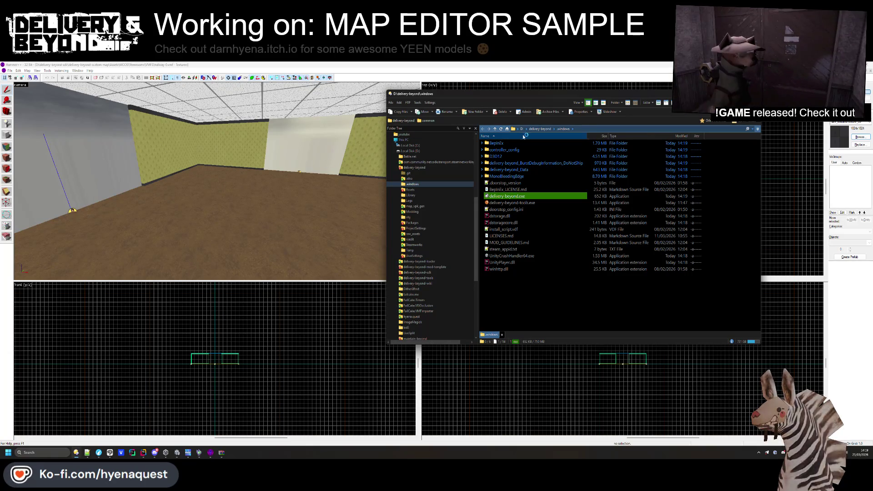
- Create a new .linux folder inside delivery-beyond and open it
left_click(540, 128)
right_click(745, 197)
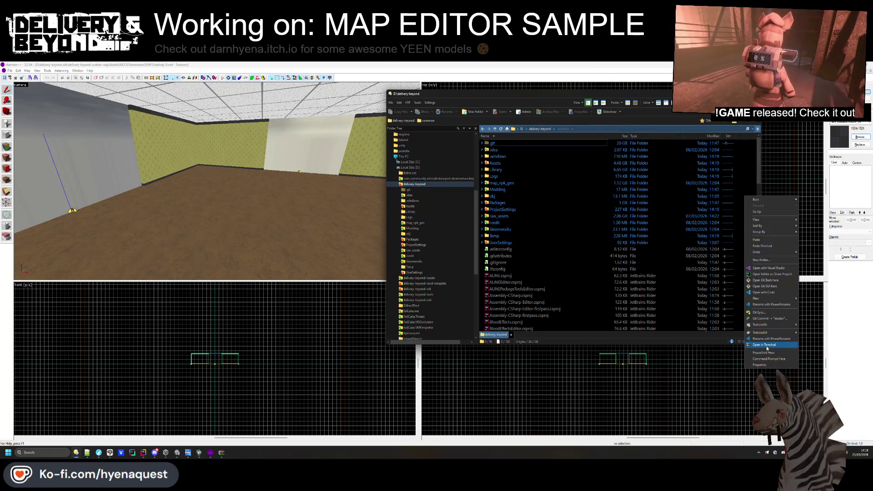
left_click(761, 259)
type(".linux")
key("Return")
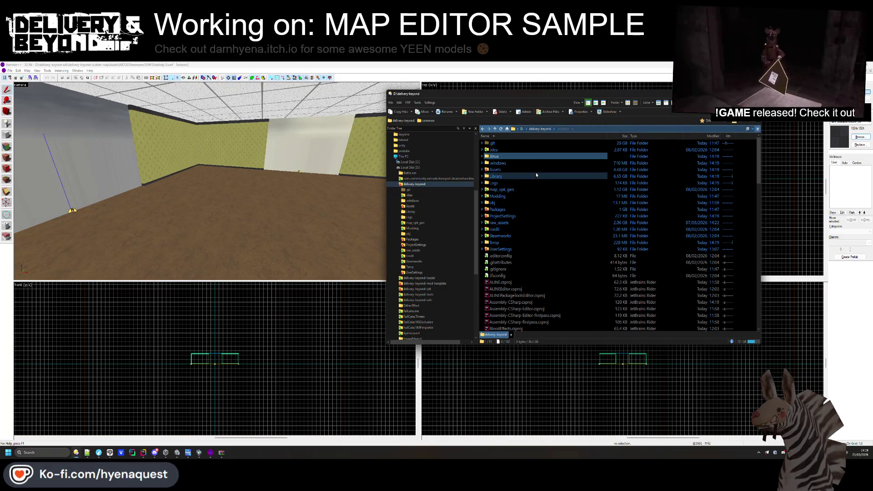
key("Return")
- Bring Unity forward and choose Linux in Build Profiles
mouse_move(177, 452)
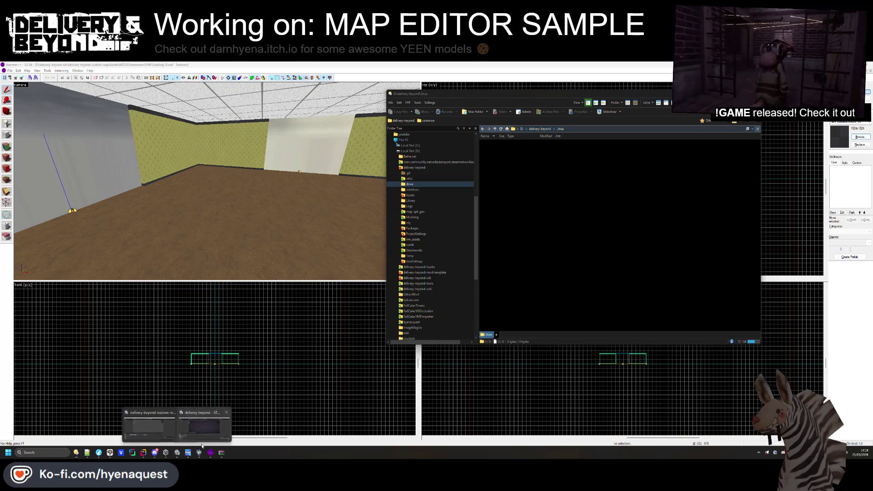
left_click(206, 435)
left_click(271, 150)
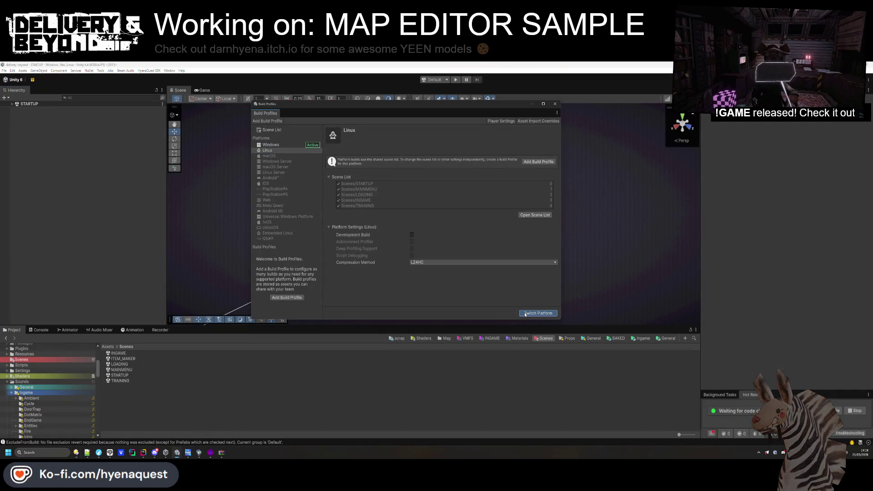
- Return to the Hammer++ hallway map while Unity imports assets for Linux
mouse_move(210, 455)
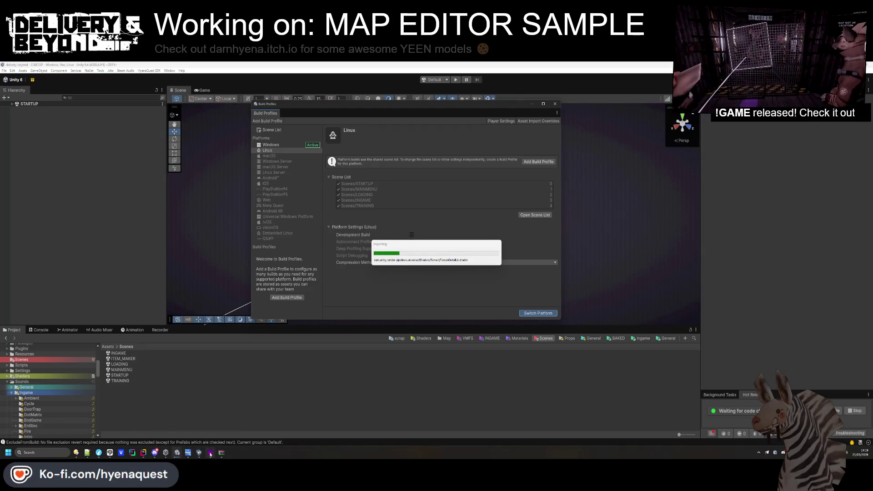
left_click(210, 427)
scroll(651, 176, "up", 2)
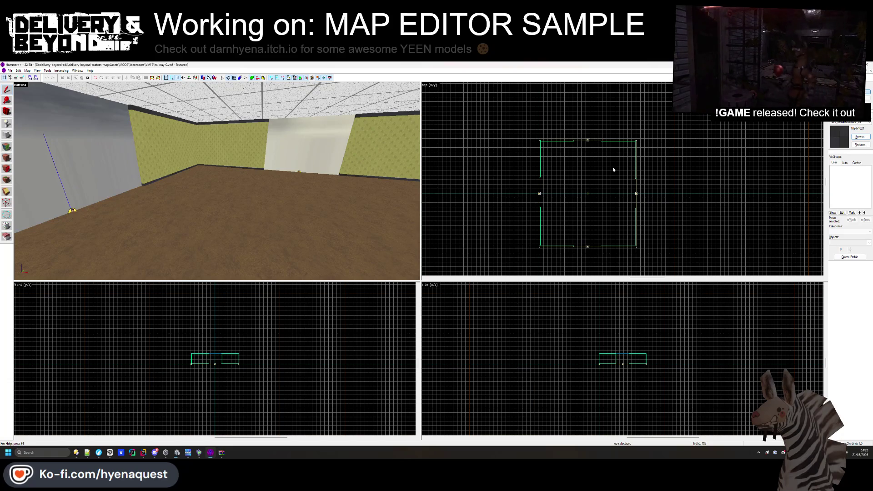
left_click(232, 220)
scroll(533, 209, "up", 3)
scroll(542, 179, "down", 8)
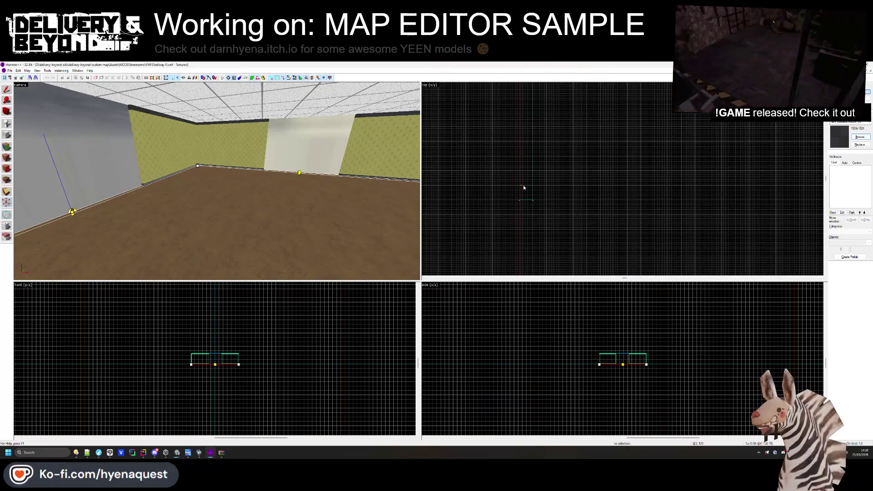
left_click(76, 200)
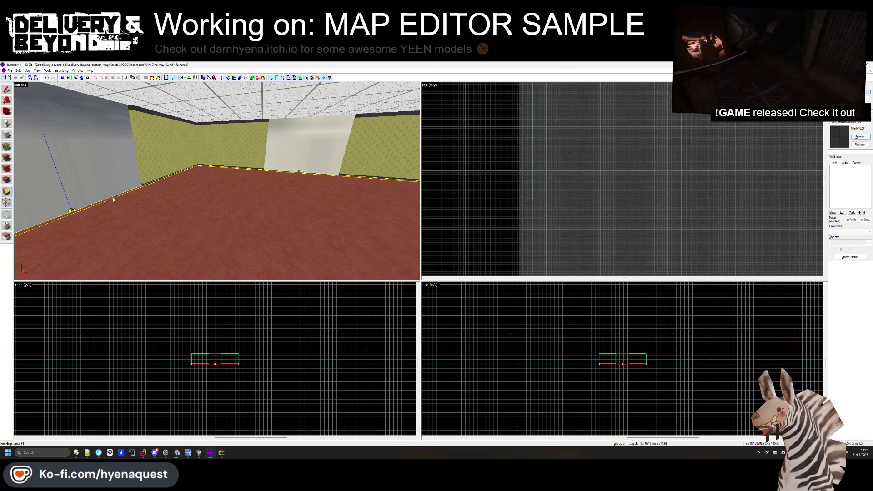
scroll(521, 192, "up", 2)
scroll(541, 191, "up", 6)
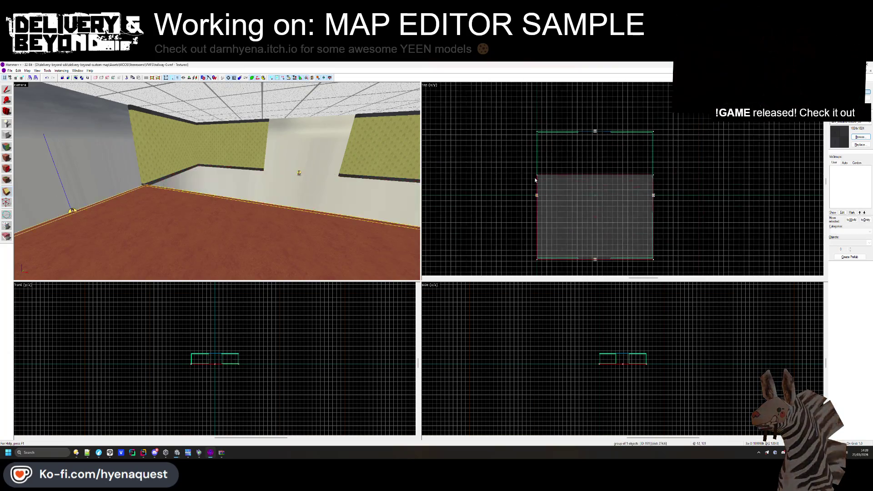
scroll(537, 214, "down", 6)
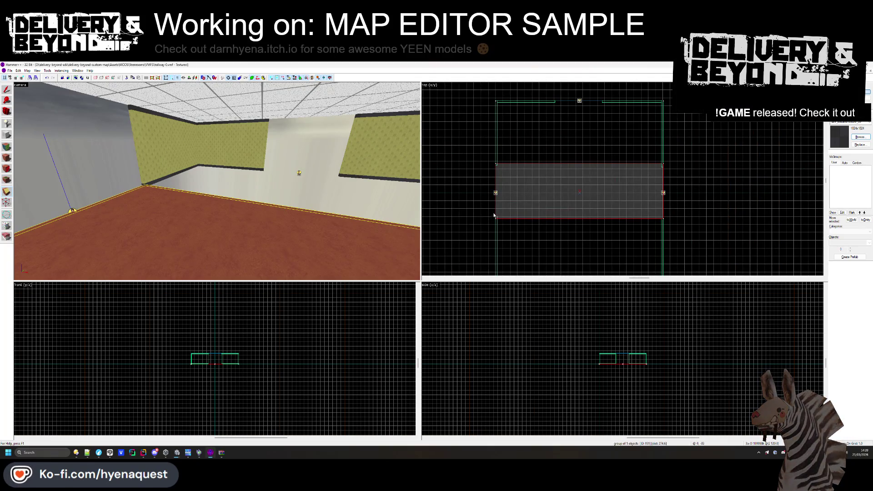
scroll(495, 190, "up", 1)
scroll(700, 227, "up", 1)
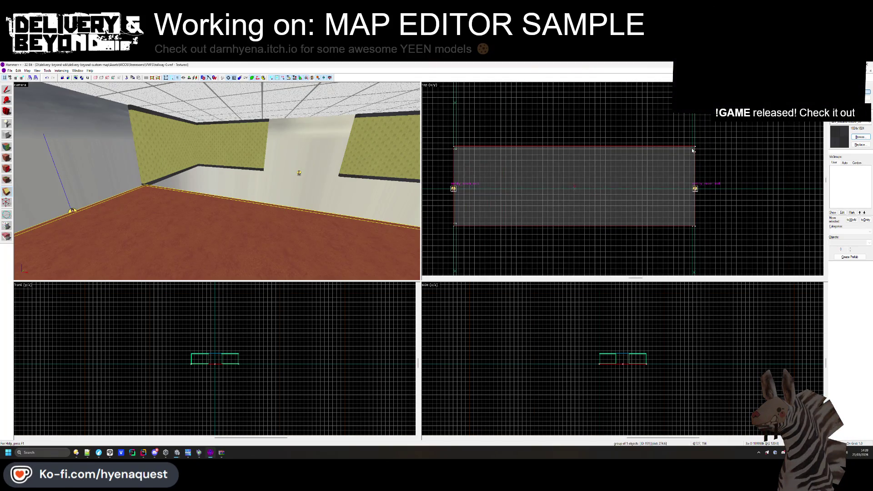
scroll(693, 166, "down", 3)
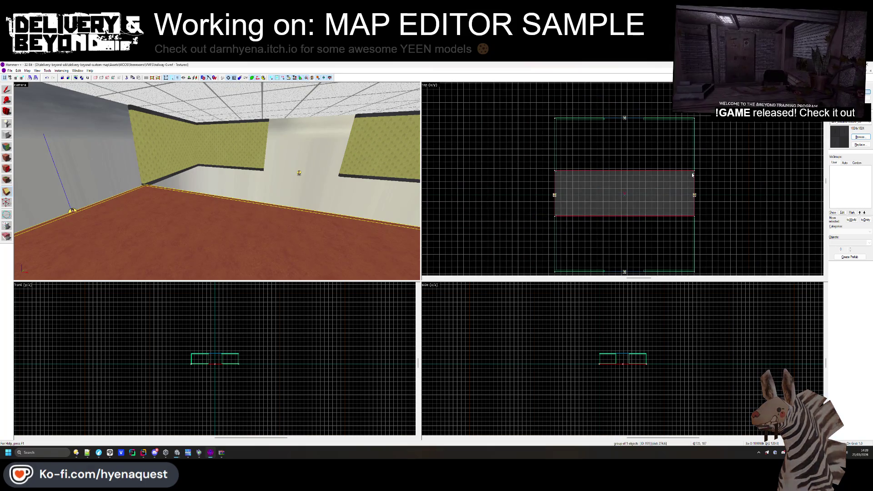
scroll(694, 177, "up", 2)
scroll(694, 173, "up", 2)
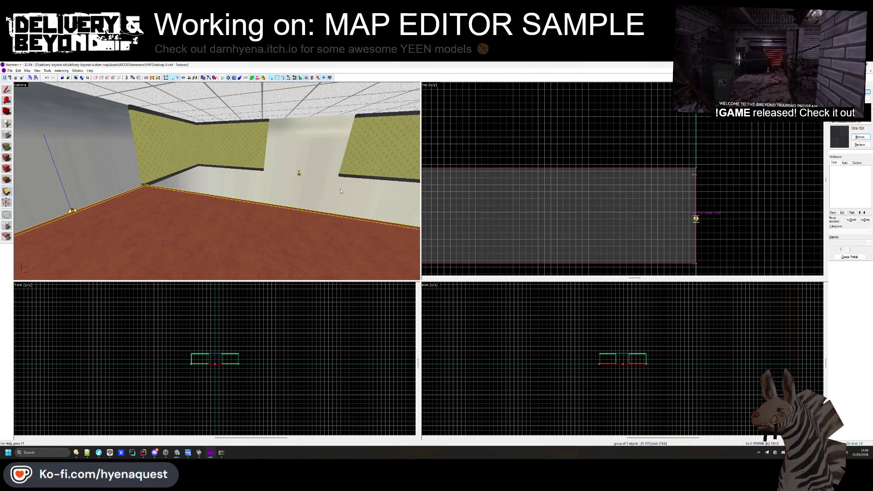
scroll(614, 188, "down", 2)
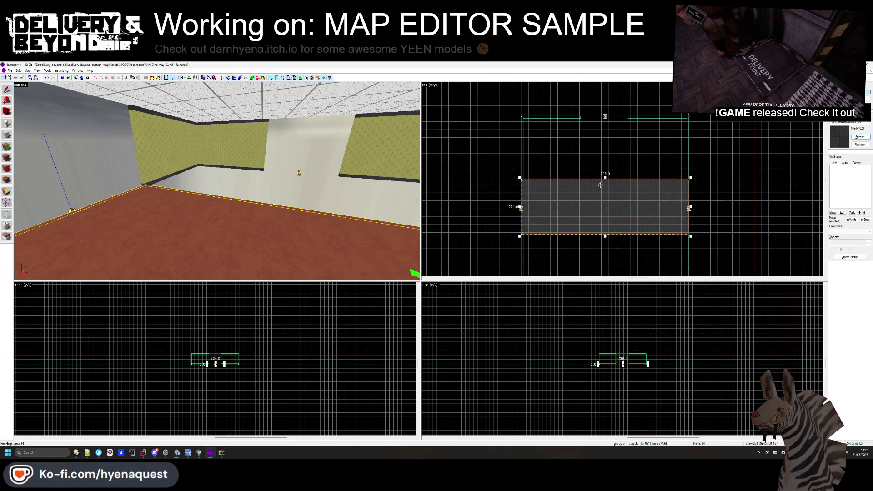
scroll(607, 123, "down", 2)
scroll(686, 173, "up", 6)
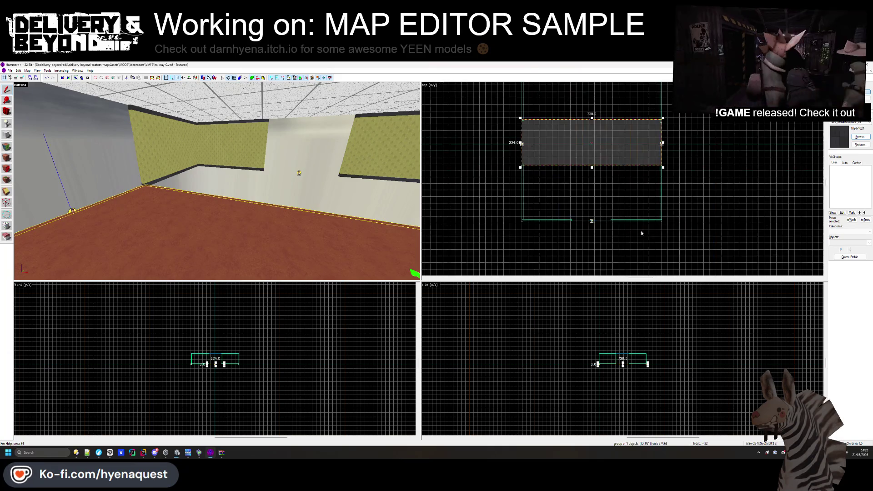
left_click(691, 179)
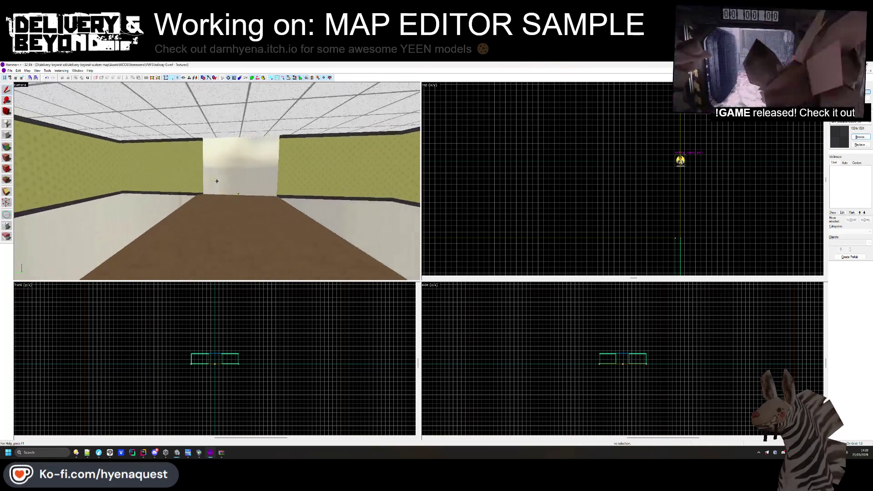
- Lengthen the camera-facing wall and its top trim toward the bottom of the plan
left_click(191, 206)
left_click(137, 91, "ctrl")
scroll(688, 158, "down", 2)
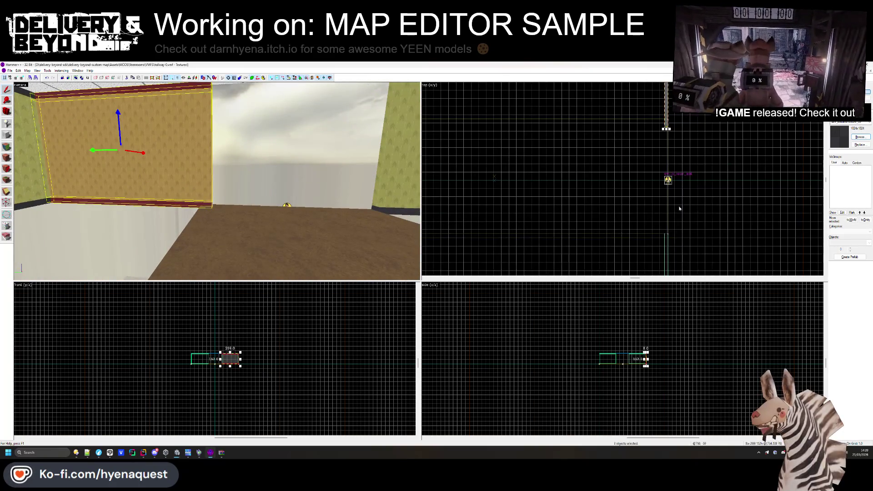
scroll(622, 149, "up", 4)
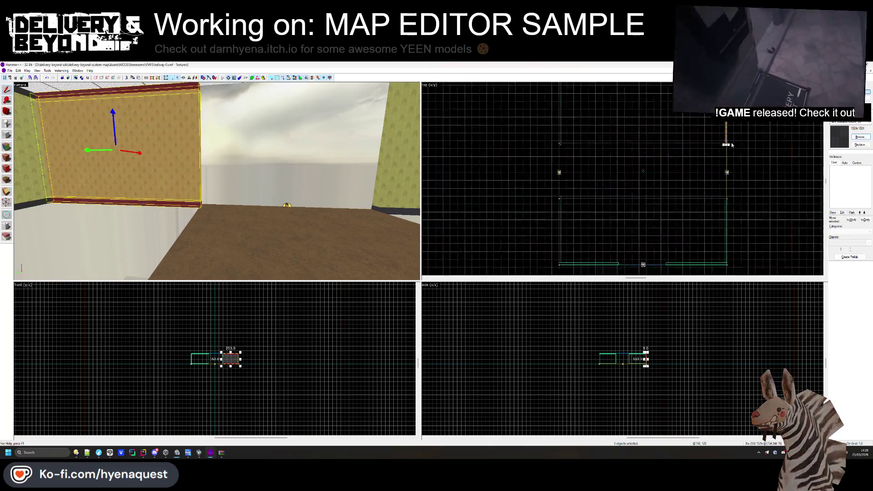
scroll(622, 149, "down", 4)
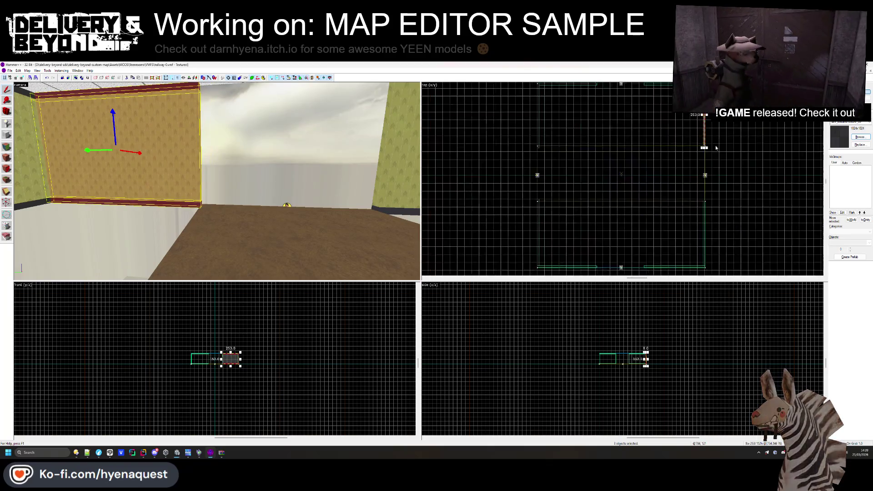
left_click_drag(692, 132, 694, 153)
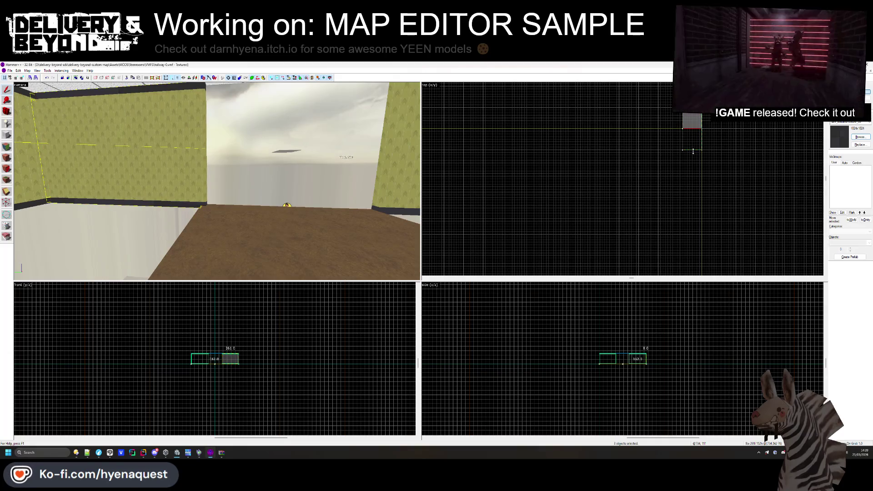
- Select another hallway wall with its top trim and inspect it in the views
left_click(260, 163)
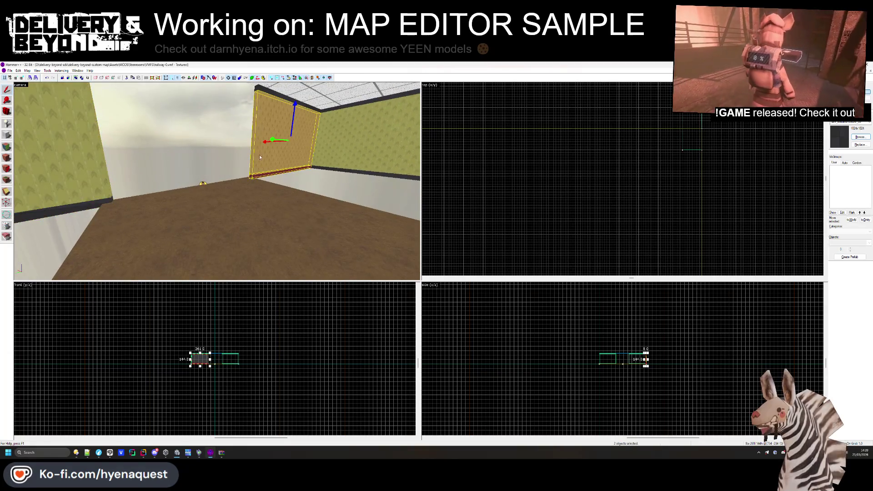
left_click(286, 93, "ctrl")
key("ctrl+e")
scroll(633, 204, "down", 3)
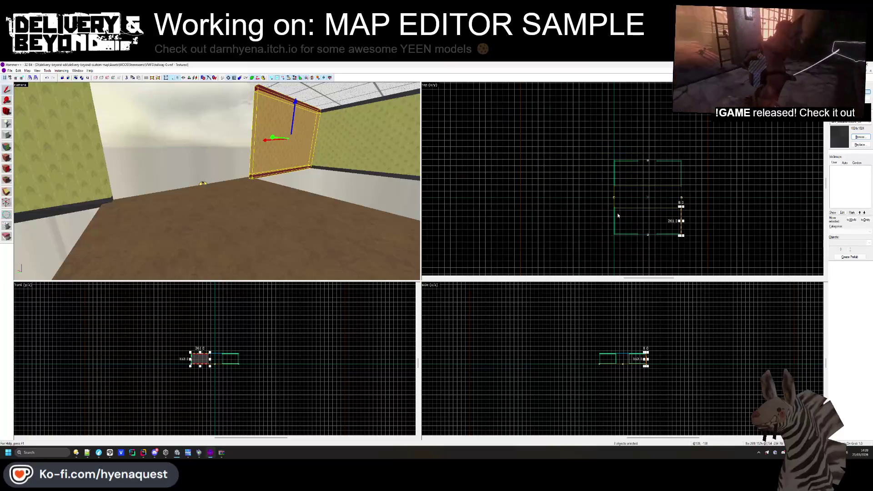
scroll(655, 215, "up", 5)
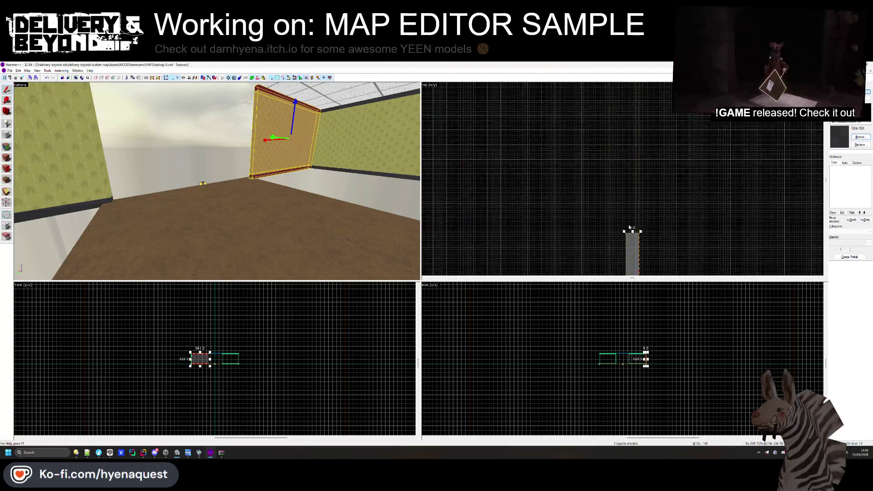
scroll(642, 164, "down", 5)
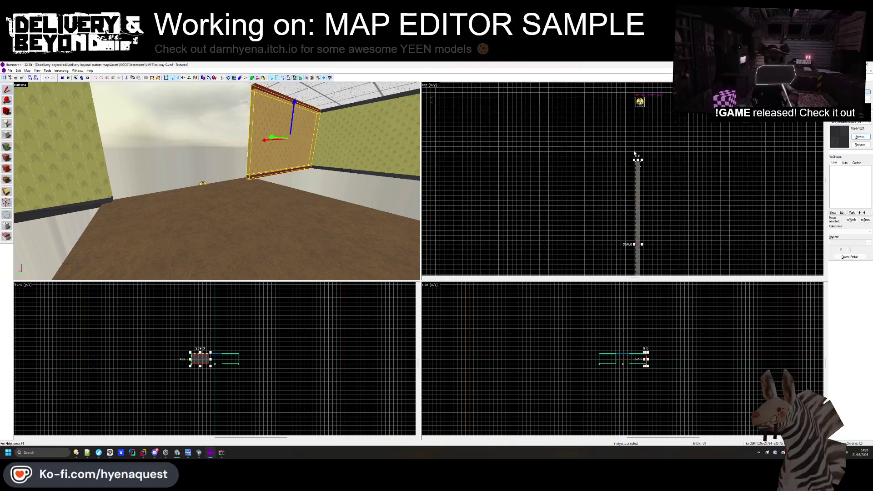
left_click(642, 164)
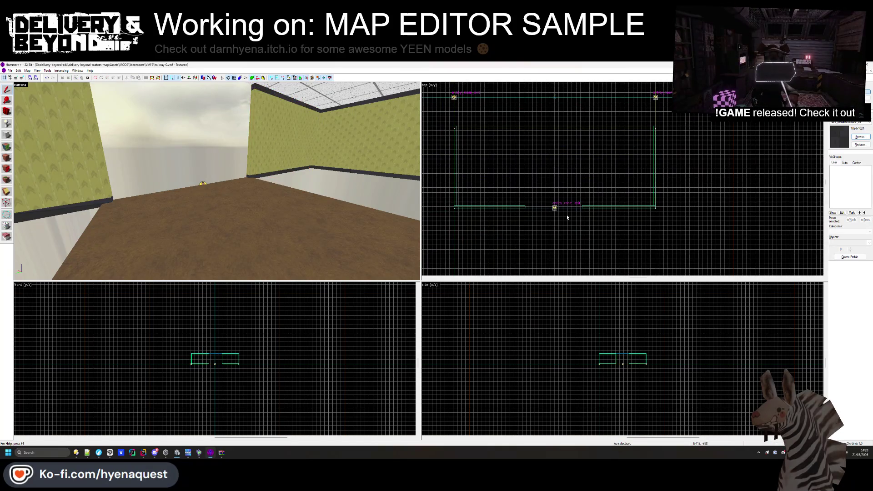
scroll(567, 218, "up", 1)
key("z")
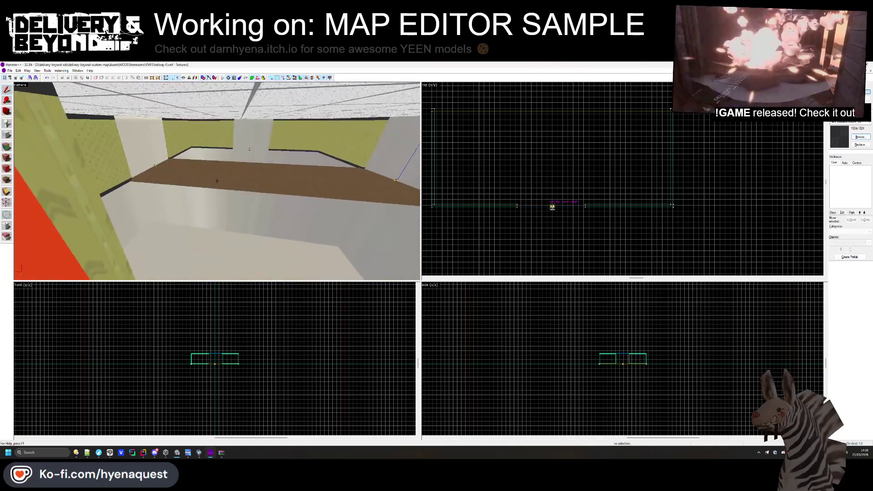
- Rotate the floor slab 90 degrees so it measures 224 by 738
left_click(217, 181)
scroll(583, 161, "up", 4)
mouse_move(584, 161)
left_mouse_down()
mouse_move(582, 191)
mouse_move(551, 221)
left_mouse_up()
scroll(547, 147, "up", 2)
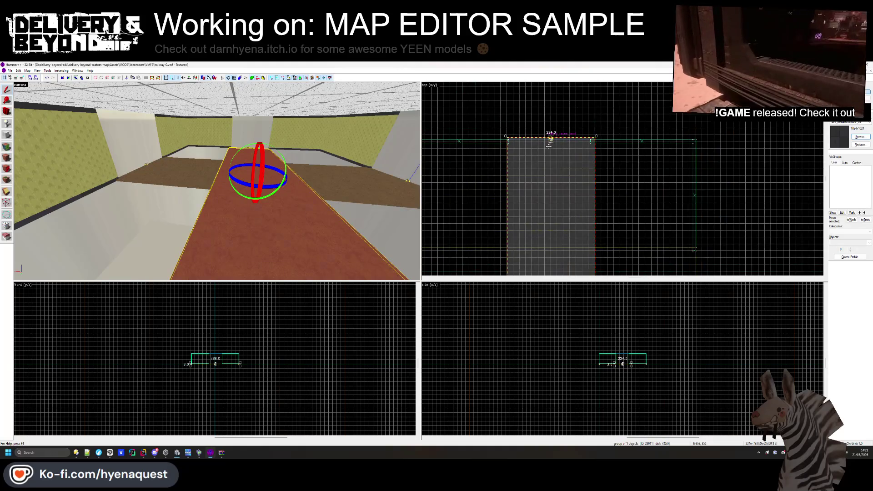
scroll(548, 147, "up", 3)
scroll(518, 146, "down", 2)
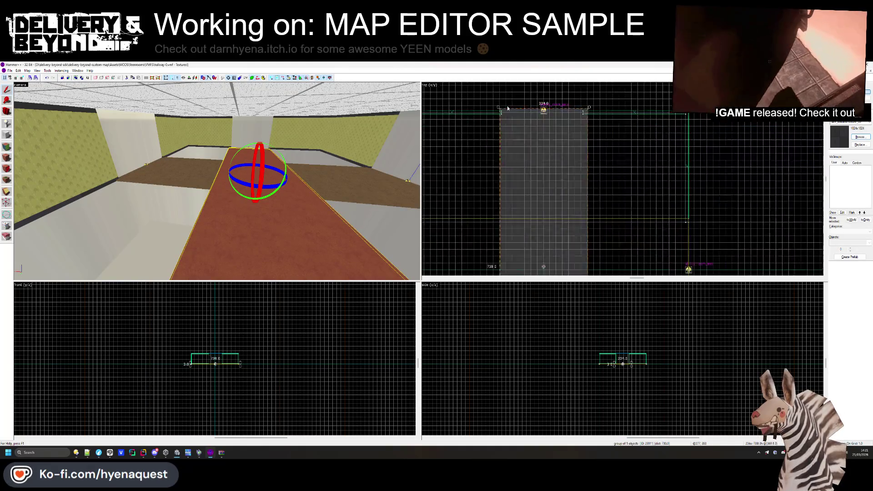
scroll(535, 186, "up", 5)
left_click(541, 197)
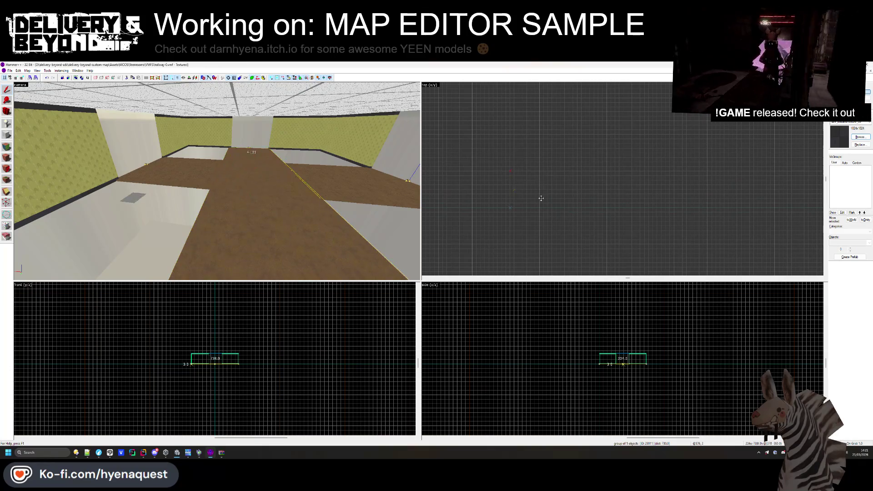
- Delete the middle floor strip
left_click(509, 200)
scroll(525, 246, "down", 3)
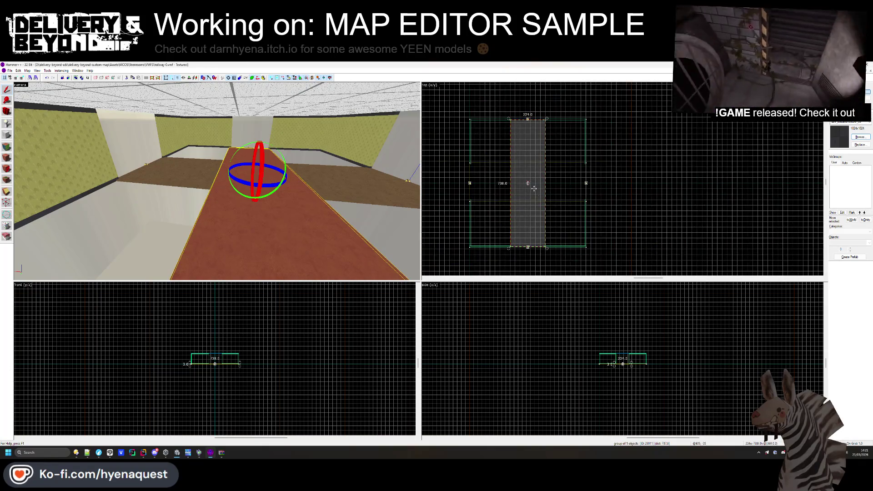
scroll(525, 246, "up", 3)
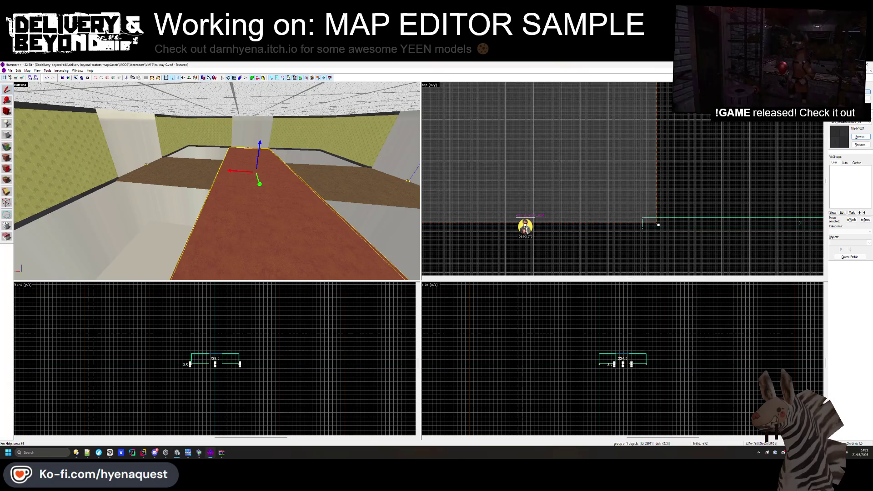
left_click(526, 238)
left_click(528, 228)
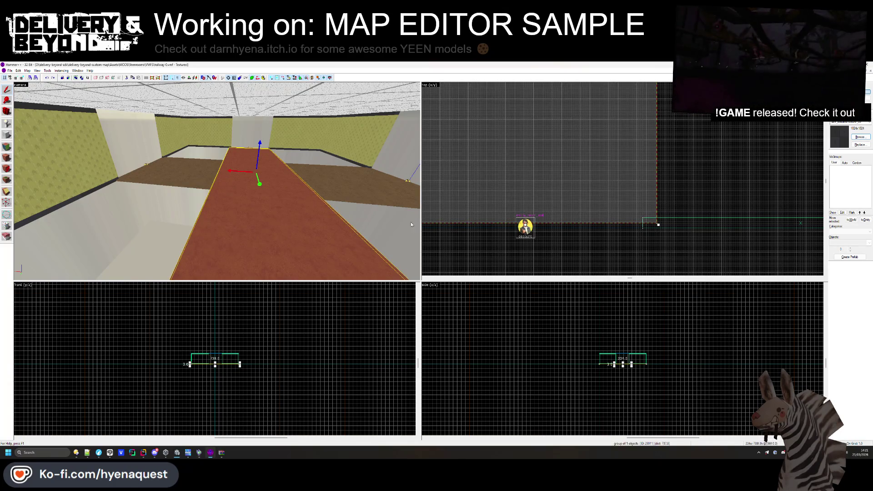
key("Delete")
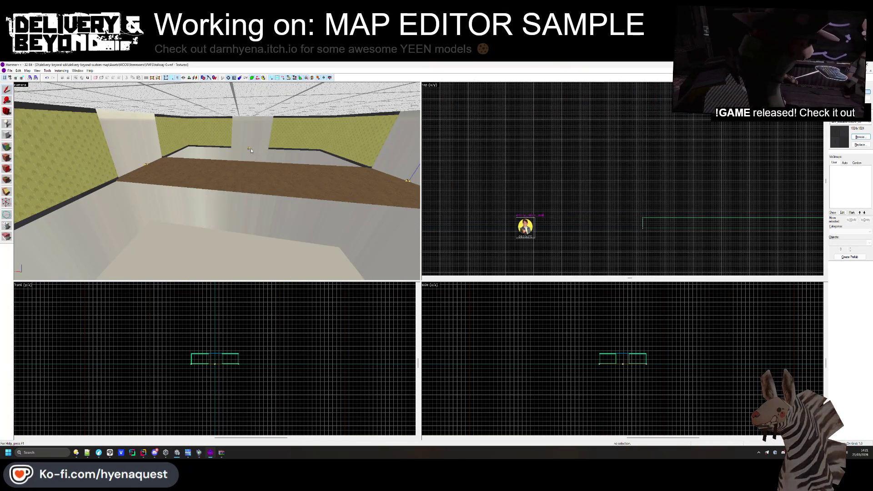
- Delete the small stray entity and the brown wall panel brush from the room
left_click(252, 147)
key("Delete")
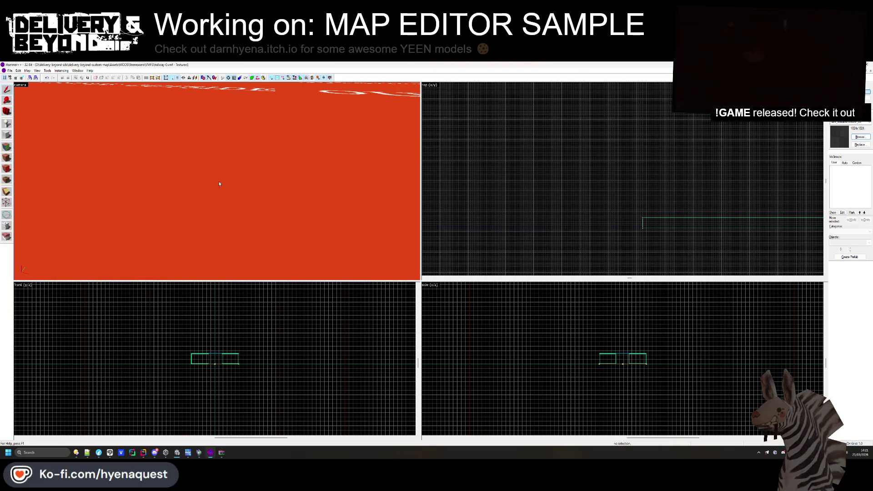
left_click(265, 171)
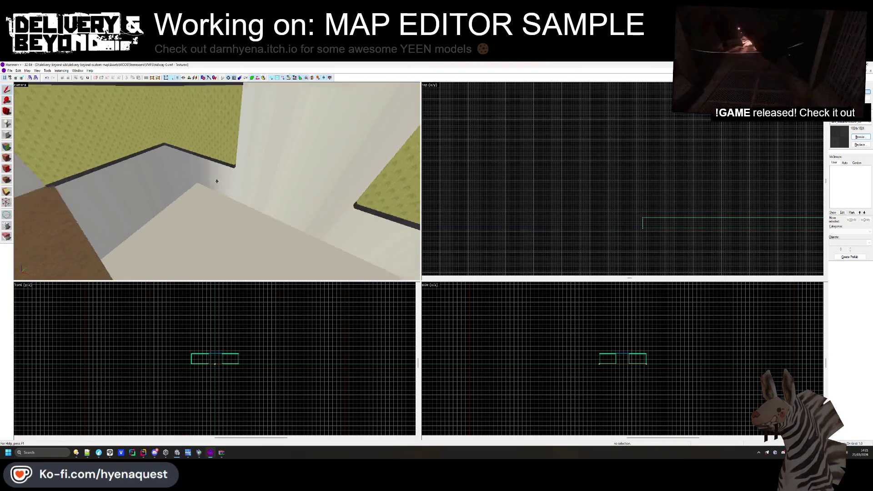
left_click(220, 177)
left_click(230, 140)
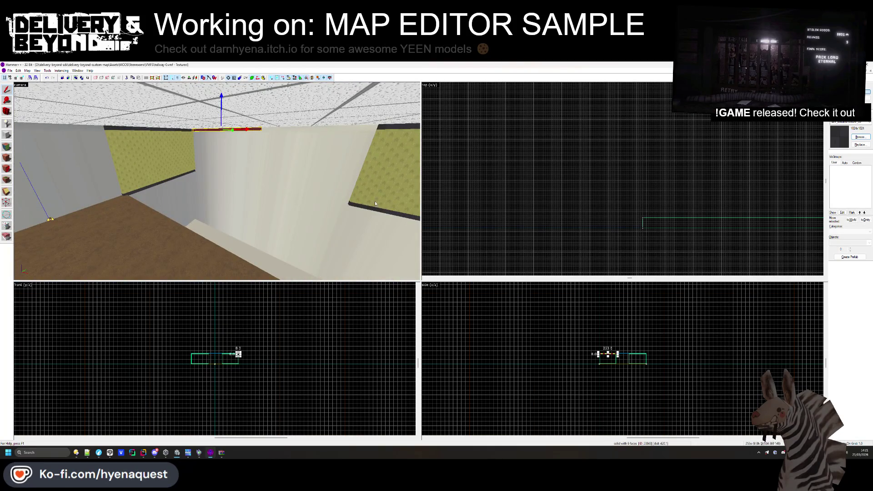
key("Delete")
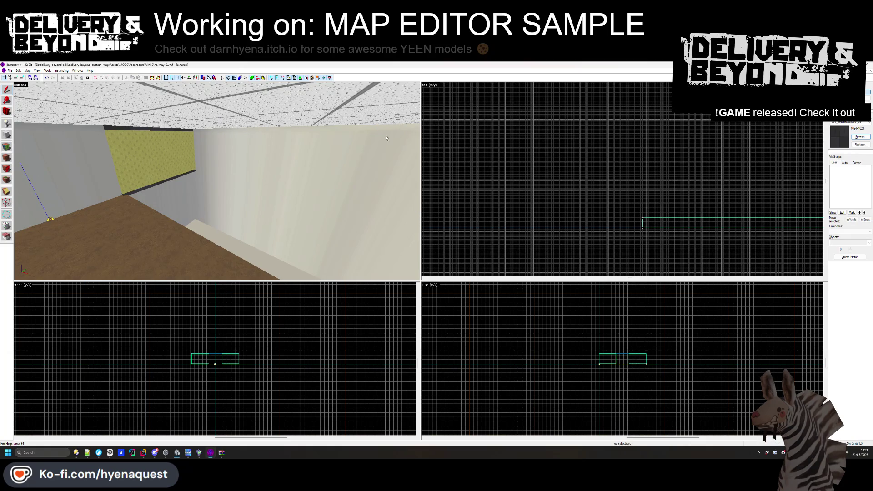
key("z")
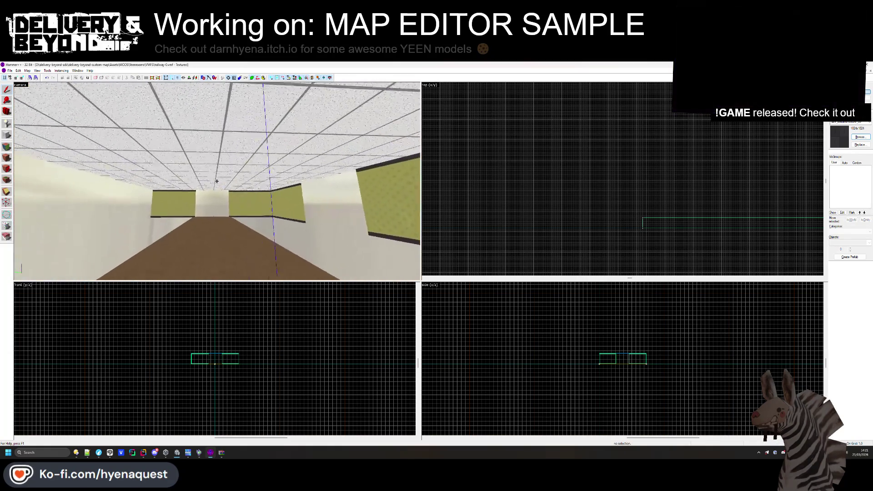
left_click(217, 182)
- Shorten the hallway floor brush to about 409 units in the 2D view
key("z")
scroll(618, 123, "up", 4)
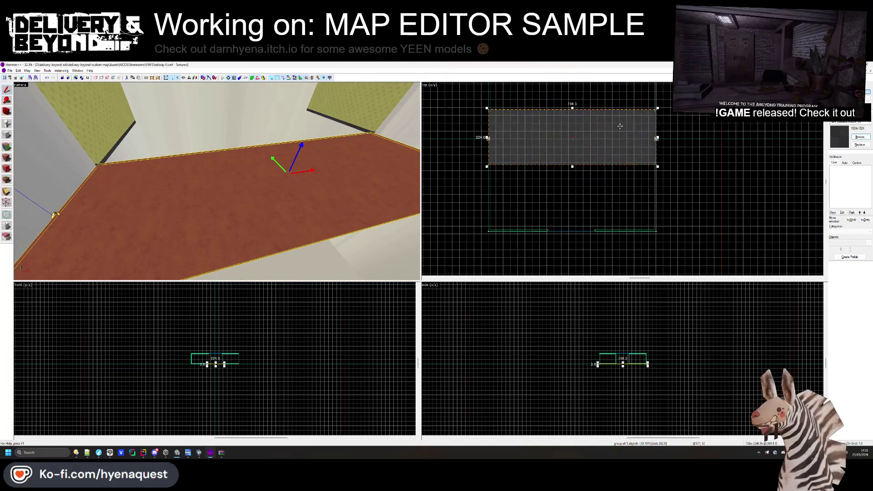
mouse_move(652, 137)
left_mouse_down()
mouse_move(591, 127)
mouse_move(580, 111)
left_mouse_up()
key("z")
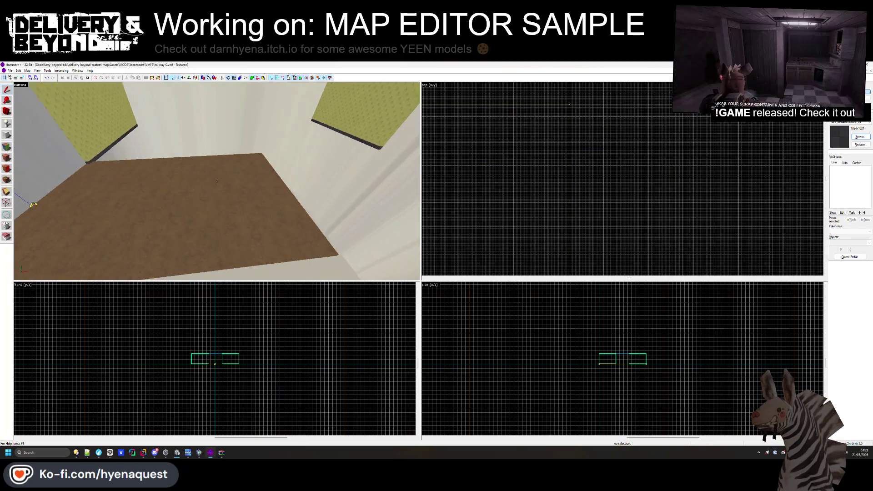
key("z")
- Squash a wall panel brush into a thin strip and place an entity on the wall
left_click(327, 170)
mouse_move(333, 180)
left_mouse_down()
mouse_move(354, 132)
mouse_move(223, 180)
left_mouse_up()
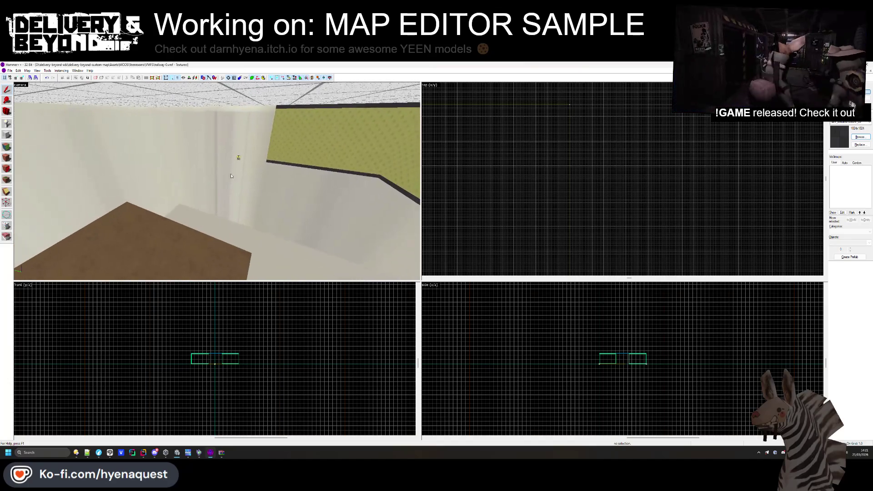
left_click(239, 157)
scroll(647, 168, "up", 3)
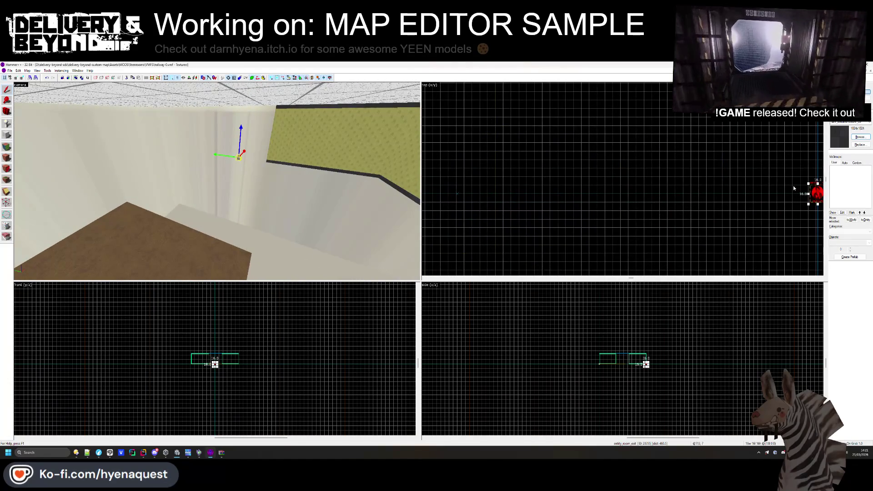
scroll(500, 194, "up", 5)
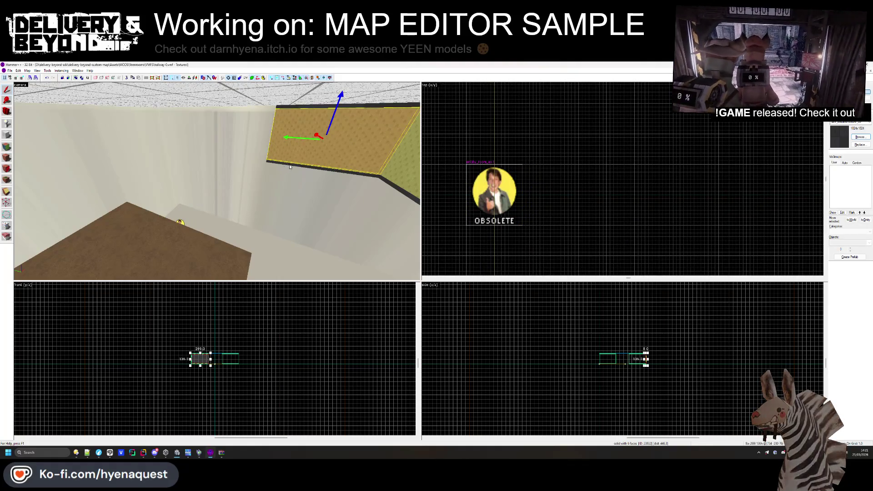
- Select the thin trim solid along the top of the green-walled corridor
left_click_drag(259, 183, 310, 110)
left_click_drag(314, 152, 217, 181)
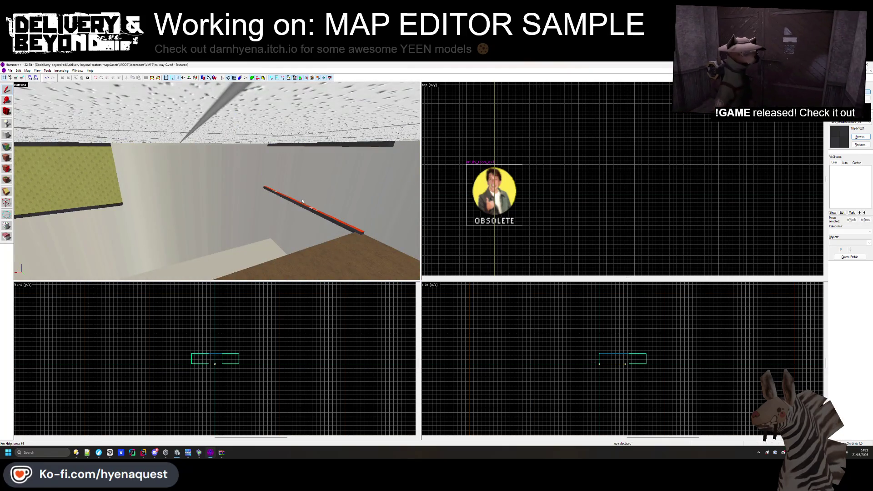
left_click(325, 144)
left_click(220, 188)
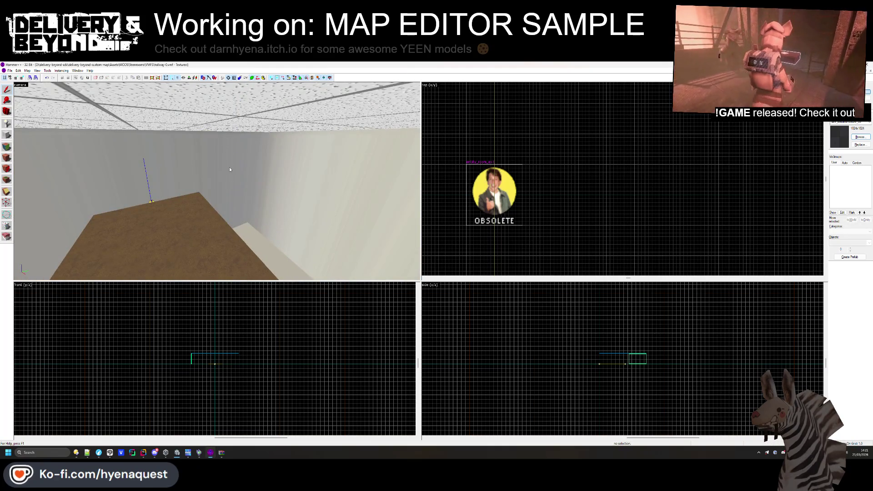
left_click_drag(230, 169, 180, 185)
left_click(180, 185)
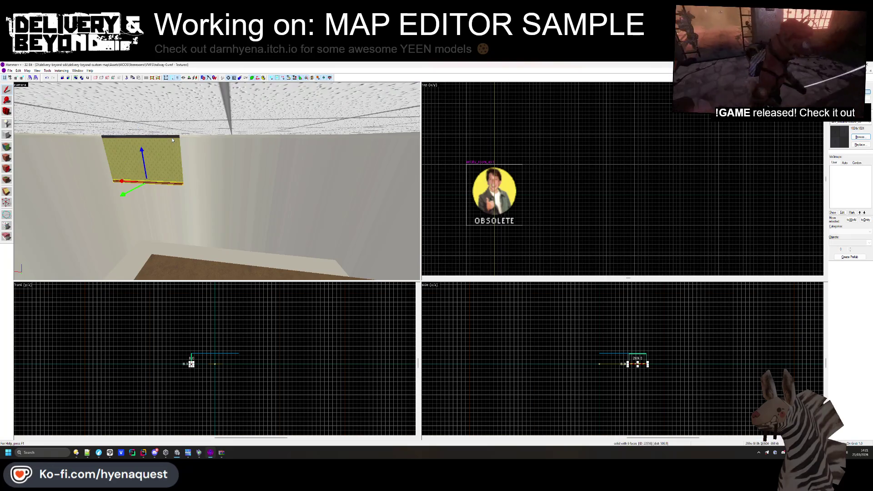
scroll(503, 140, "up", 3)
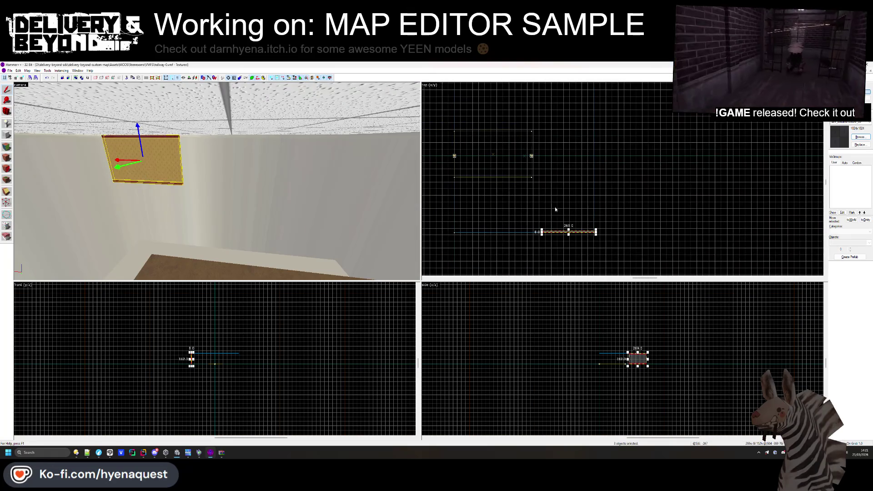
scroll(550, 231, "up", 5)
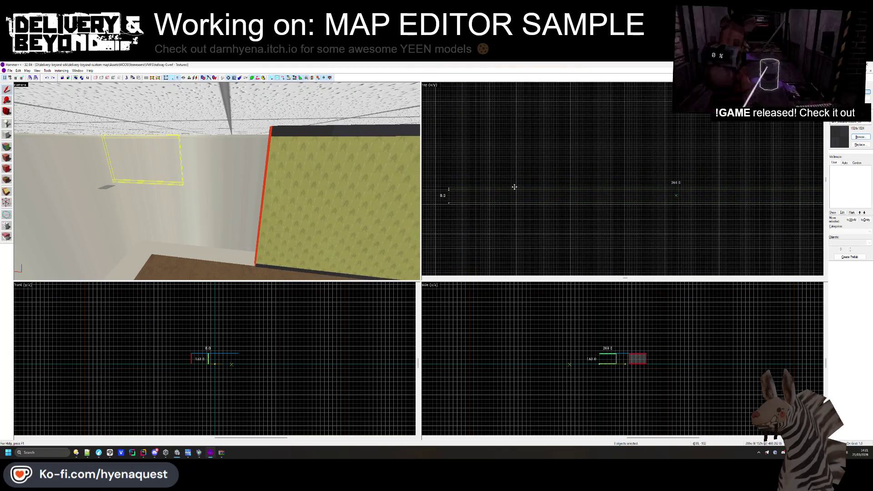
- Move the green wall brush in to the shortened hallway end in the top view
left_click(501, 197)
scroll(501, 197, "down", 6)
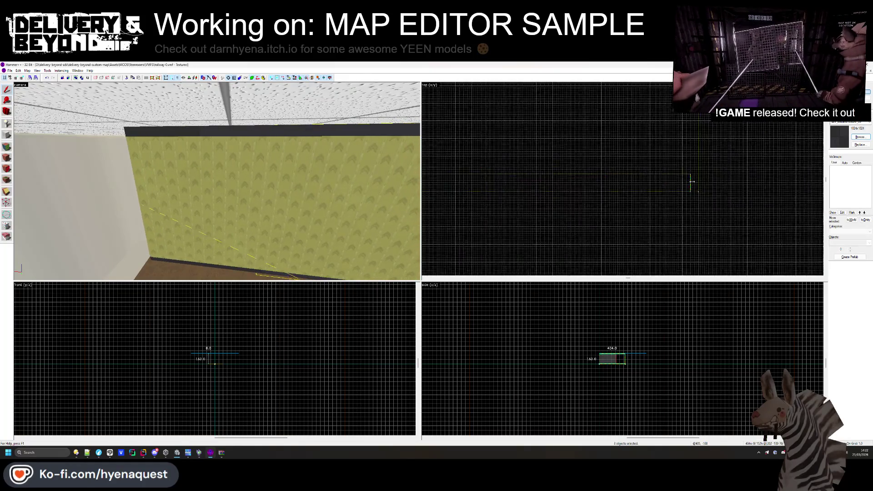
left_click(550, 184)
scroll(550, 218, "down", 1)
left_click_drag(527, 217, 527, 102)
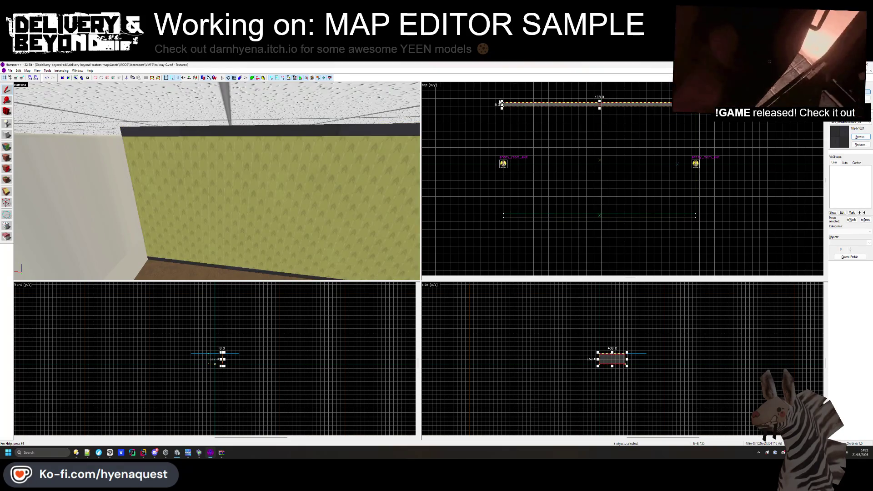
scroll(635, 115, "up", 2)
scroll(635, 116, "down", 3)
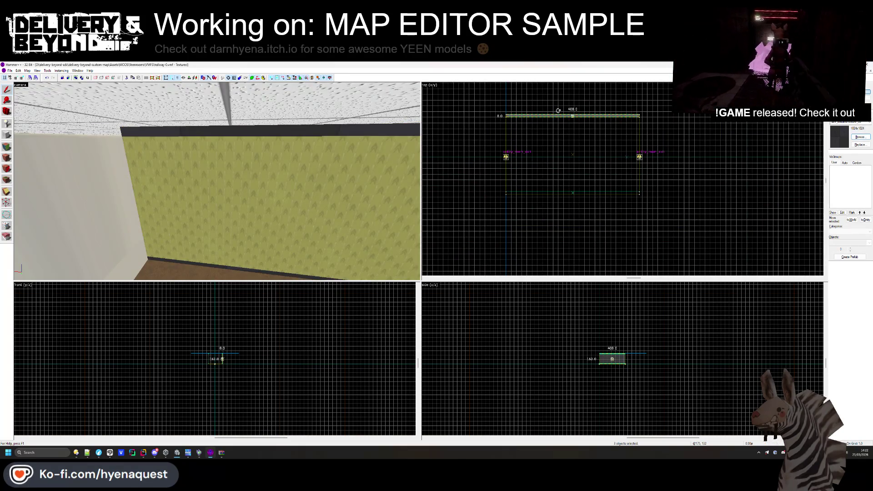
- Narrow the ceiling brush to 408 units and shorten its length to 493, then 224
left_click(231, 107)
scroll(647, 180, "down", 2)
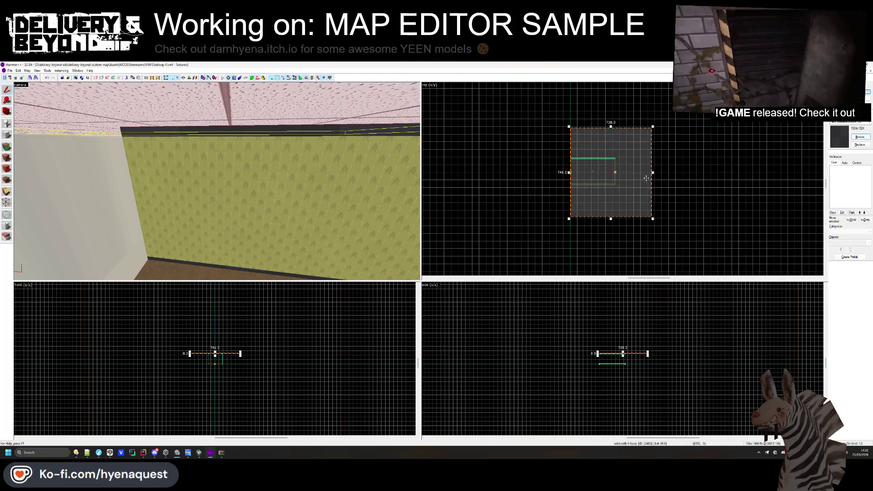
scroll(615, 185, "up", 5)
mouse_move(651, 172)
left_mouse_down()
mouse_move(616, 185)
mouse_move(615, 247)
mouse_move(610, 159)
mouse_move(615, 177)
left_mouse_up()
scroll(548, 144, "down", 4)
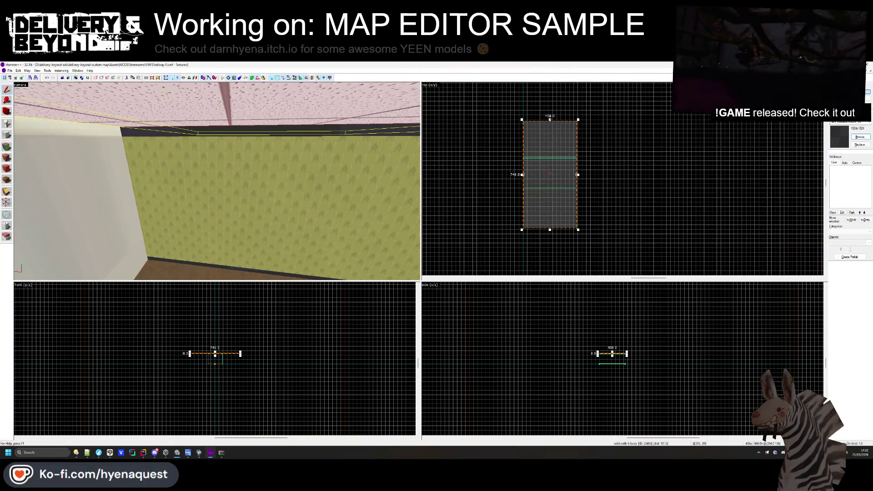
scroll(549, 119, "up", 5)
left_click_drag(549, 119, 579, 148)
scroll(569, 115, "down", 4)
scroll(523, 271, "up", 5)
left_click_drag(523, 272, 528, 191)
left_click(494, 197)
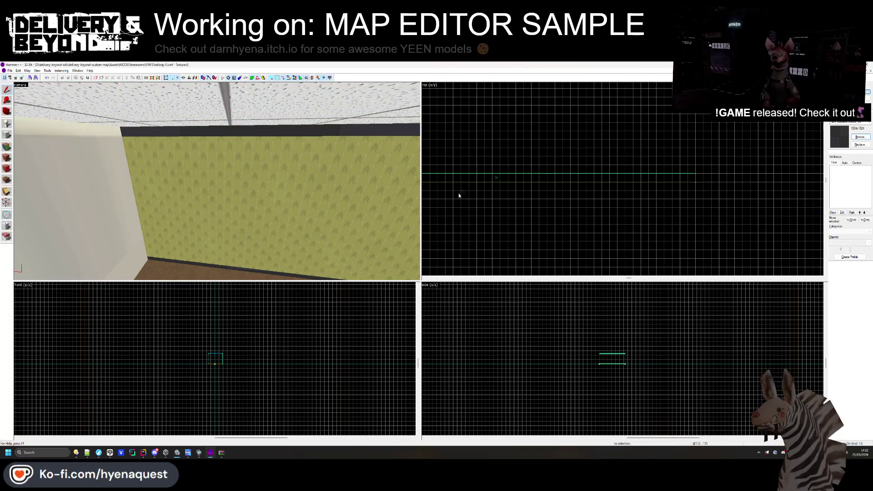
key("z")
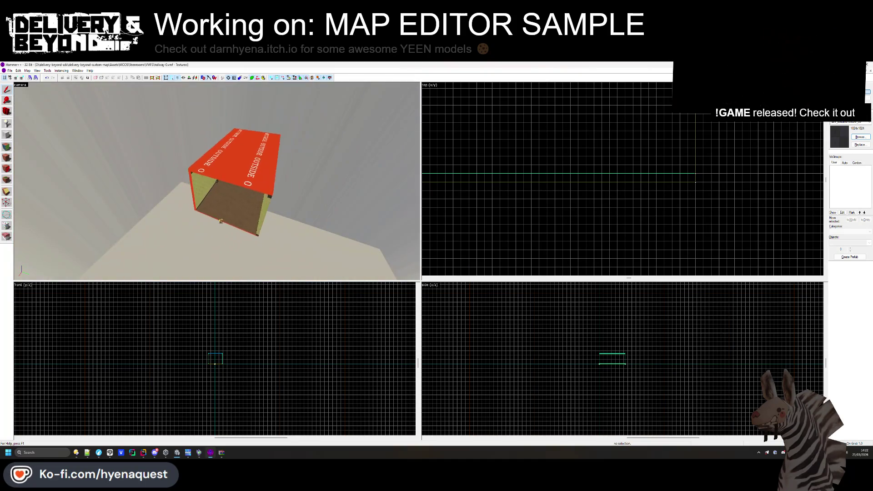
key("w")
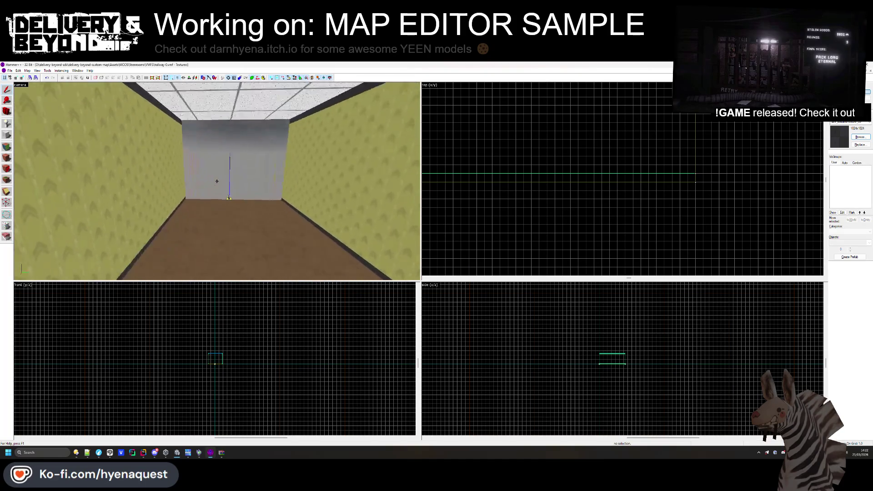
key("z")
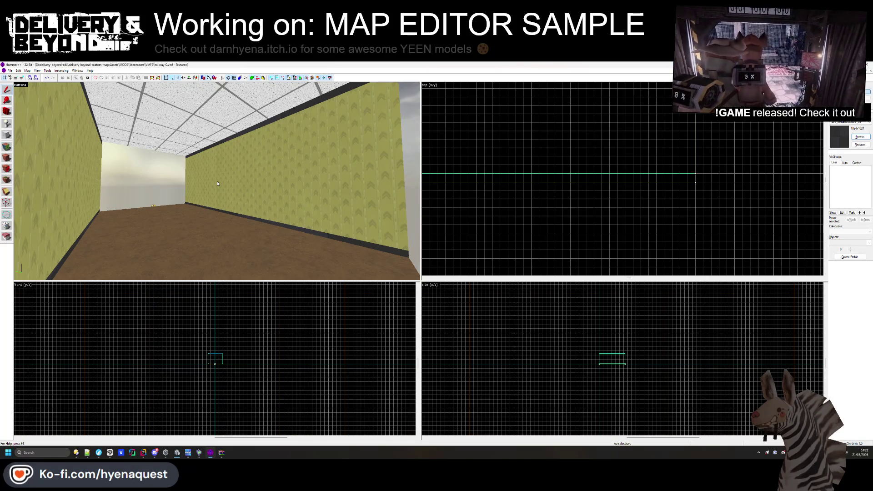
- Look over the hallway, selecting the floor brush and the right wall
left_click_drag(217, 183, 224, 194)
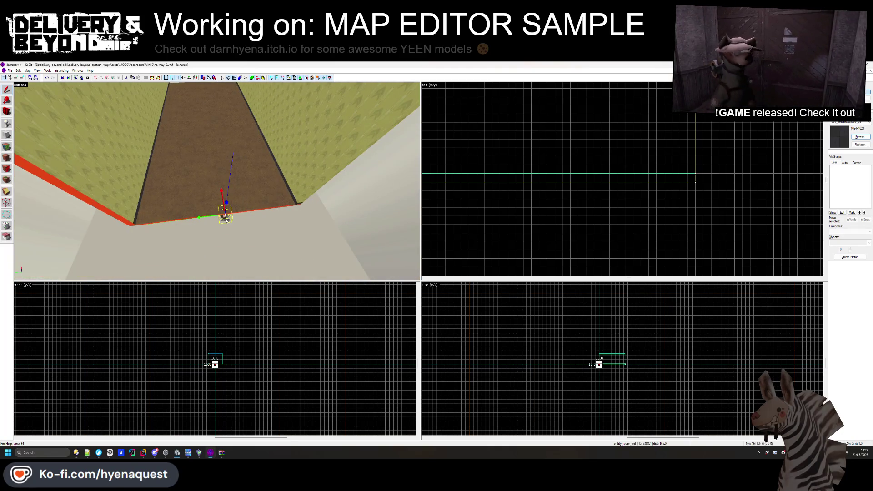
left_click(214, 181)
scroll(542, 216, "down", 5)
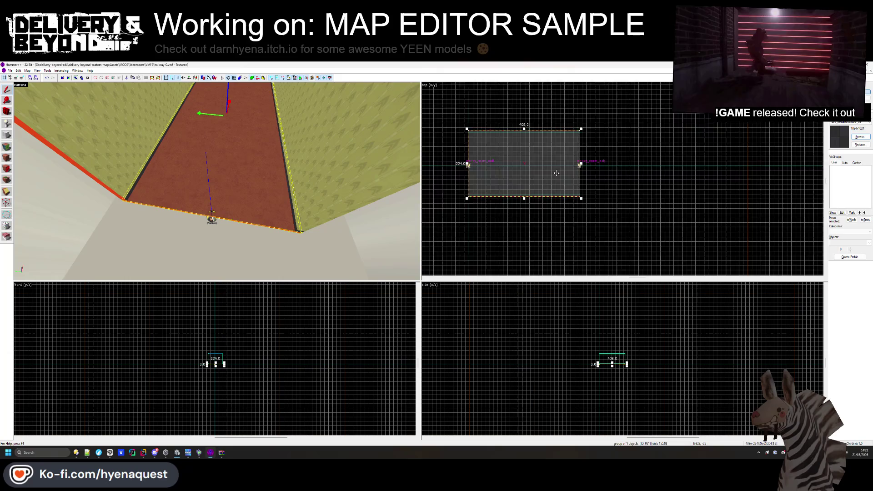
scroll(555, 173, "up", 3)
left_click(603, 183)
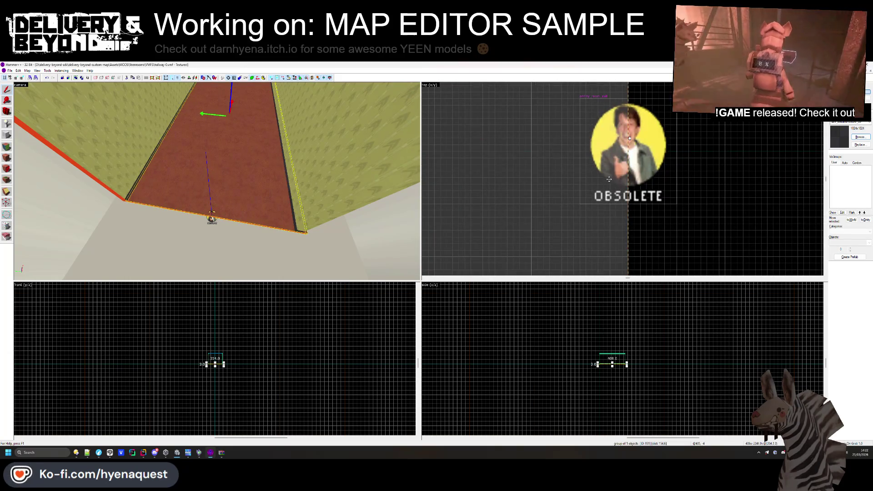
scroll(609, 179, "down", 3)
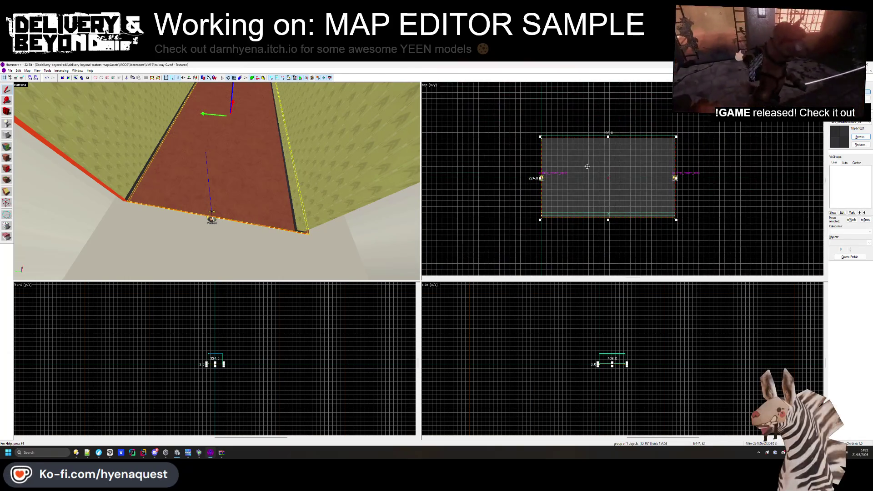
left_click(300, 202)
left_click_drag(293, 213, 248, 132)
left_click(248, 132, "ctrl")
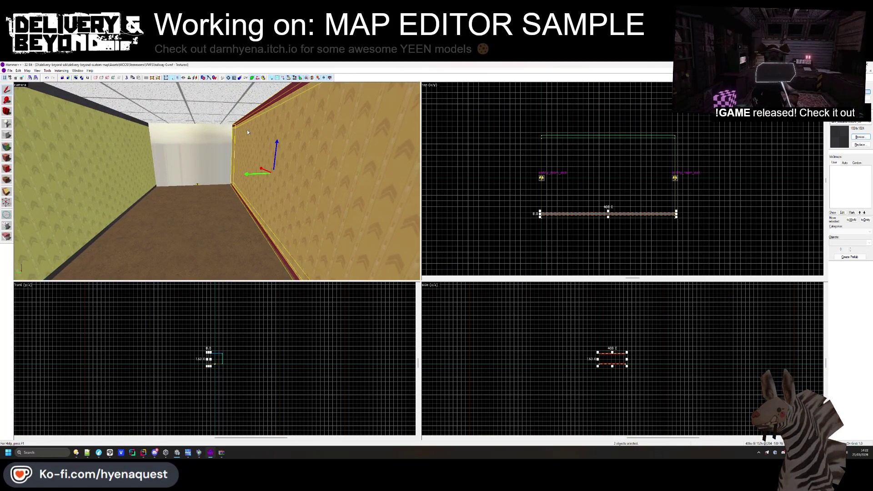
scroll(583, 220, "up", 4)
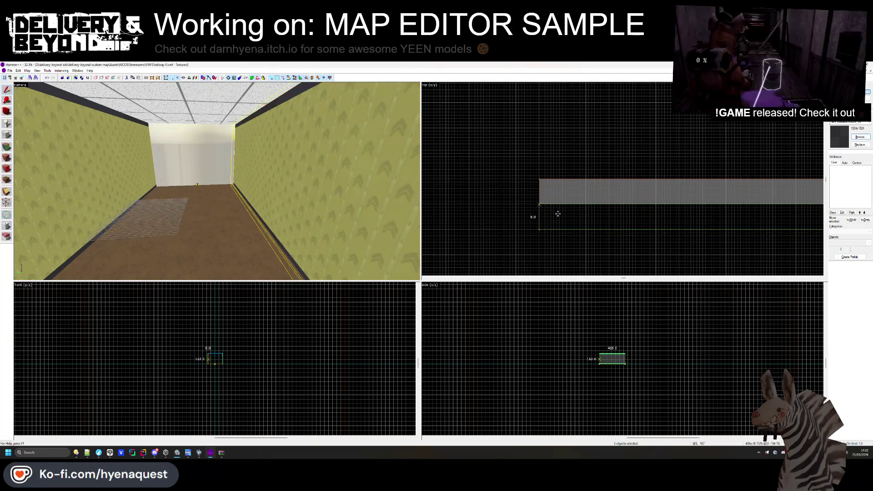
scroll(549, 245, "down", 2)
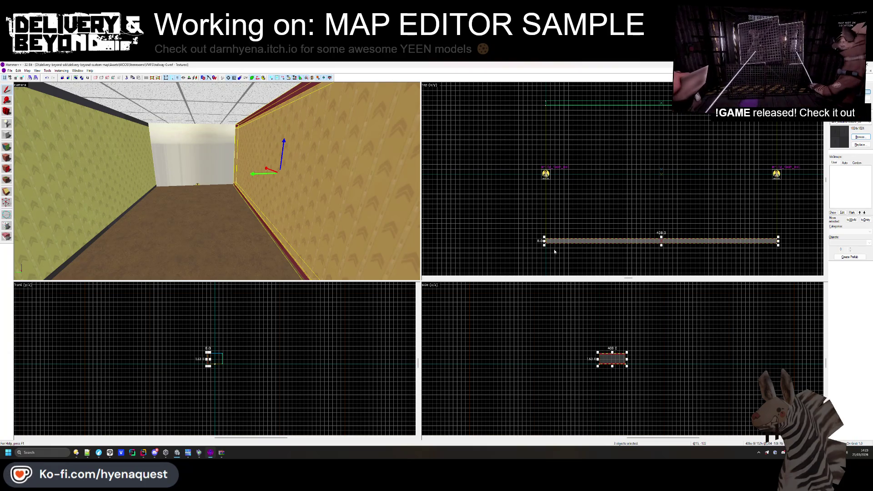
scroll(554, 250, "up", 2)
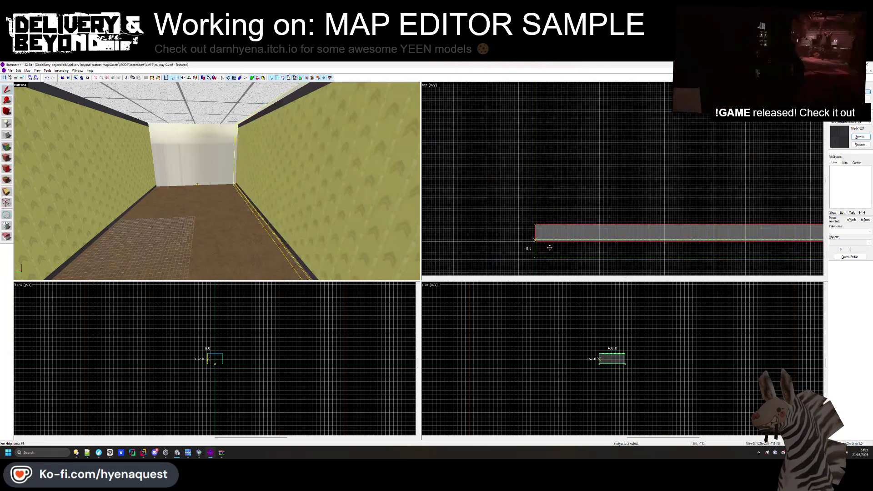
- Select the left wall, baseboard and ceiling trim, move them together, then undo the move
left_click(120, 186)
scroll(528, 208, "down", 2)
scroll(524, 143, "up", 2)
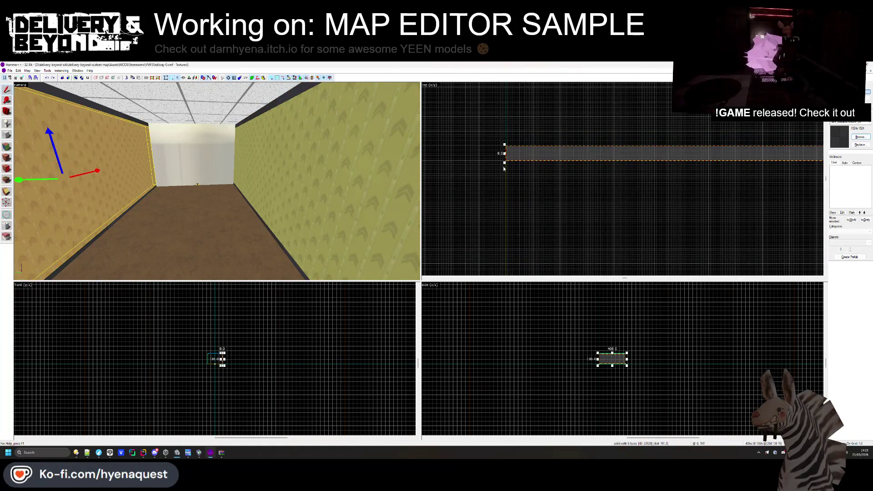
left_click(82, 237, "ctrl")
left_click(91, 109, "ctrl")
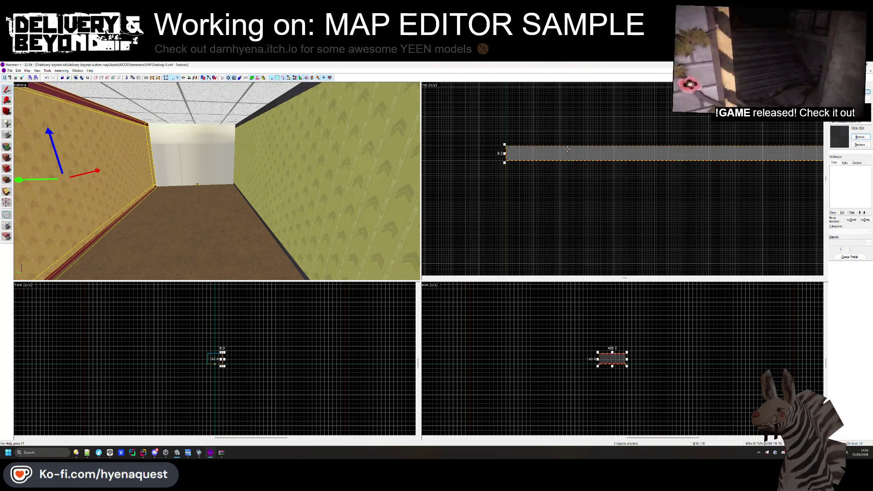
left_click_drag(567, 149, 567, 113)
key("ctrl+z")
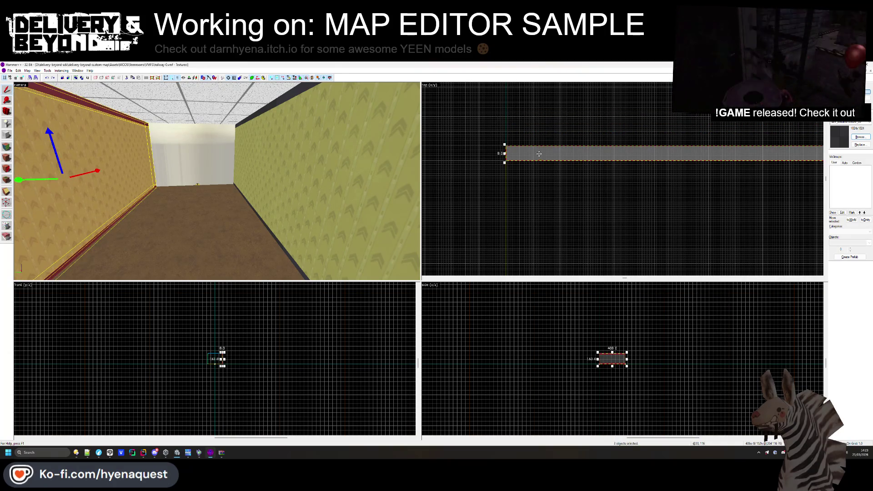
key("z")
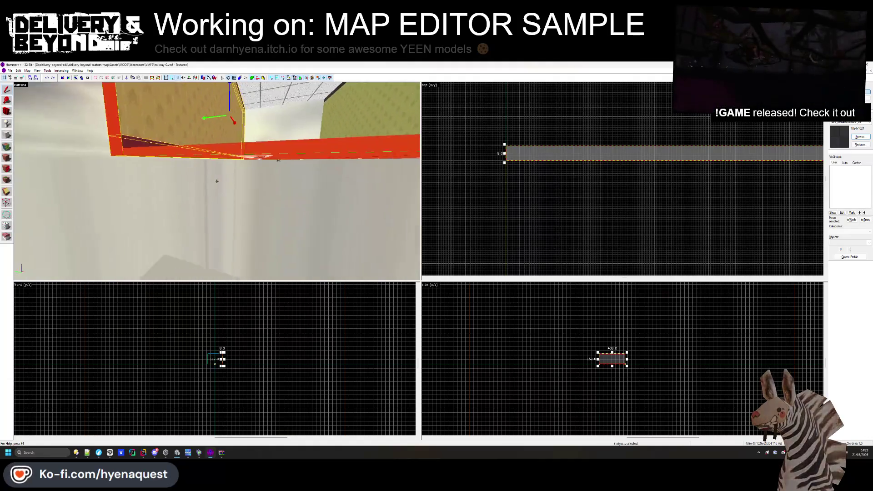
key("z")
- Resize the long baseboard strip from 224 to 216, then to 221 units
left_click(264, 173)
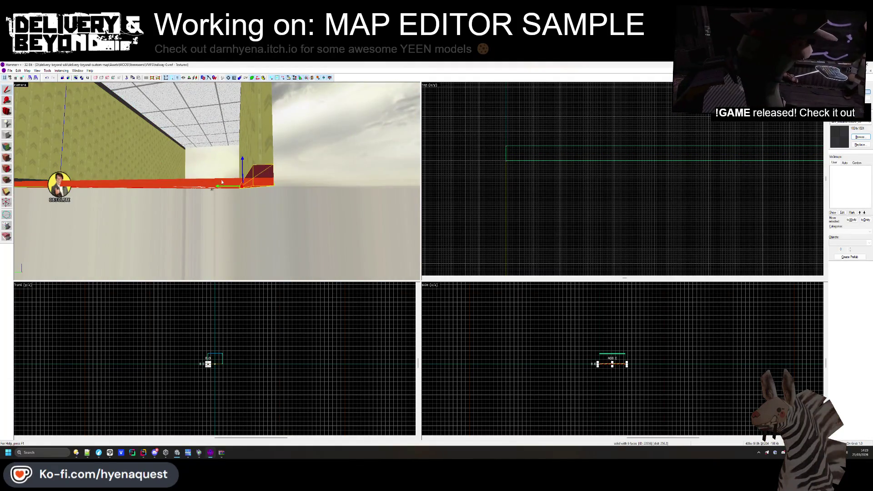
left_click(222, 182)
scroll(578, 164, "down", 3)
scroll(577, 164, "up", 5)
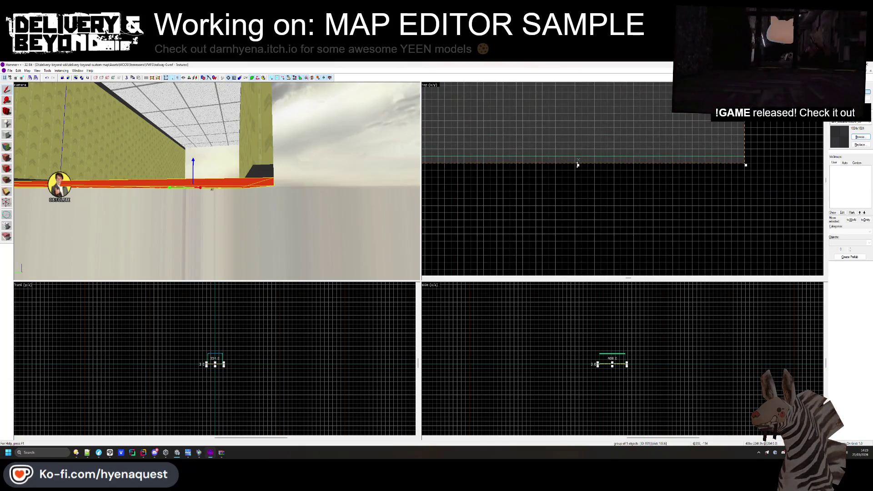
left_click_drag(577, 165, 578, 161)
scroll(580, 182, "up", 5)
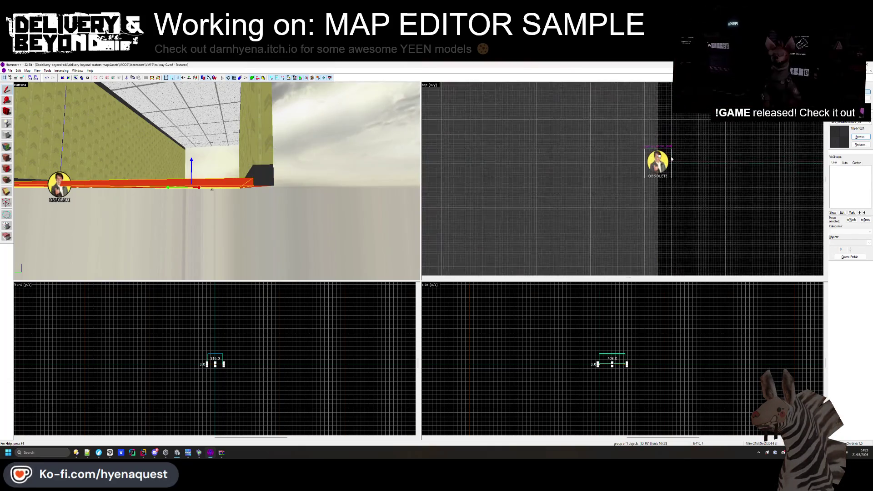
scroll(546, 205, "down", 3)
scroll(545, 205, "up", 3)
left_click_drag(524, 200, 523, 209)
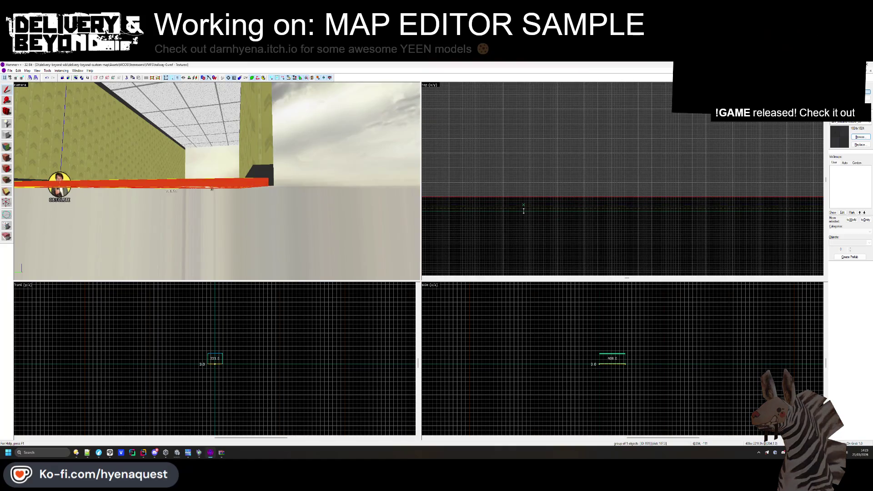
- Widen the ceiling brush to 240 units and clear the selection
left_click(255, 169)
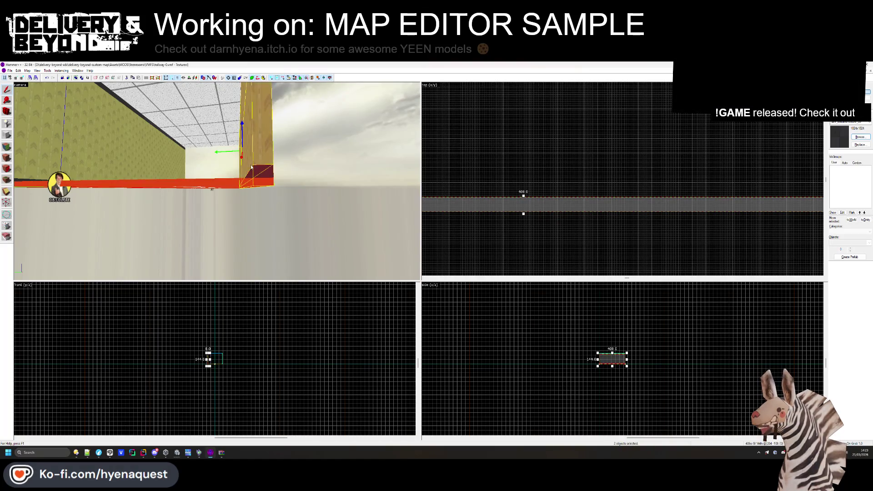
scroll(637, 216, "down", 3)
scroll(638, 216, "up", 3)
key("Escape")
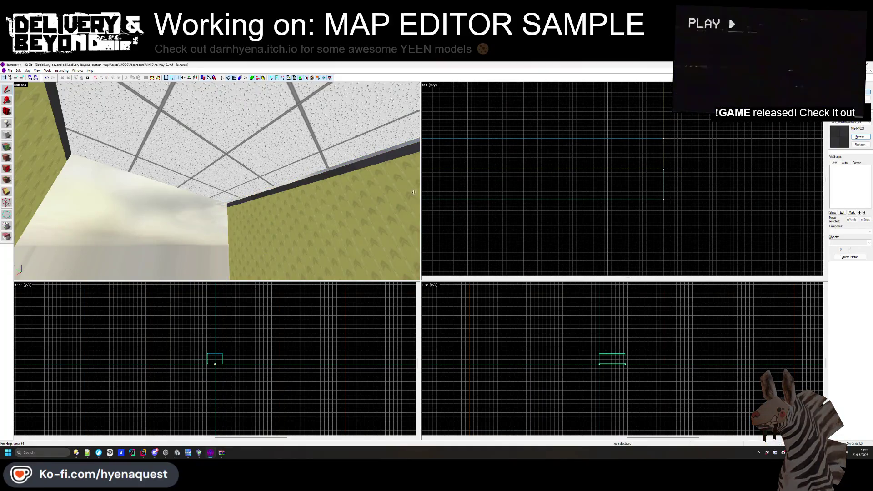
left_click(411, 192)
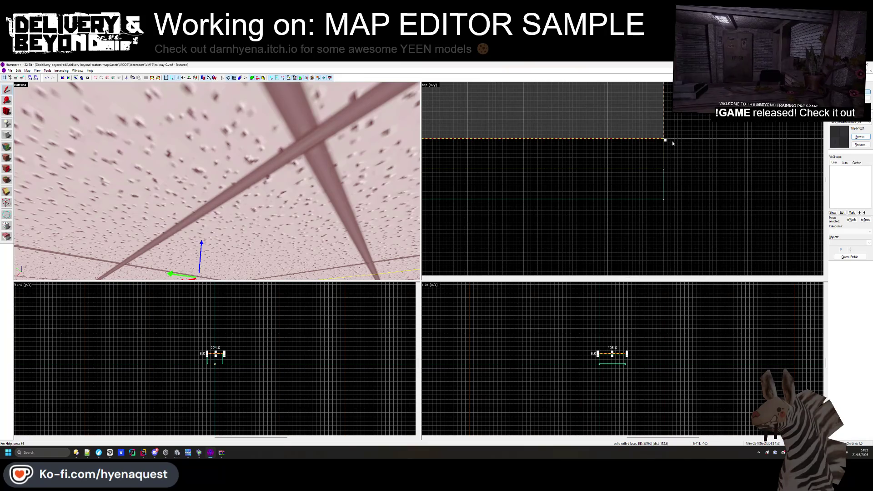
left_click_drag(675, 143, 675, 203)
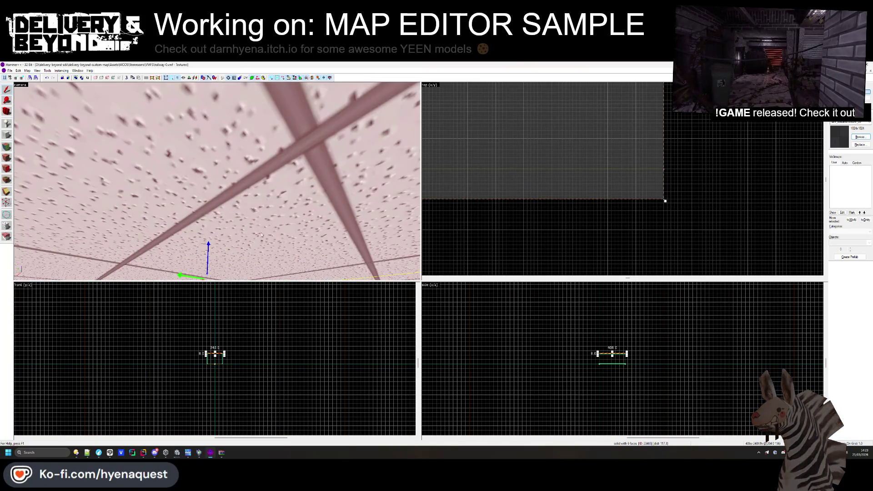
key("Escape")
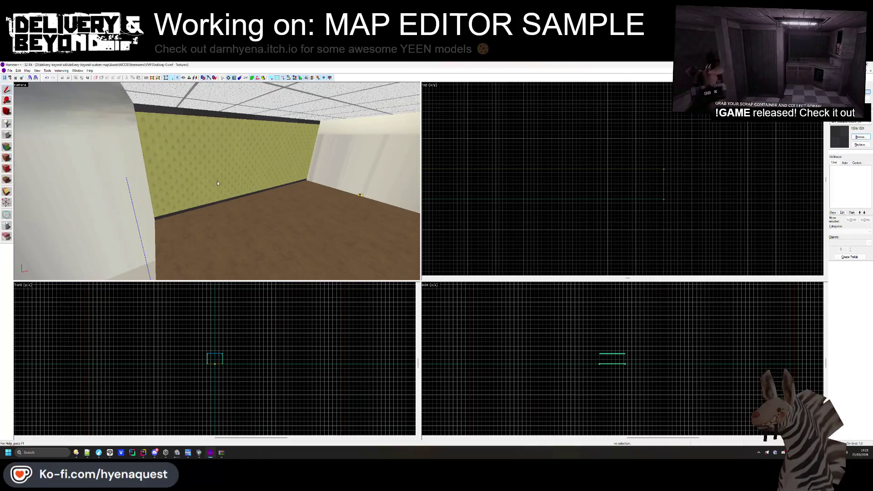
left_click(10, 70)
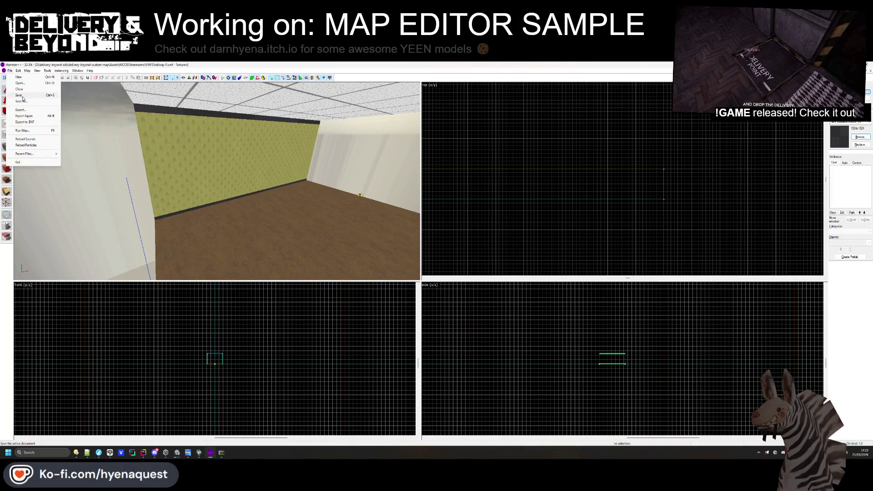
- Save the map under the new name hallway-1
left_click(23, 102)
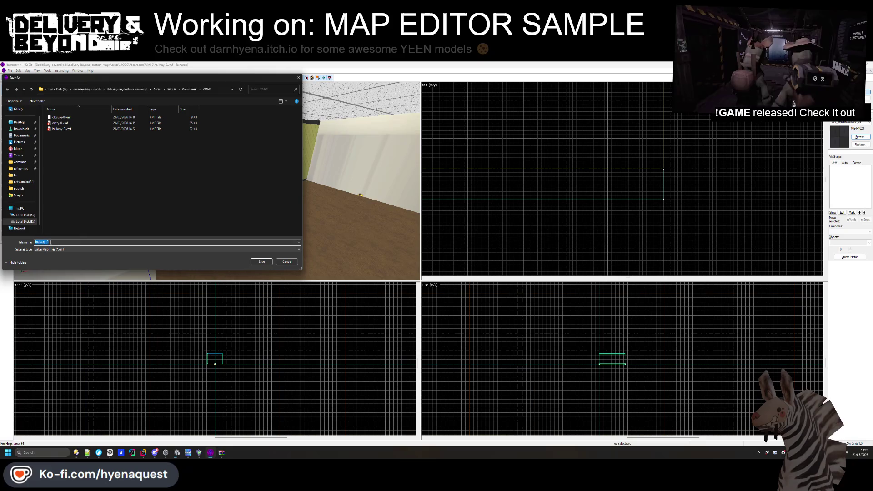
type("1")
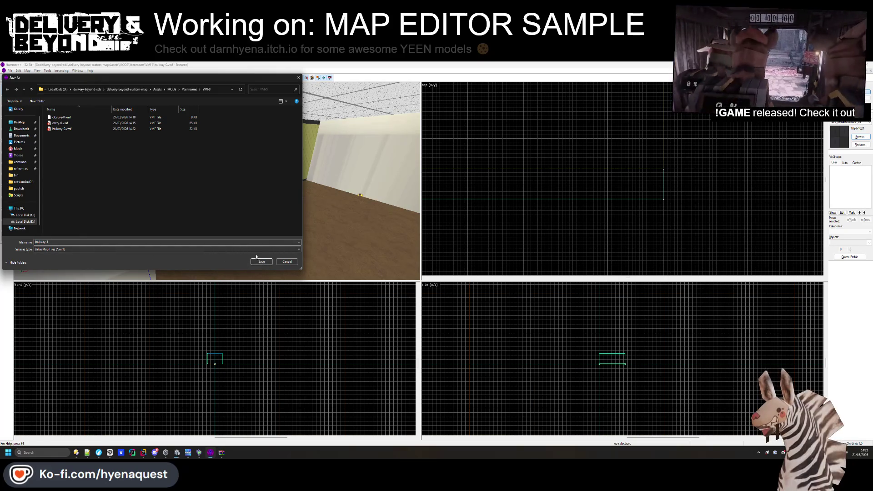
left_click(261, 262)
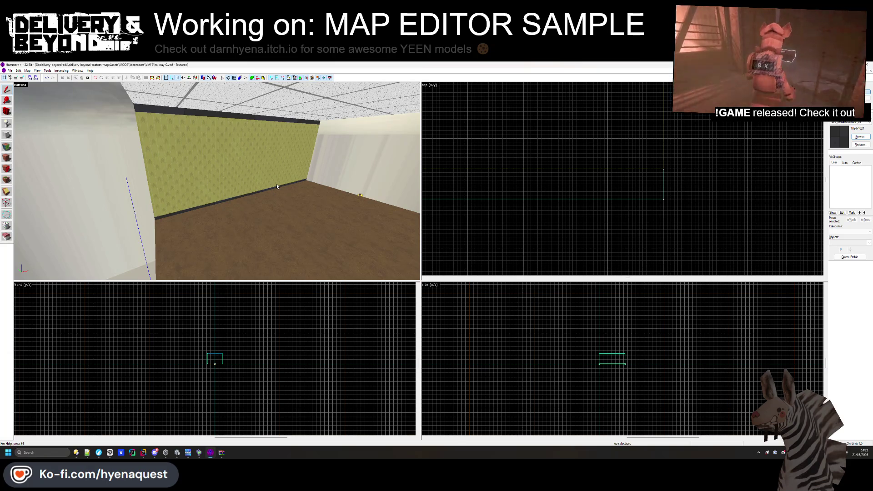
- Check the end wall and baseboard brushes, then clear the selection to view the whole wall
left_click(168, 163)
key("Escape")
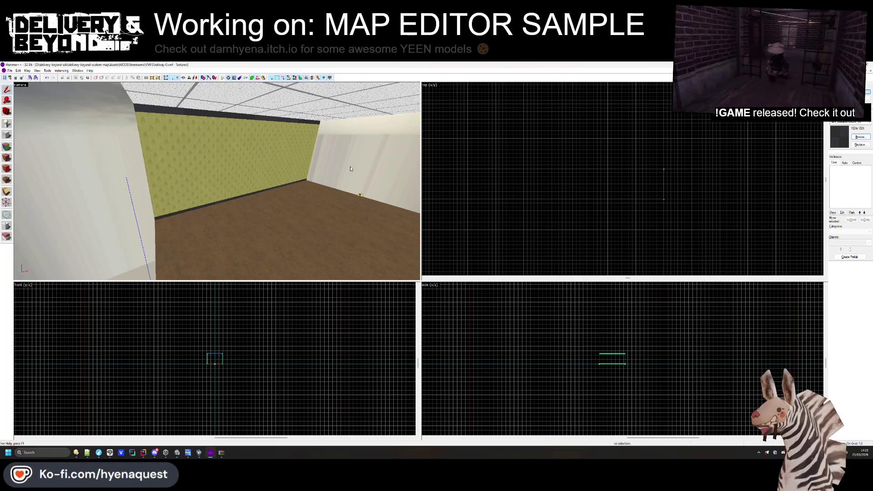
left_click(258, 185)
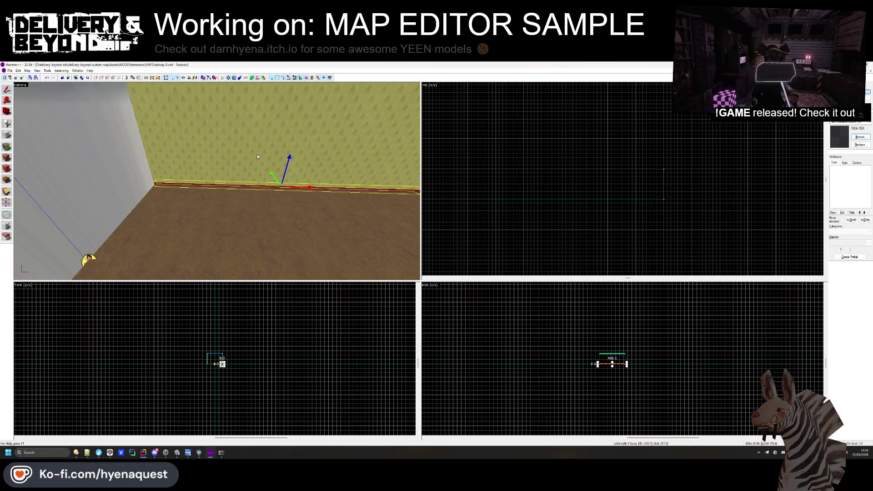
key("s")
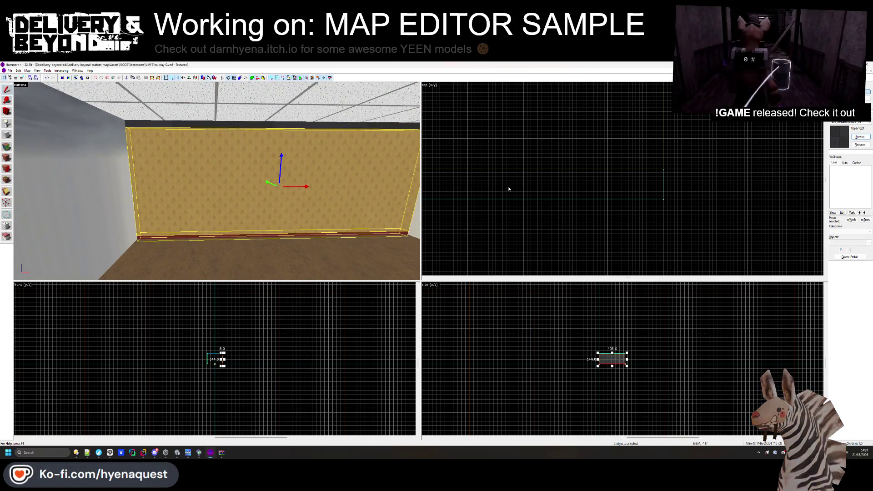
key("Escape")
- Close the Program Files window from its taskbar preview and switch to the Unity editor
mouse_move(76, 453)
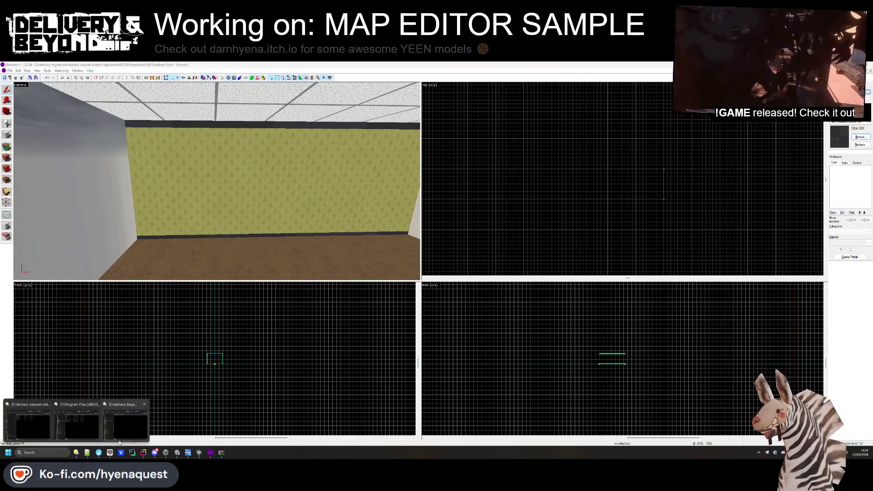
mouse_move(119, 442)
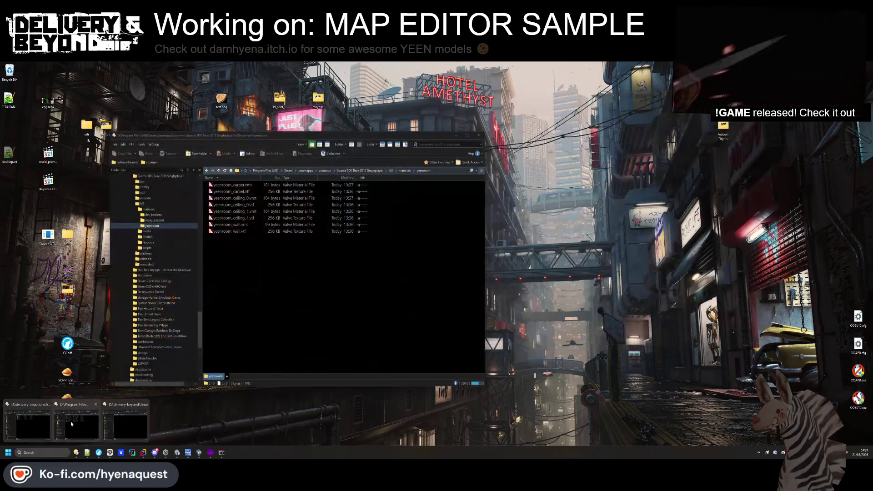
middle_click(95, 425)
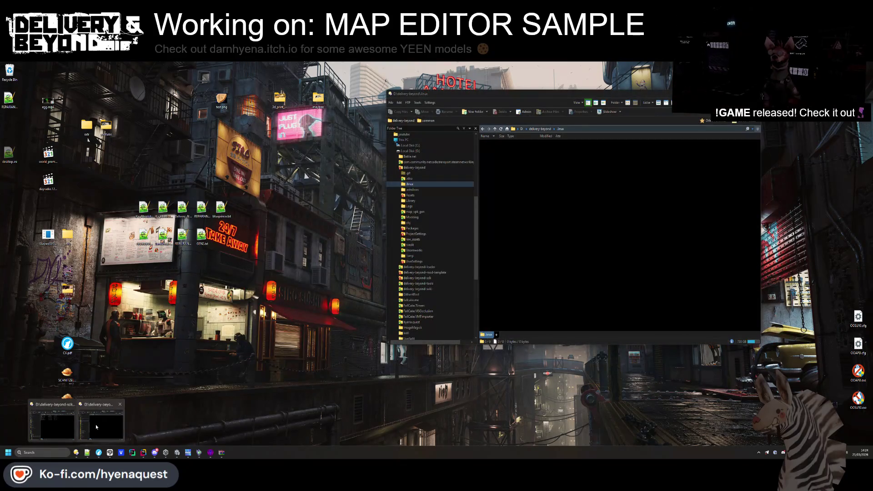
left_click(177, 452)
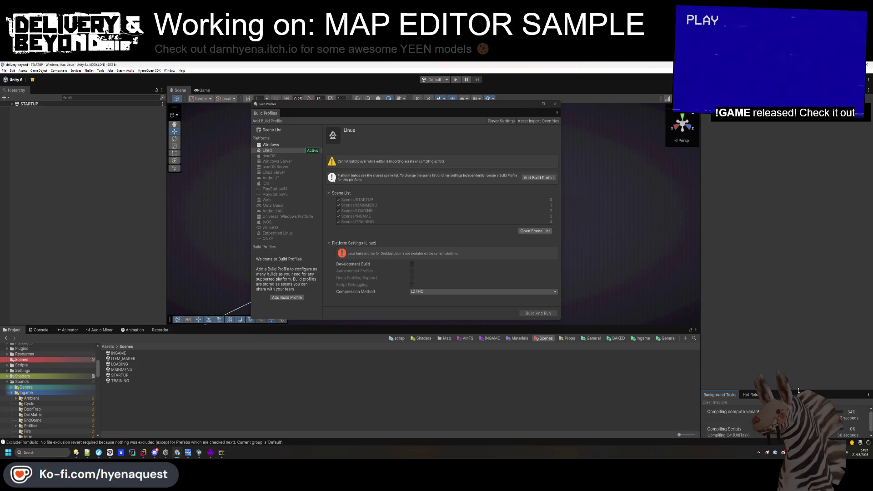
- Show only errors in Unity's Console, return to the Scenes folder, then switch between Rider and Unity
left_click(40, 329)
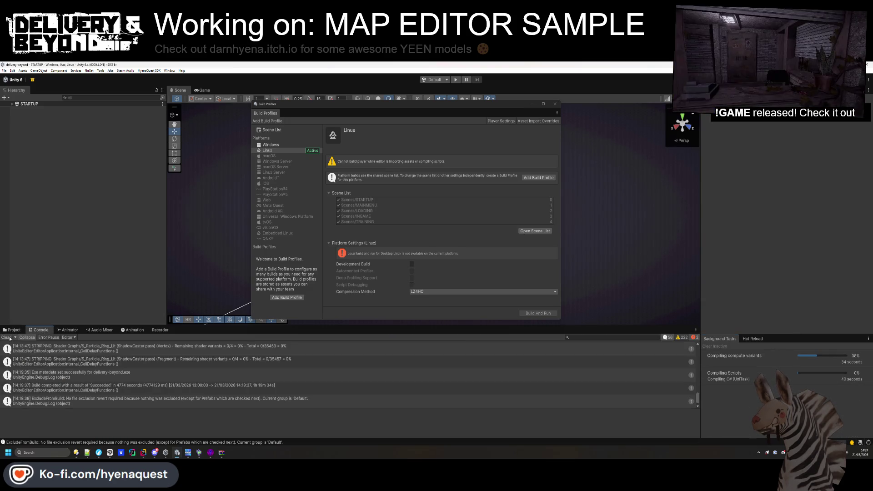
left_click(667, 338)
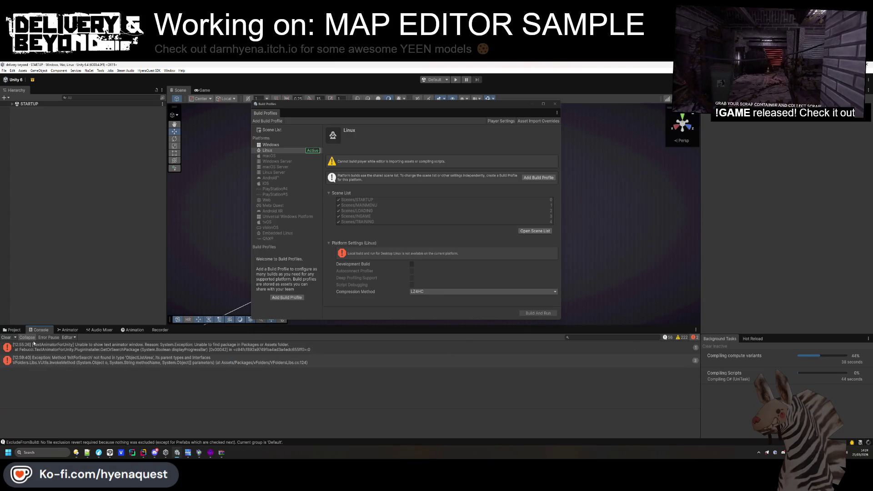
left_click(11, 330)
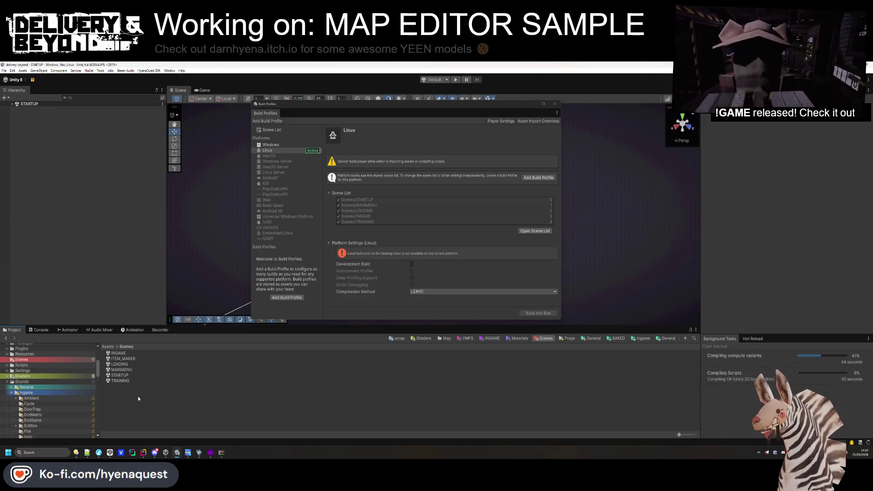
left_click(143, 453)
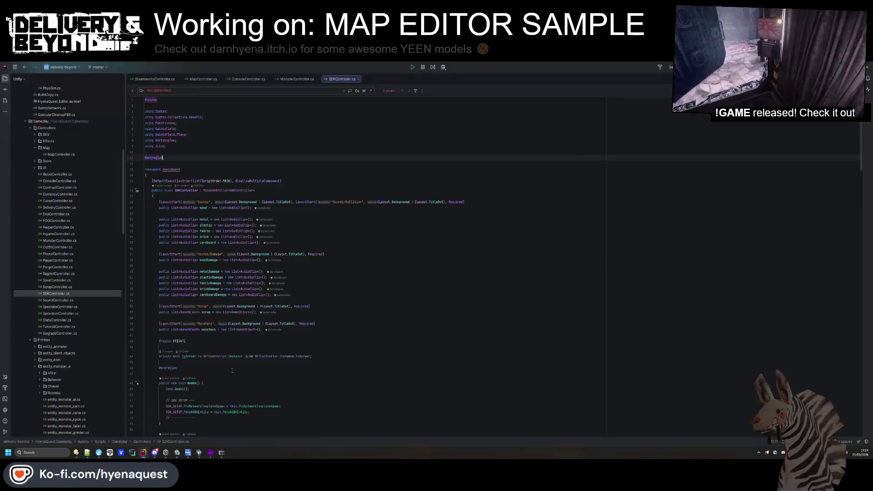
left_click(177, 453)
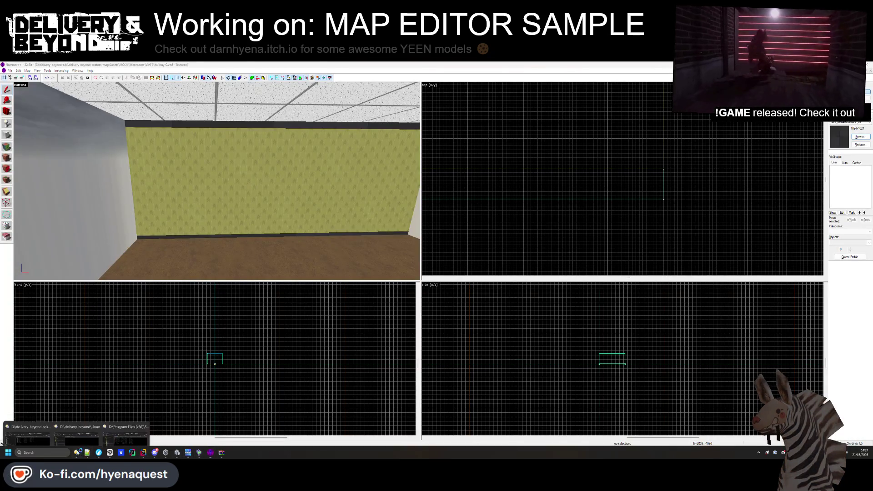
- Open the delivery-beyond project folder in the file manager's folder tree
left_click(113, 423)
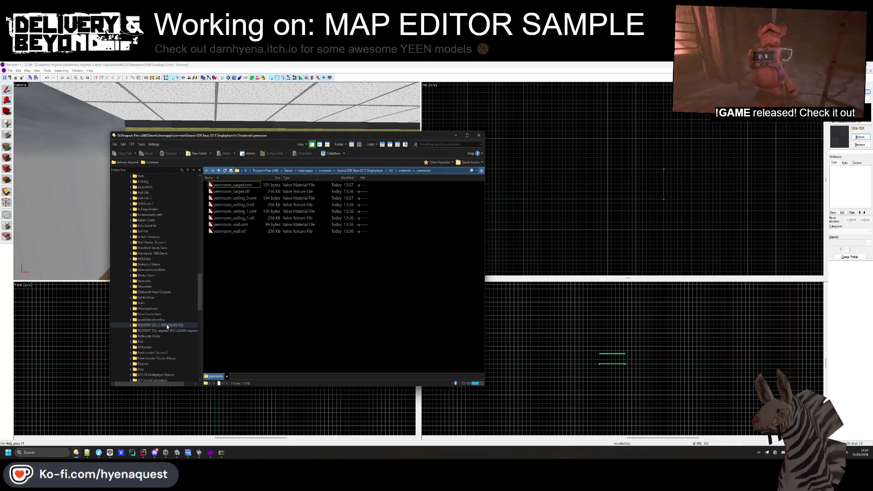
scroll(167, 325, "up", 10)
scroll(167, 325, "up", 2)
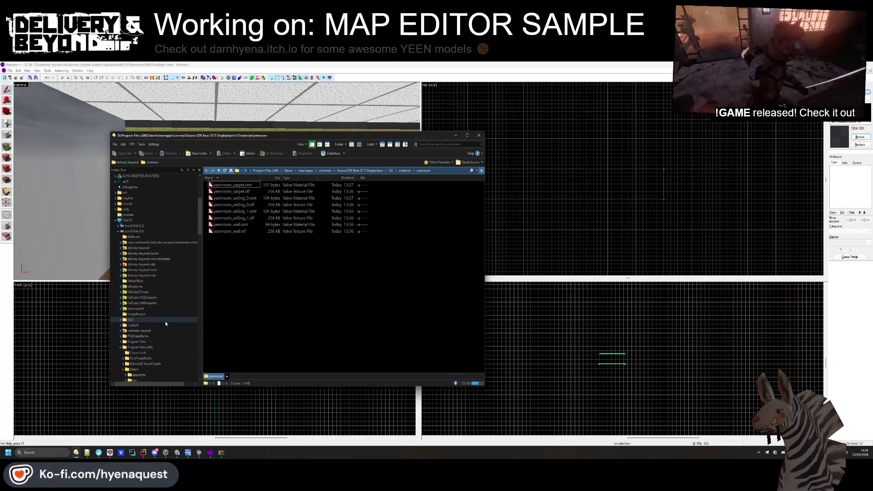
left_click(149, 248)
- Bring the Rider code editor to the front from its taskbar icon
mouse_move(214, 205)
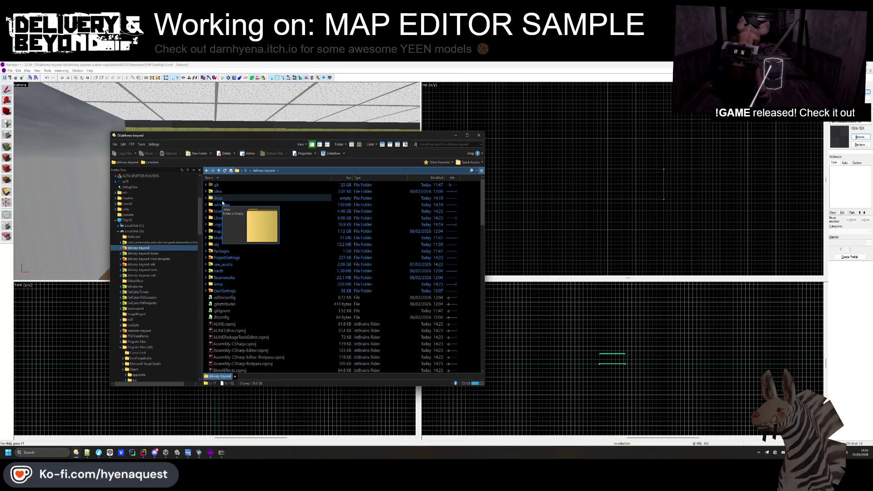
mouse_move(274, 252)
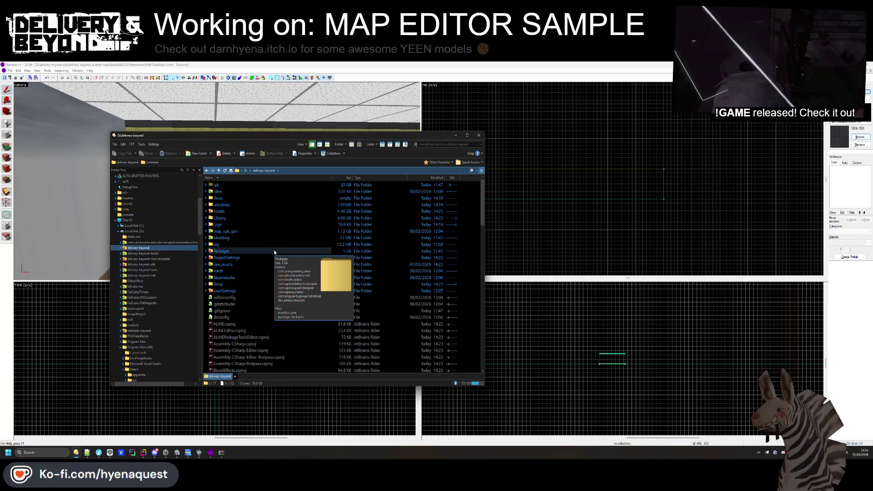
right_click(143, 450)
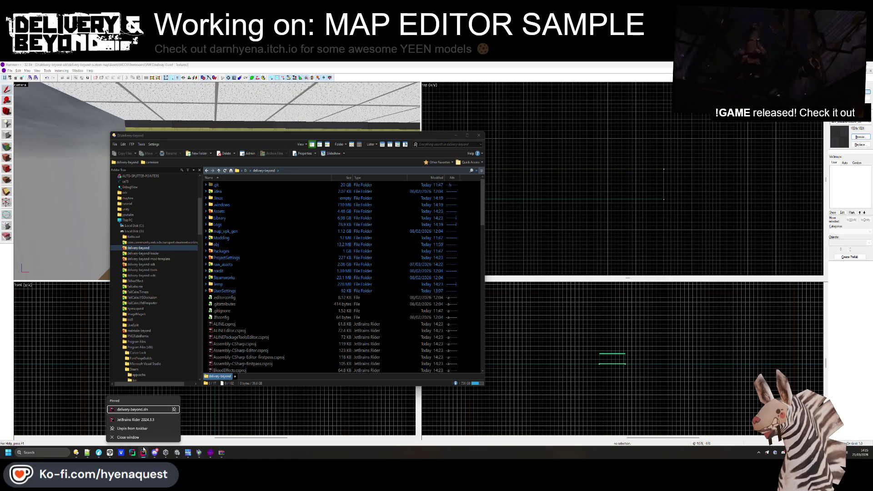
left_click(144, 451)
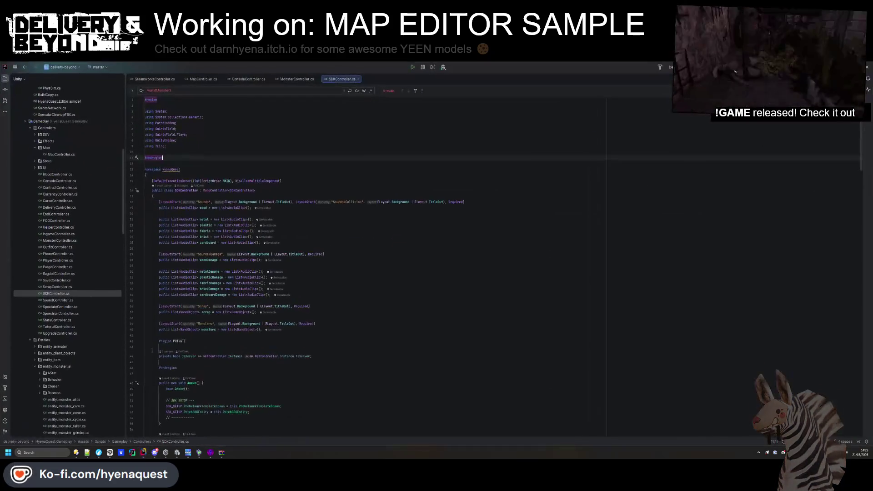
- Browse Rider's recent solutions list, dismiss it without opening one, and go to the file manager
left_click(64, 66)
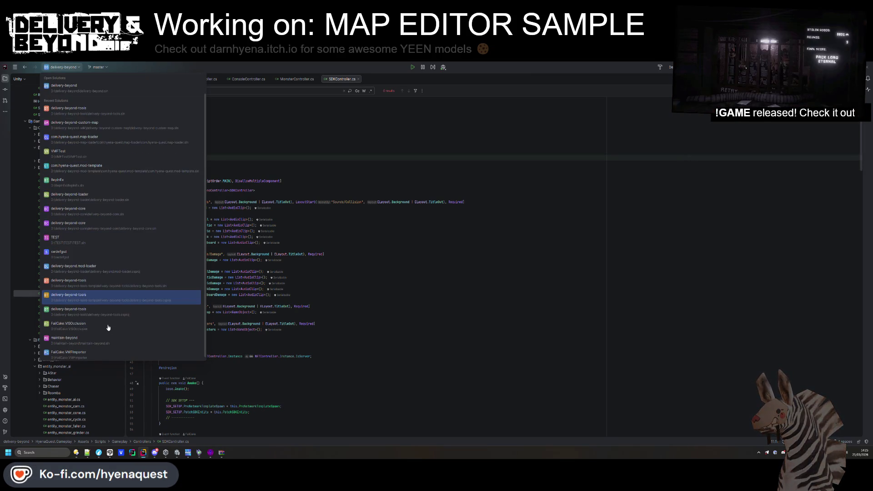
scroll(109, 328, "down", 1)
scroll(109, 331, "up", 1)
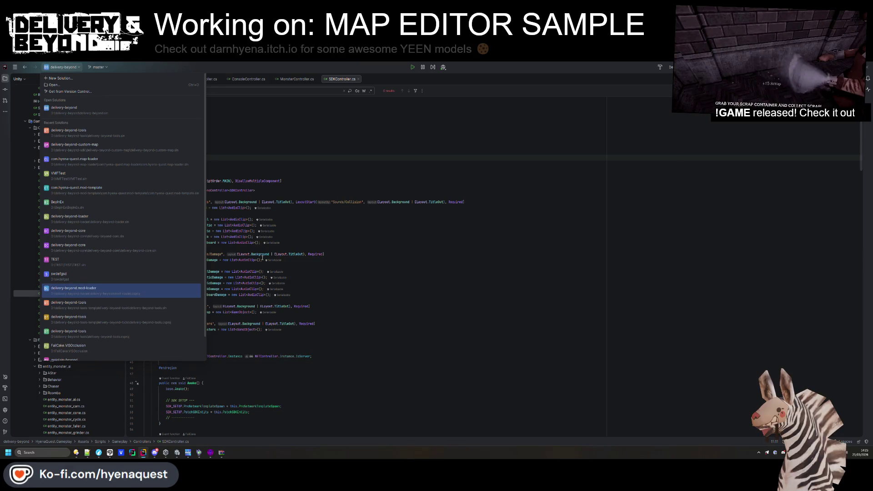
key("Escape")
left_click(76, 452)
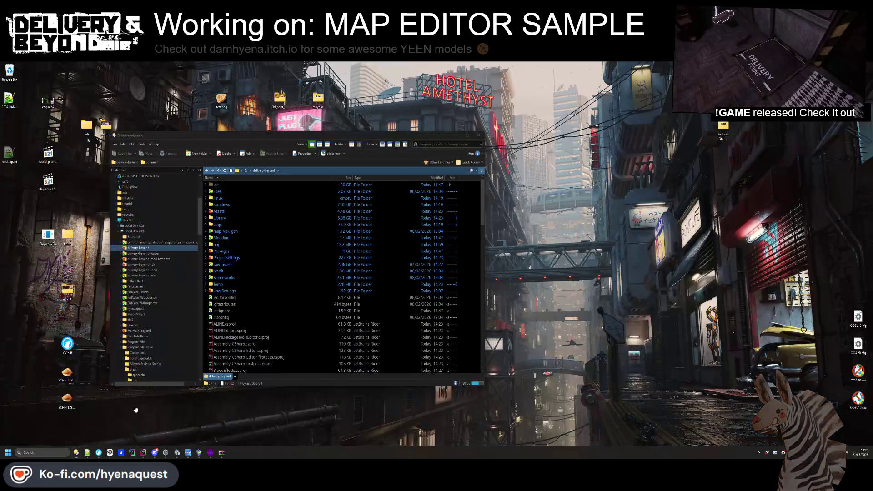
- Go into delivery-beyond > map_vpk_gen > VTFConverter and open VTFConverter.cs with Rider
left_click(124, 435)
double_click(222, 197)
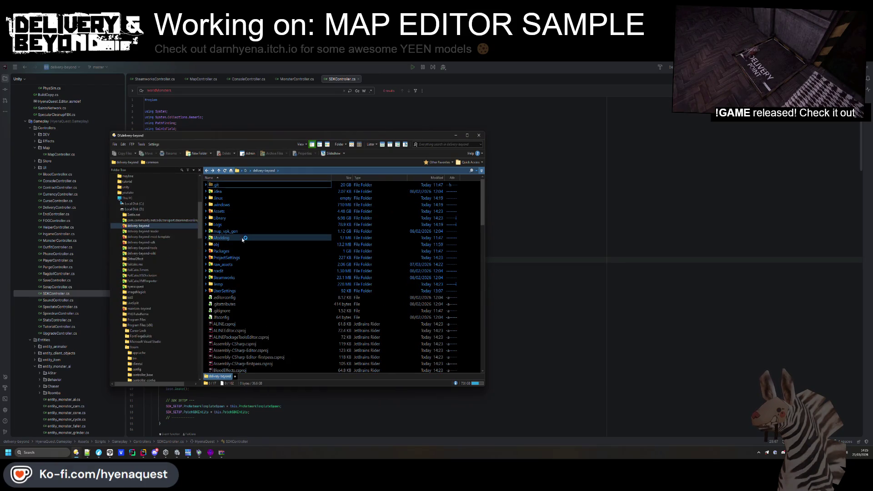
double_click(230, 231)
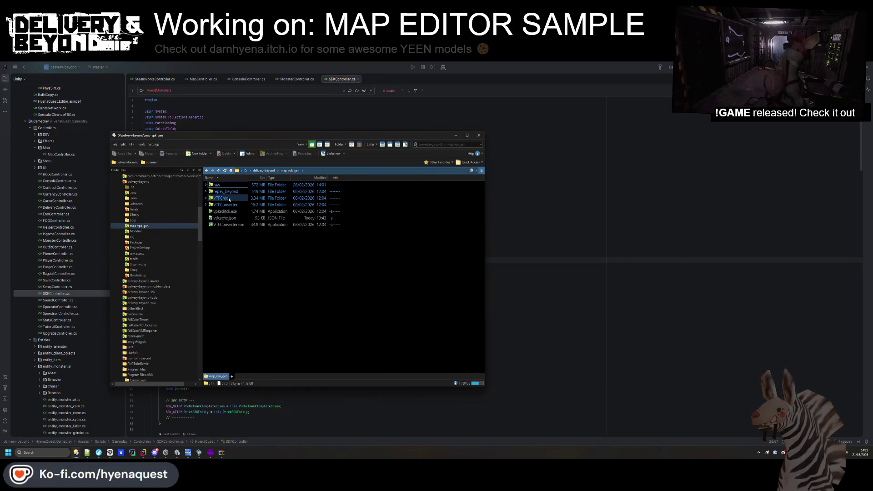
double_click(230, 204)
left_click(232, 192)
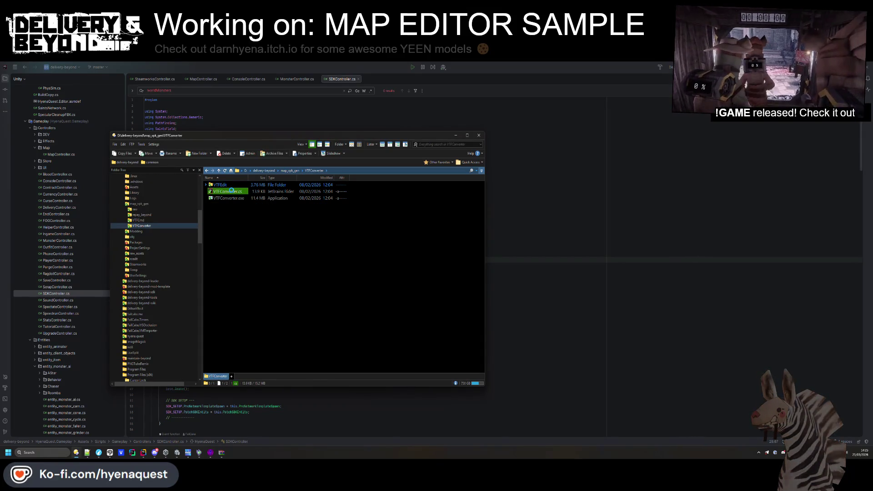
right_click(231, 191)
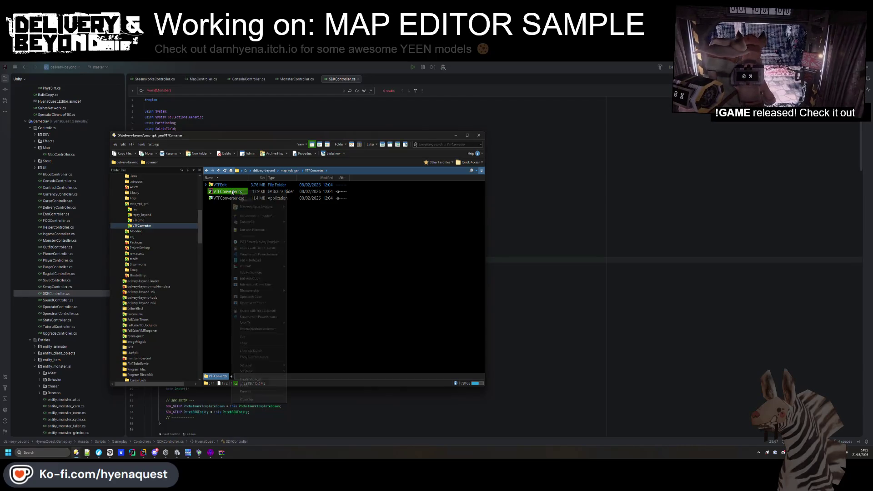
mouse_move(247, 222)
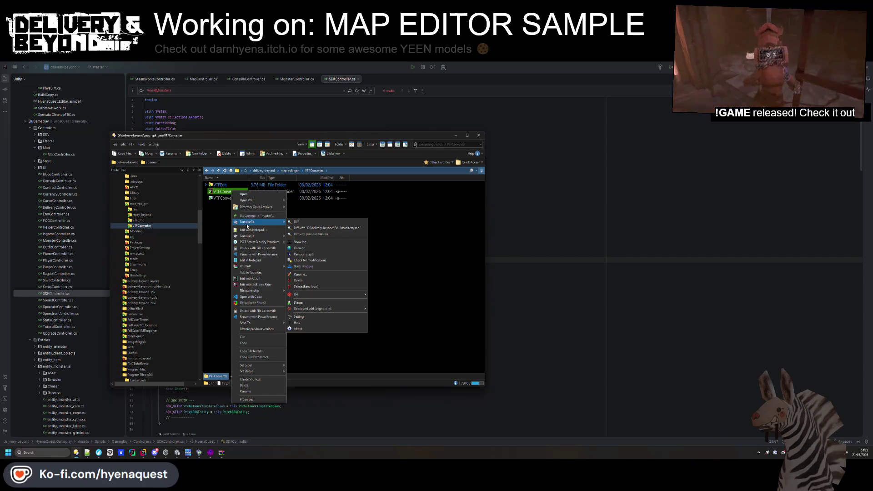
left_click(255, 284)
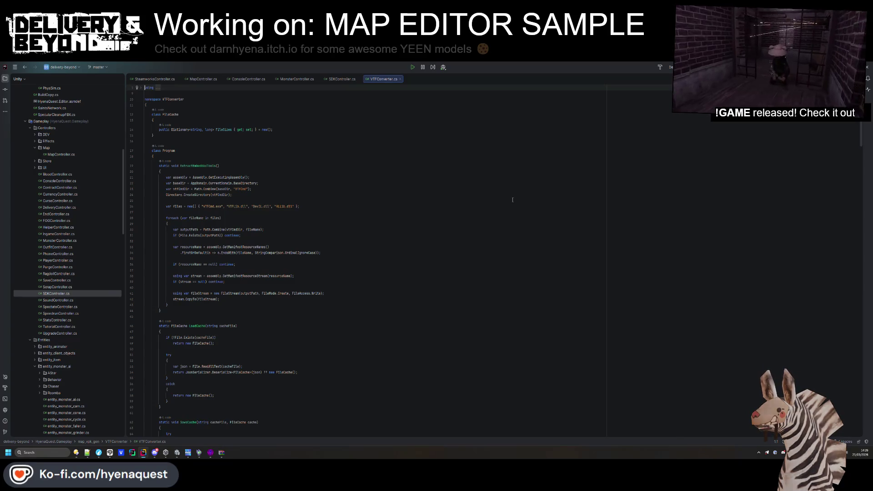
- Add a semicolon after the args += " -alphaformat RGBA8888" line in ConvertToVTF
scroll(270, 250, "down", 10)
scroll(270, 249, "down", 8)
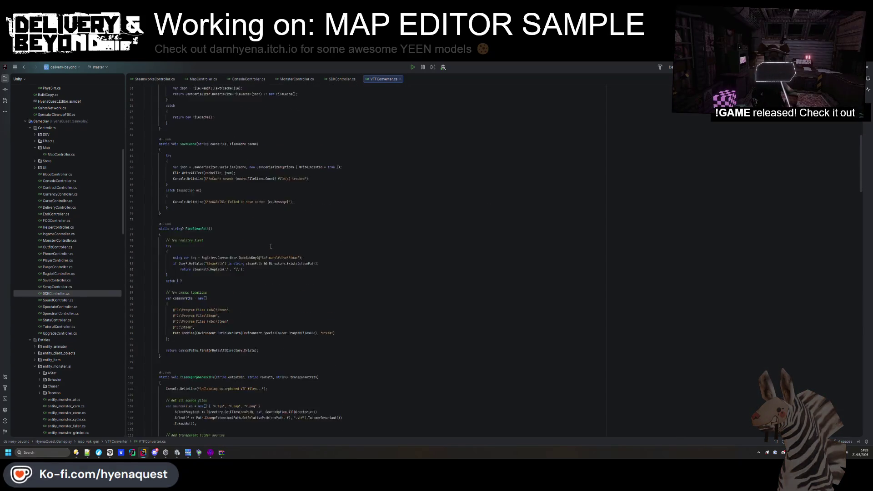
scroll(276, 246, "down", 7)
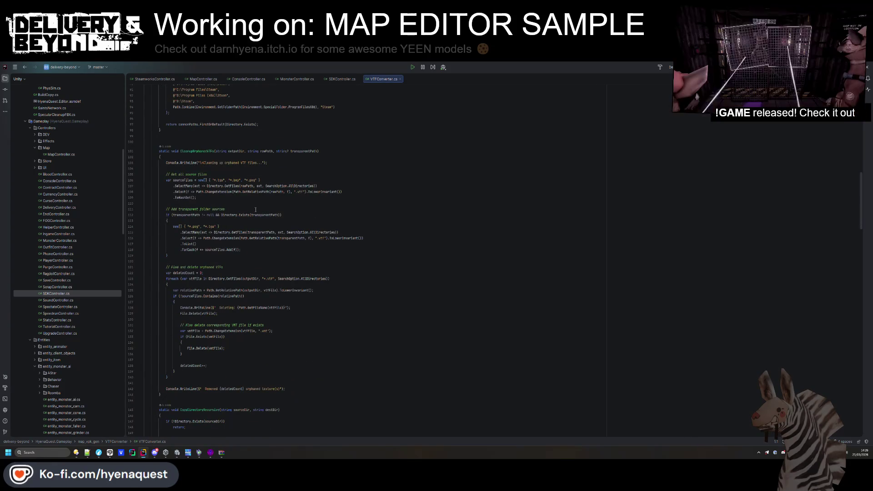
scroll(255, 210, "down", 4)
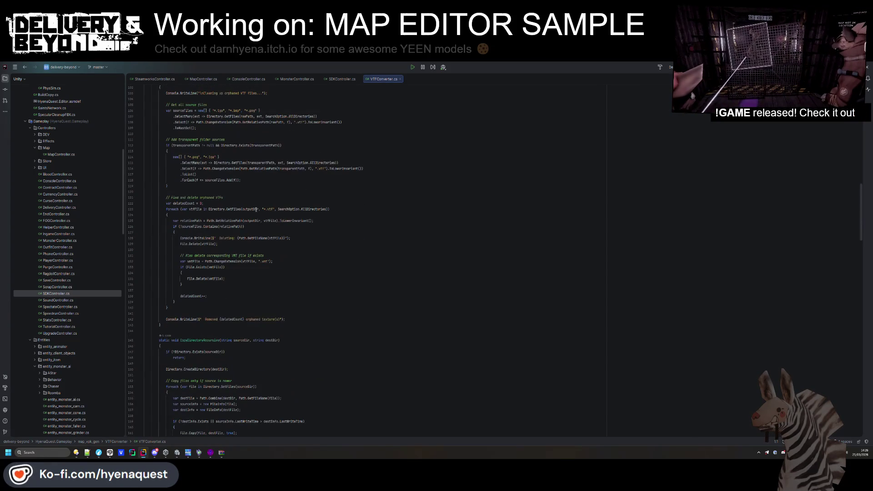
scroll(269, 257, "down", 5)
left_click(272, 253)
scroll(273, 255, "down", 2)
scroll(273, 256, "down", 12)
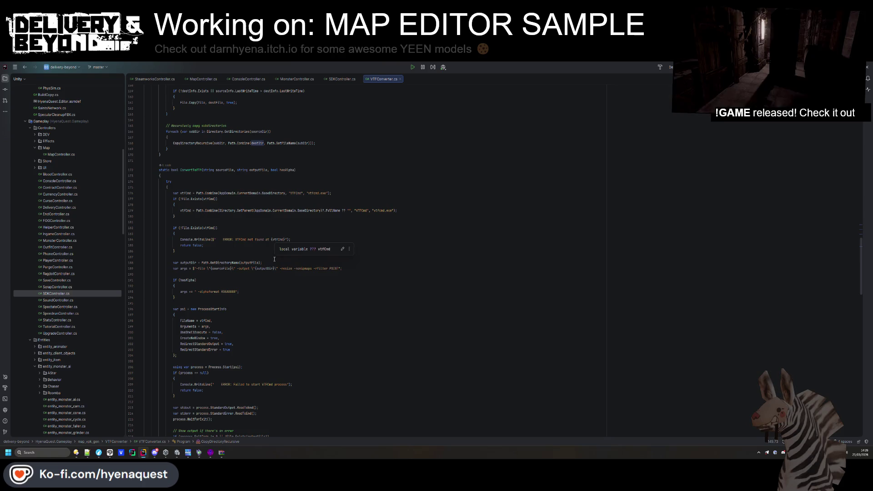
left_click(273, 308)
left_click(292, 292)
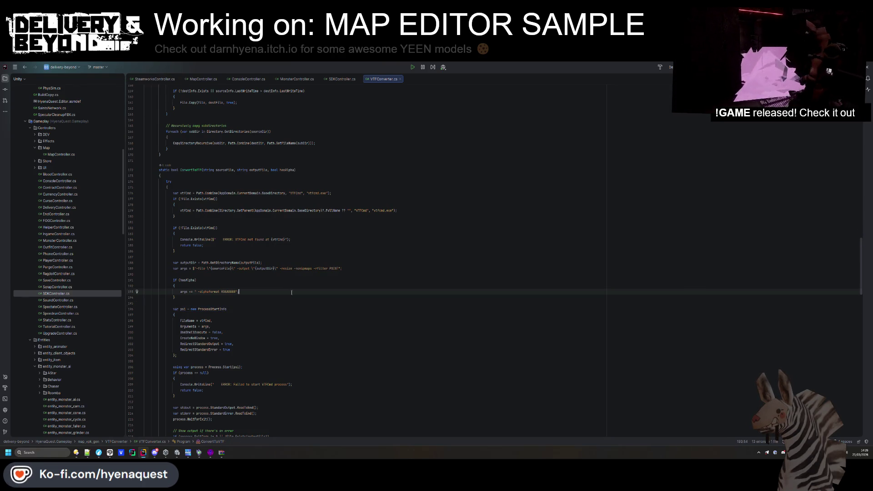
type(";")
key("Down")
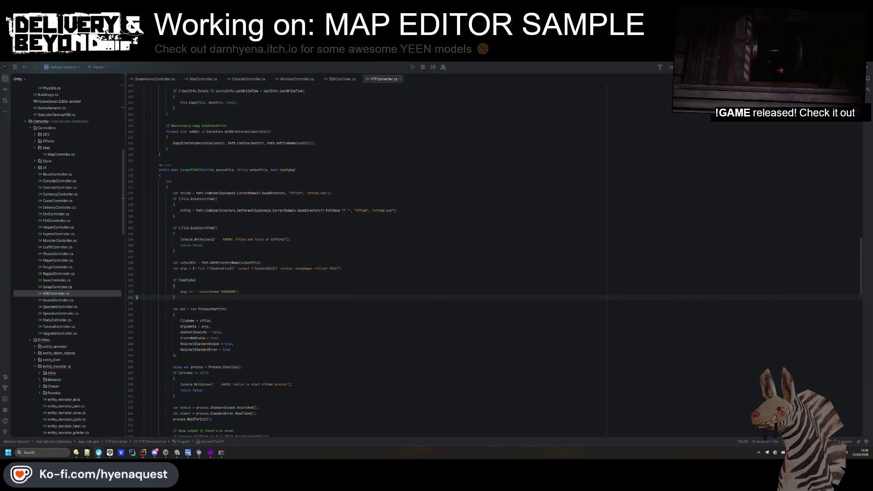
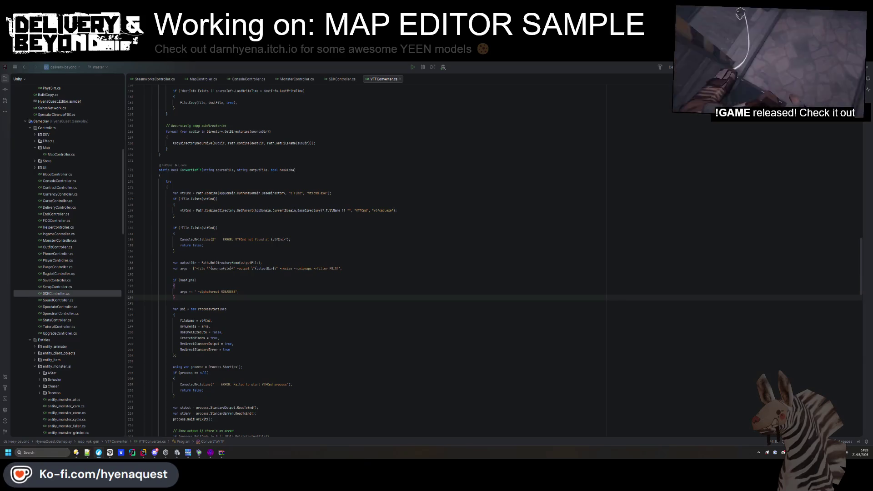
- Leave VTFConverter.cs at line 188 and switch via Unity to the Hammer++ window
left_click(632, 263)
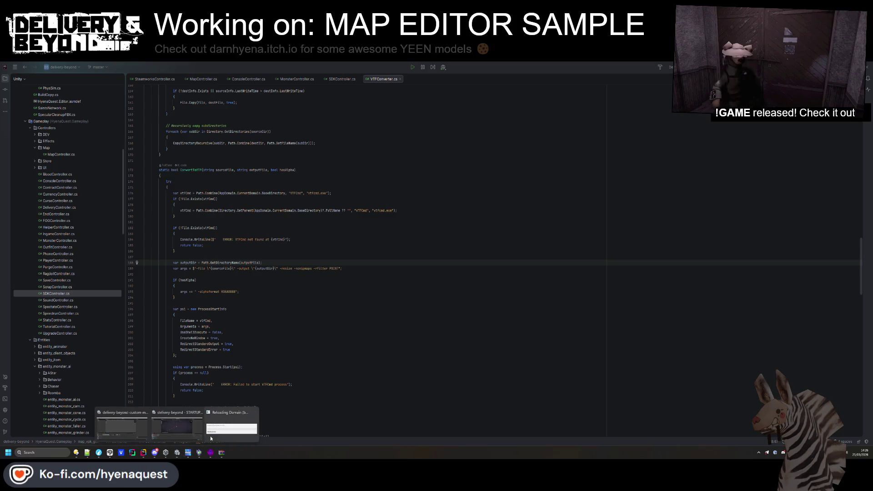
left_click(221, 451)
left_click(122, 427)
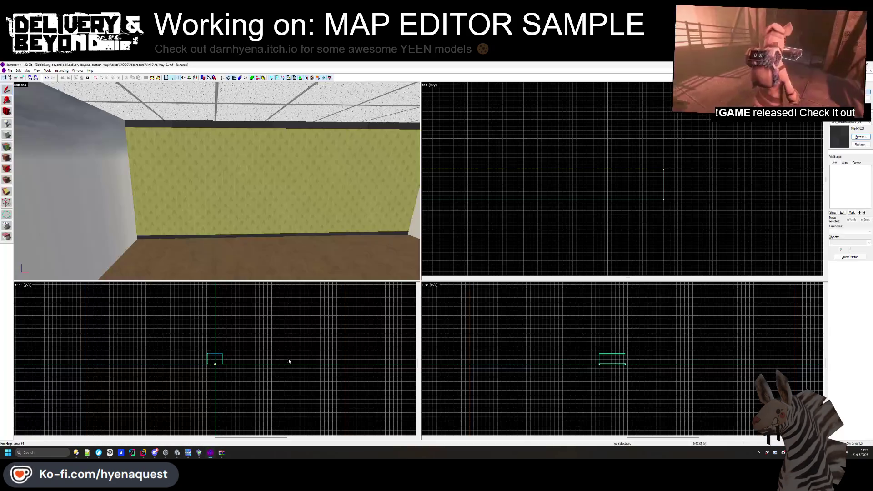
- In Directory Opus, browse to Assets > Models > VMFS > generation > apartments
mouse_move(76, 453)
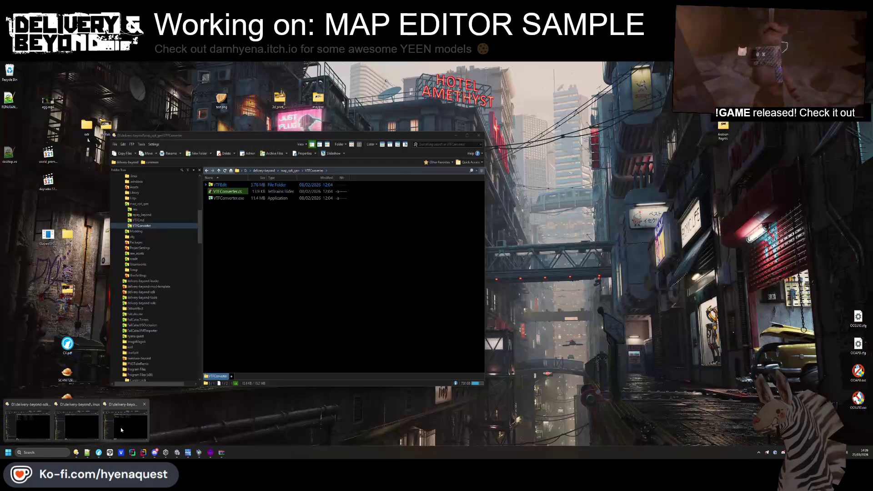
mouse_move(88, 430)
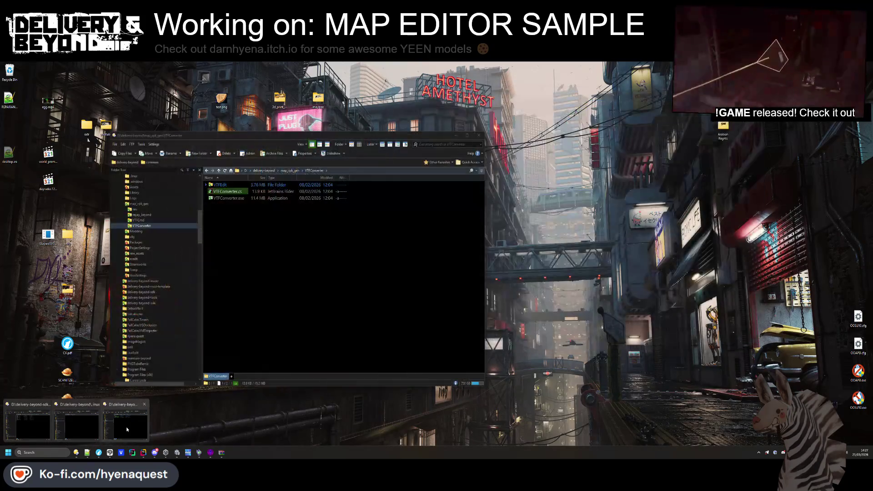
left_click(125, 425)
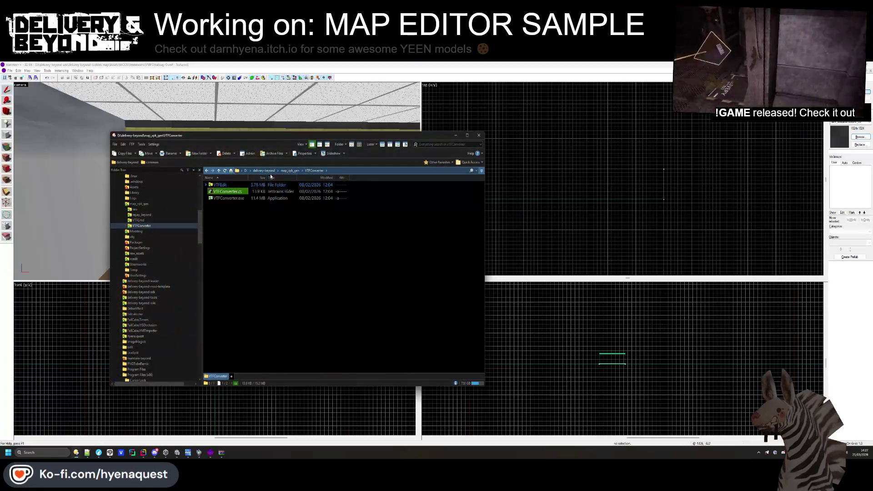
left_click(263, 170)
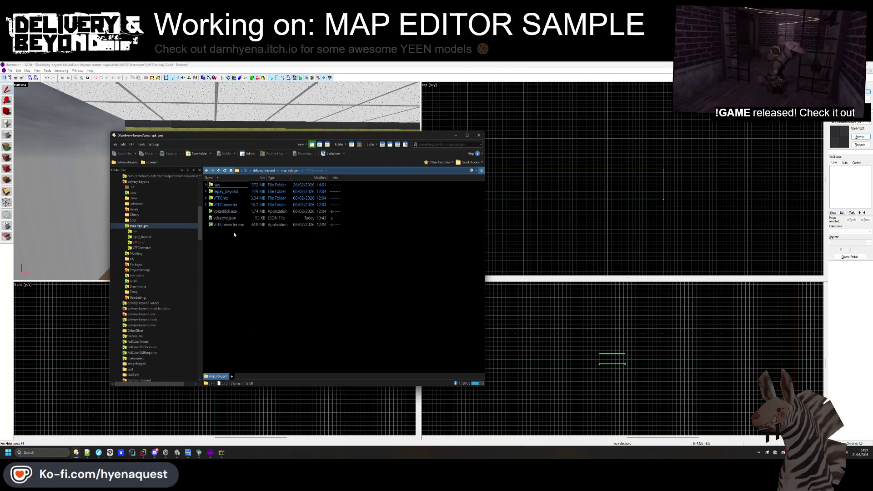
left_click(231, 218)
double_click(220, 211)
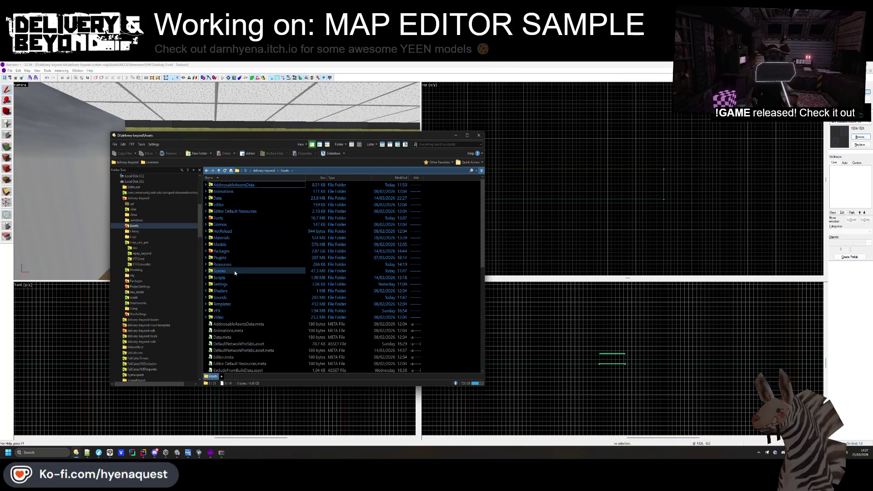
double_click(226, 244)
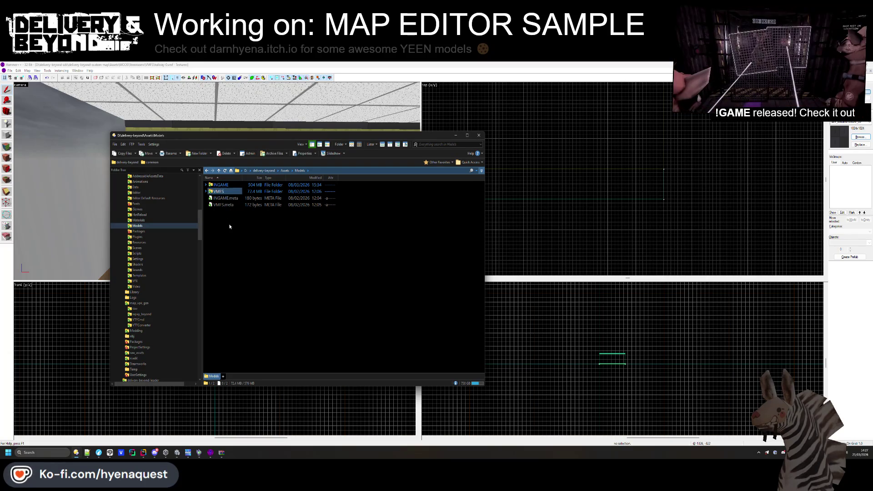
key("Return")
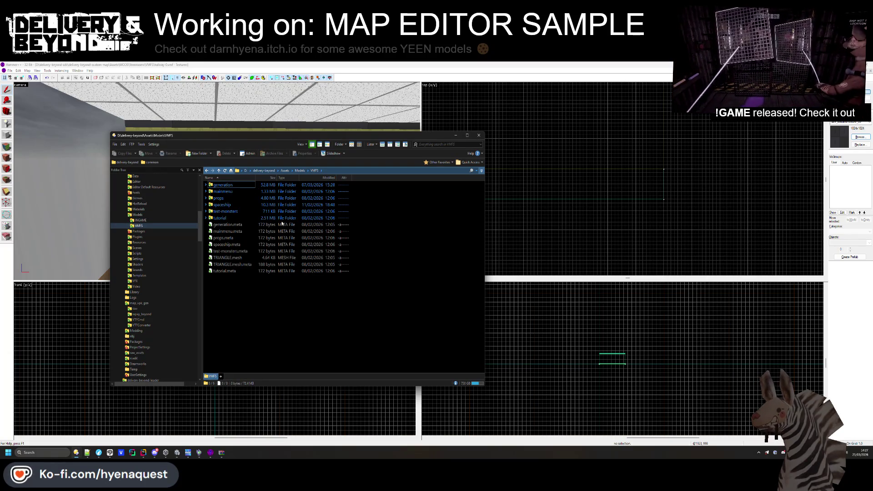
double_click(223, 185)
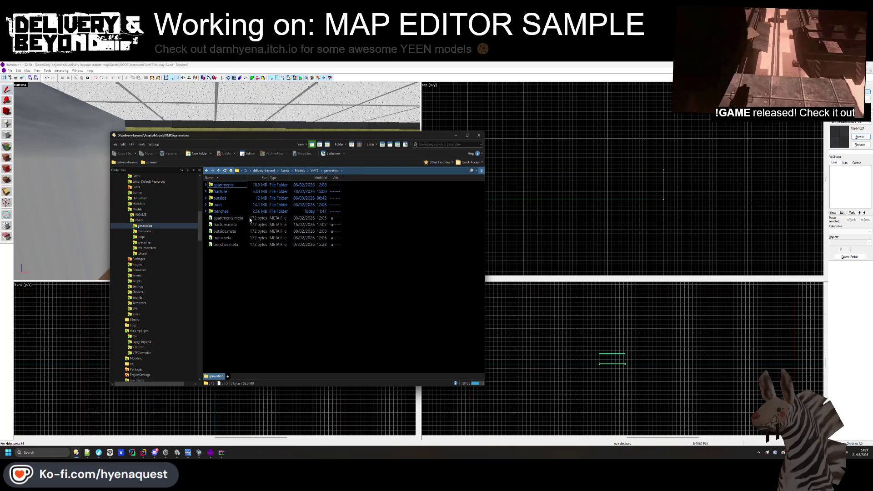
double_click(230, 186)
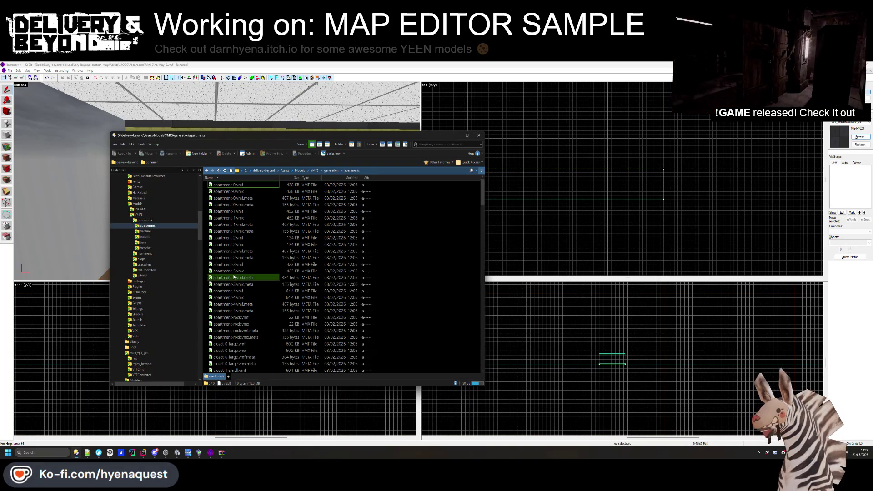
- Drag hallway-0.vmf onto Hammer++ to open the map
scroll(240, 298, "down", 10)
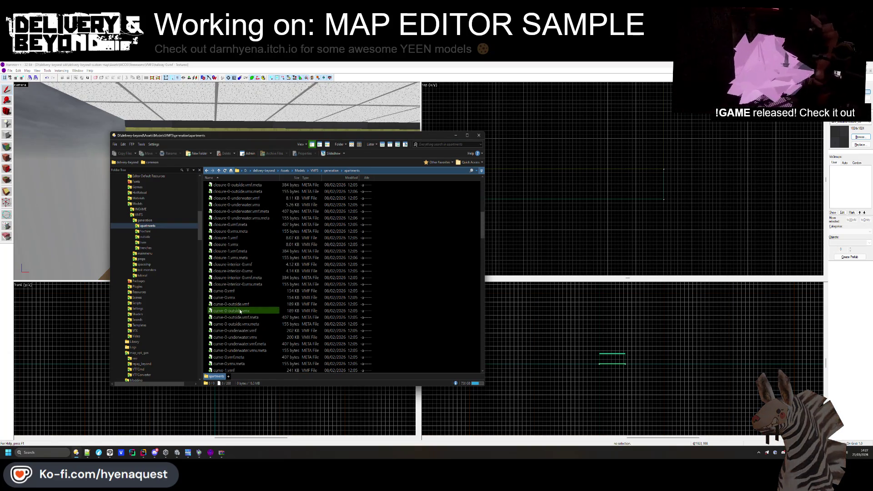
scroll(231, 294, "down", 12)
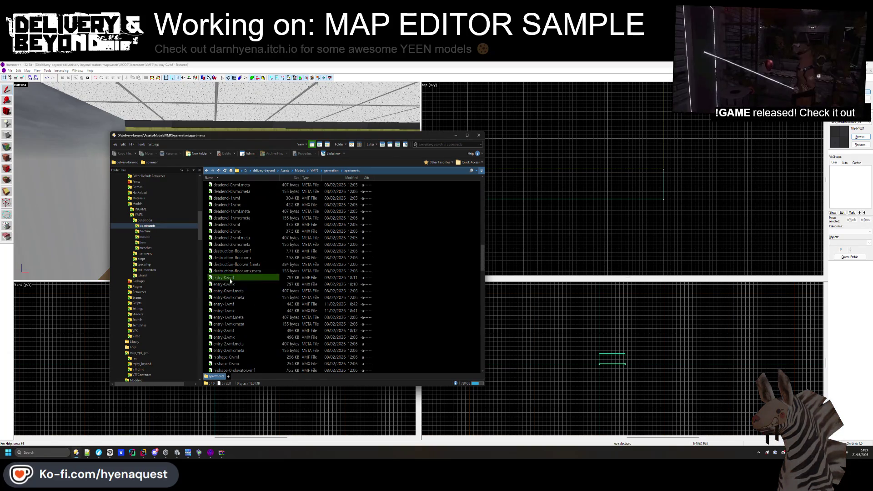
scroll(232, 273, "down", 2)
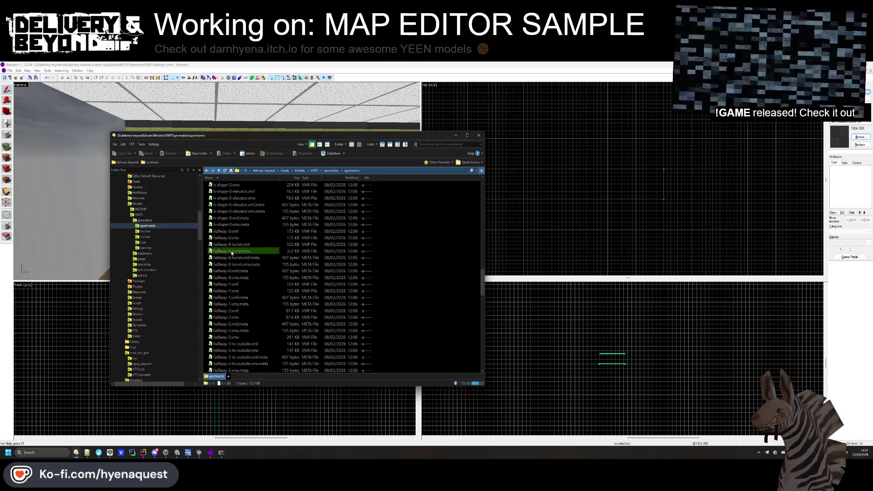
left_click_drag(454, 209, 550, 234)
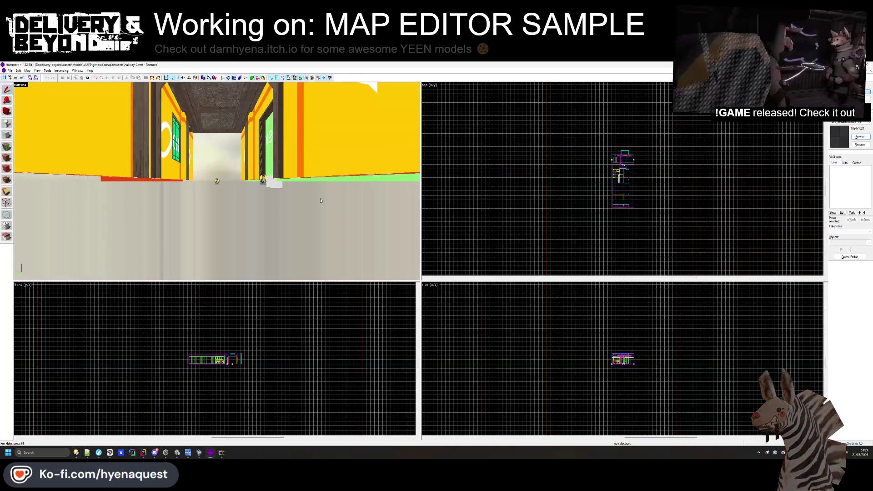
- Select and copy the hallway-0 door frame group, adjoining brushes and red doorway box
left_click(173, 166)
key("ctrl+shift+c")
left_click(275, 169, "ctrl")
left_click_drag(276, 170, 204, 202)
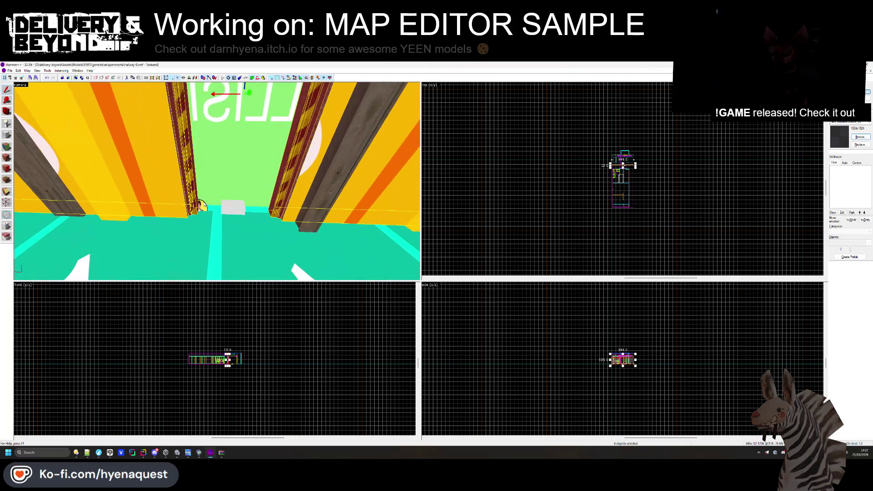
left_click(233, 207)
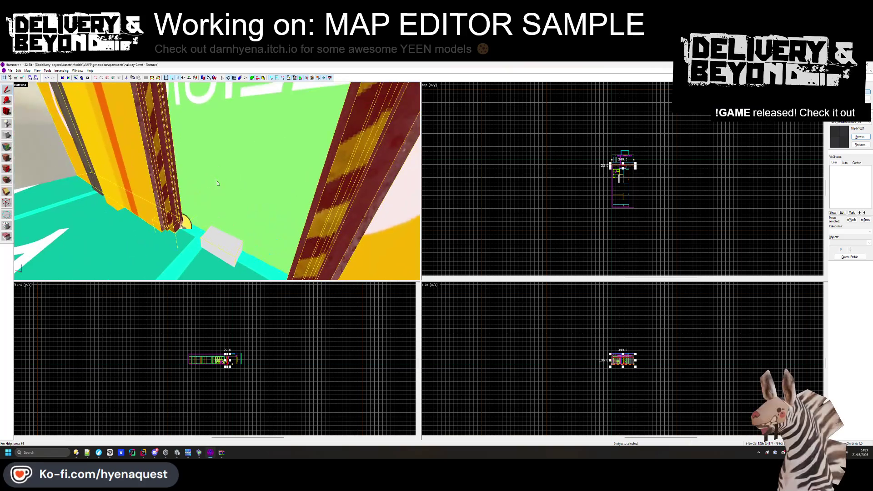
left_click(214, 185, "ctrl")
key("Escape")
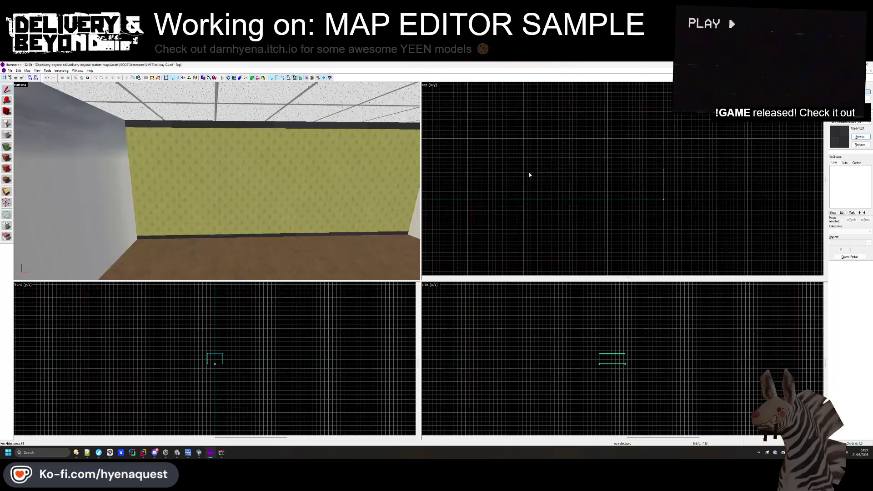
right_click(527, 229)
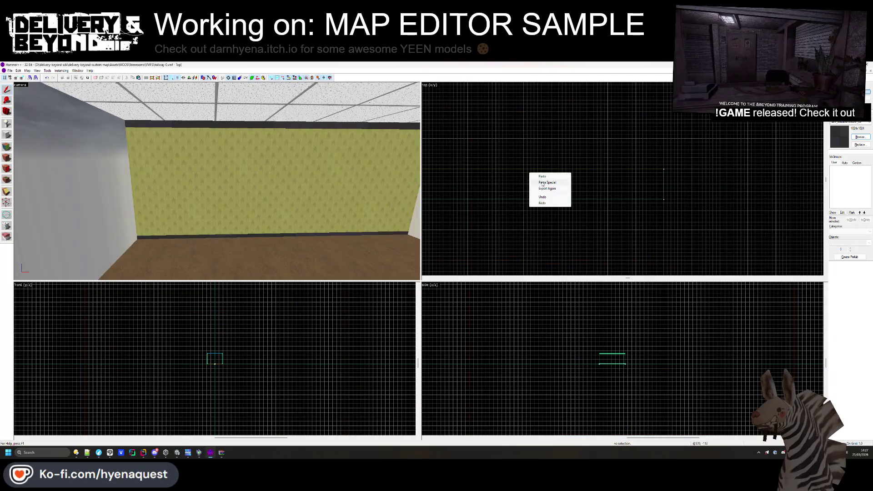
left_click(536, 234)
scroll(570, 193, "up", 3)
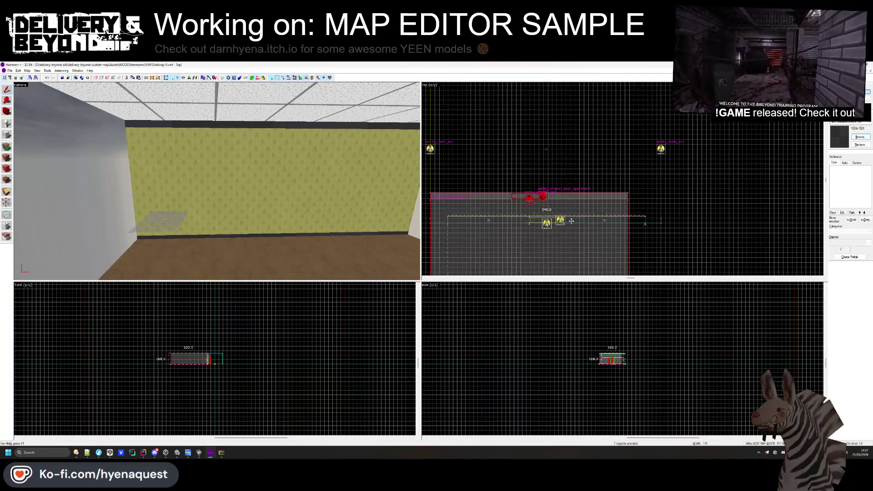
left_click_drag(550, 213, 568, 237)
scroll(662, 222, "up", 2)
left_click_drag(663, 222, 666, 214)
key("Escape")
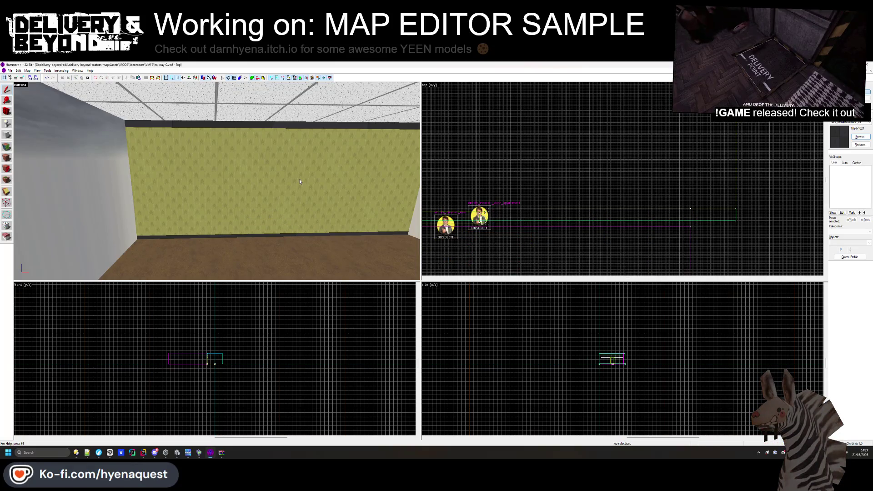
key("z")
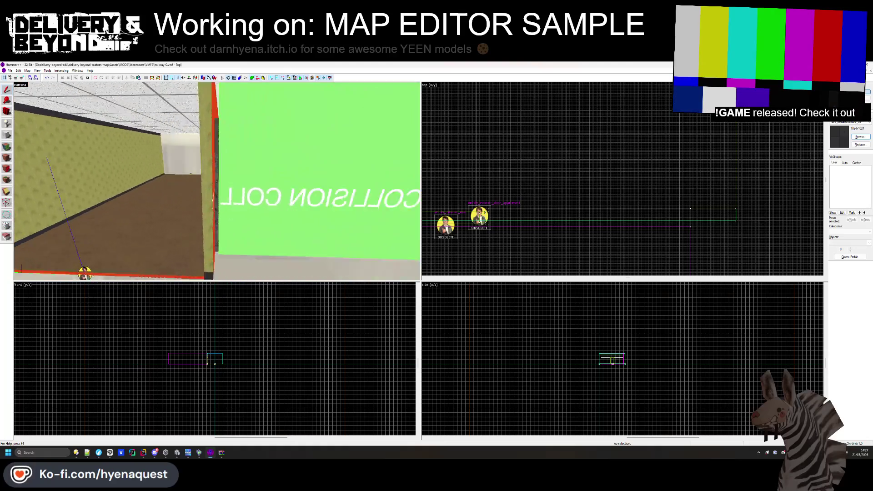
key("z")
left_click(219, 244)
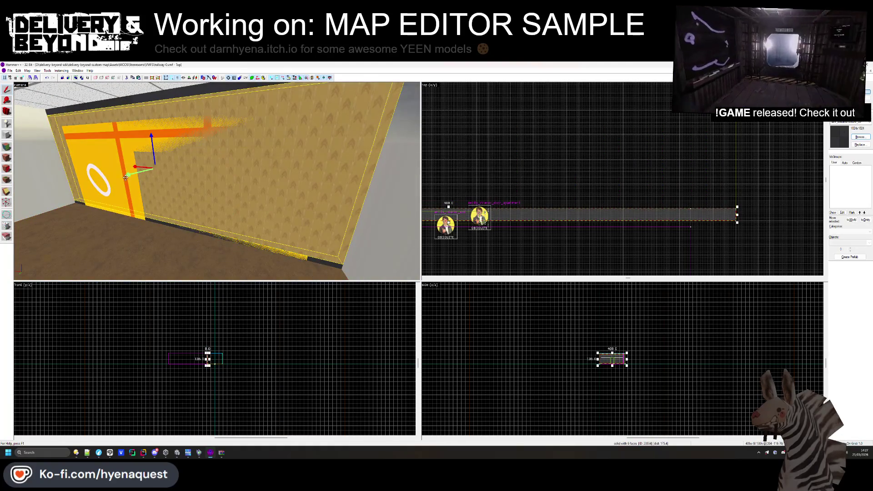
left_click(231, 241)
left_click(126, 208)
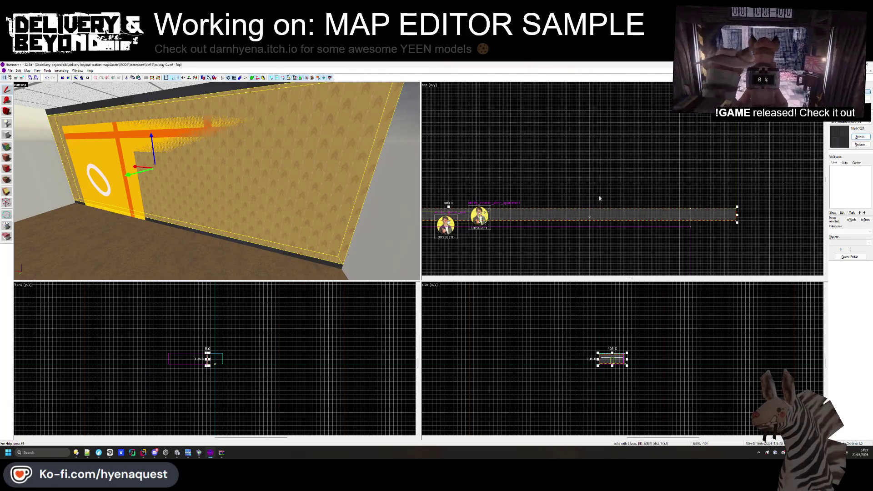
left_click_drag(737, 207, 751, 201)
scroll(751, 202, "down", 3)
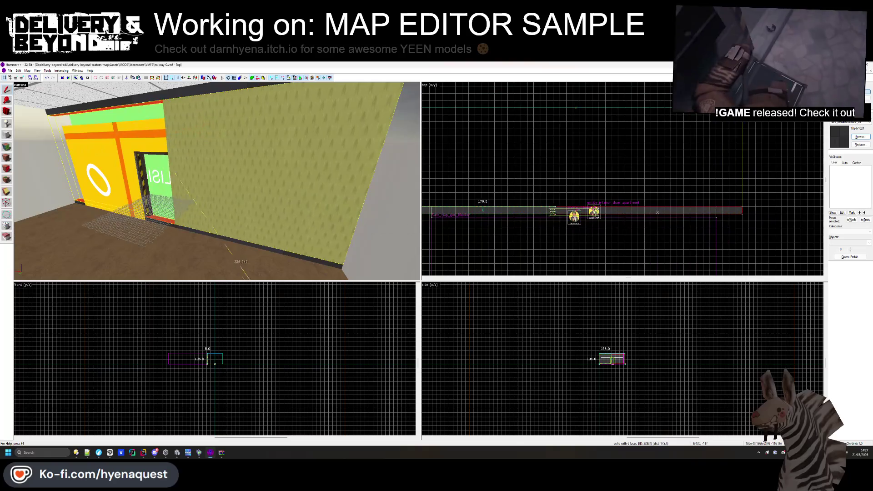
key("Escape")
left_click(168, 147)
key("Delete")
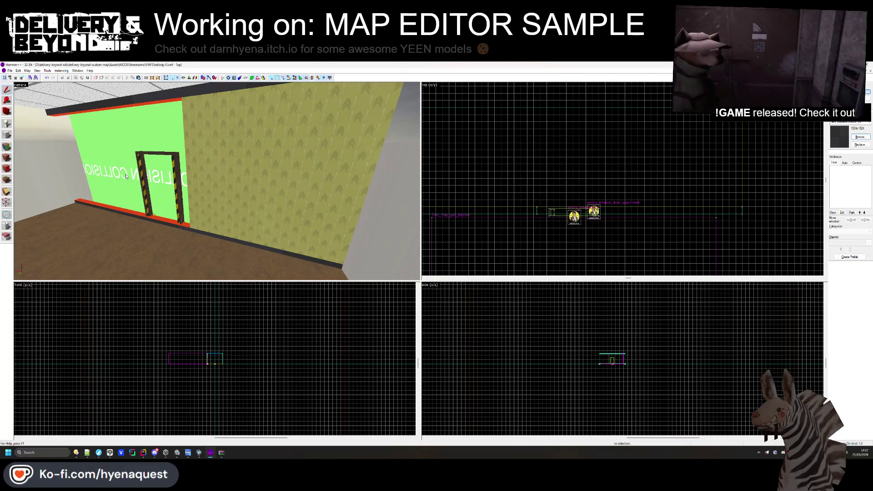
left_click(204, 180)
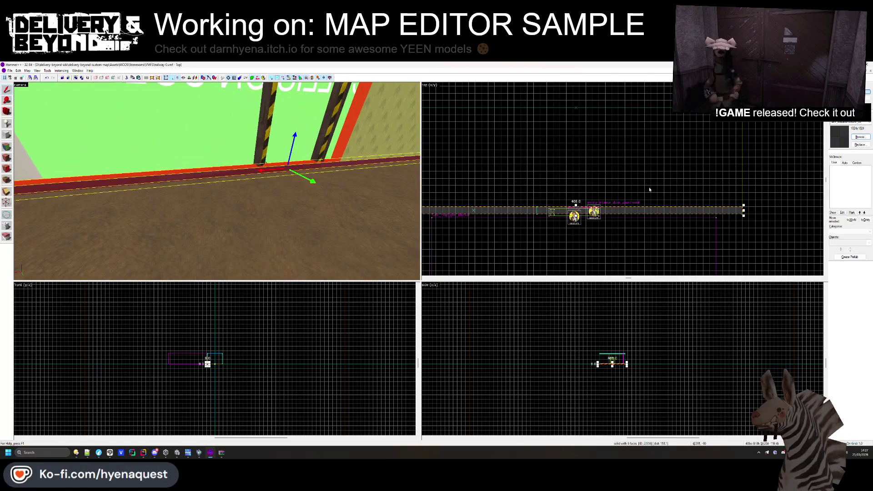
key("Delete")
scroll(537, 210, "up", 2)
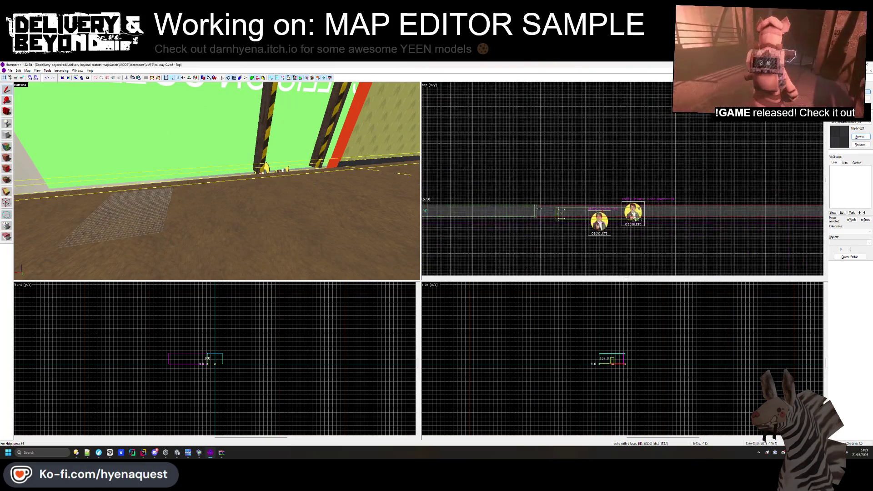
key("ctrl+z")
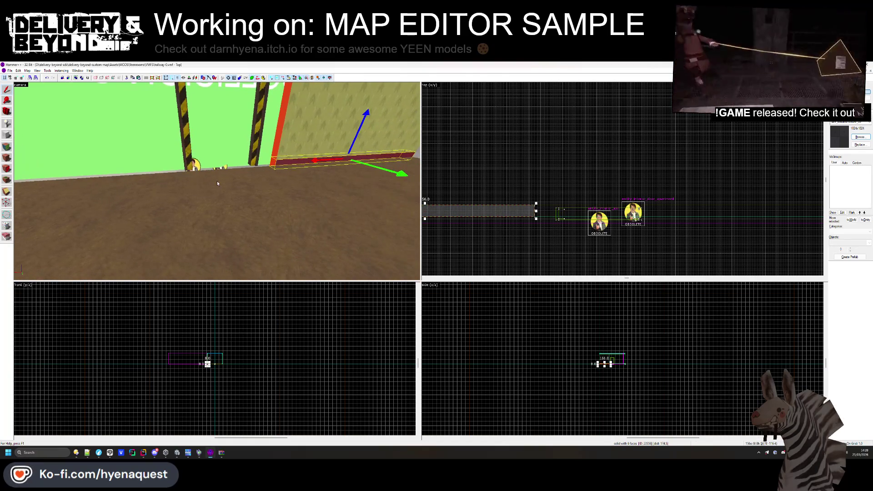
left_click(222, 169)
key("z")
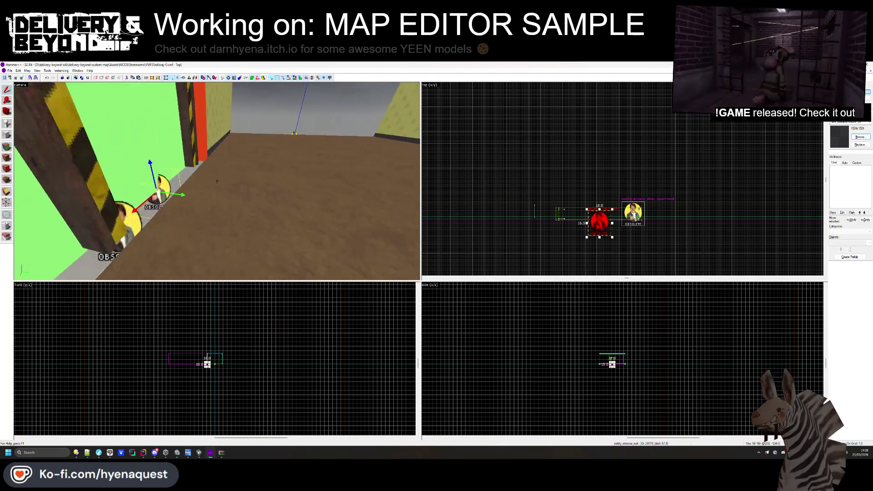
key("w")
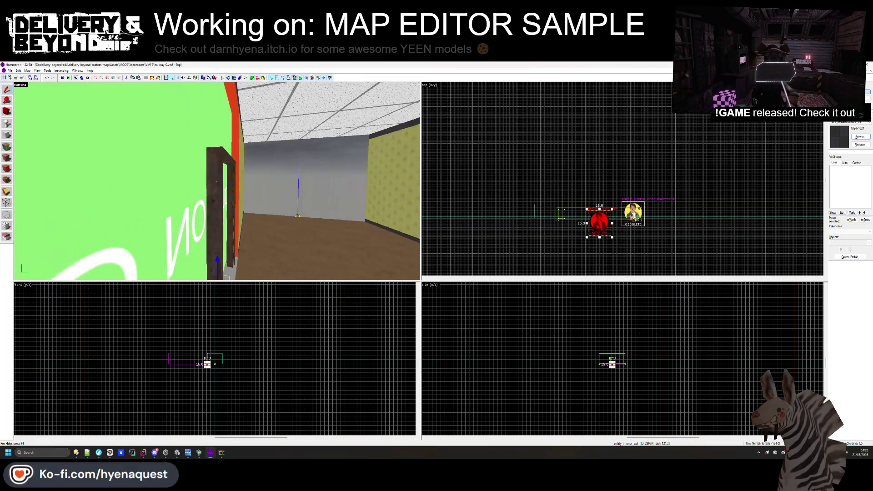
key("s")
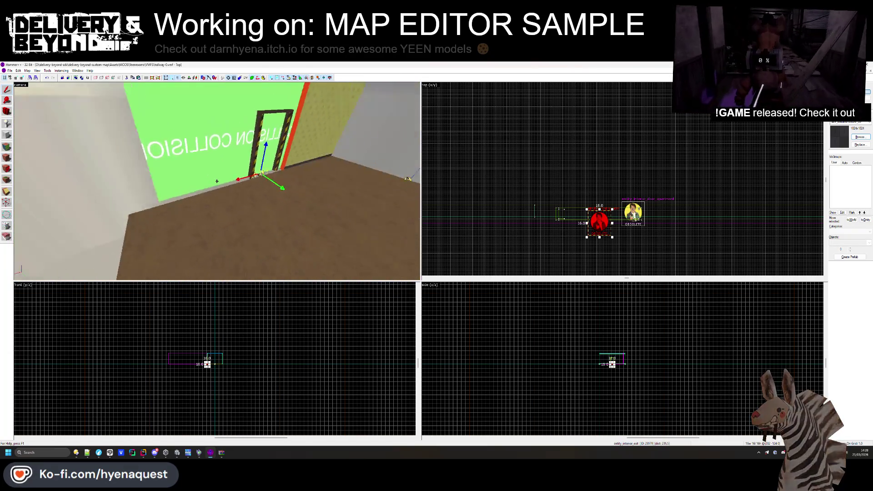
key("w")
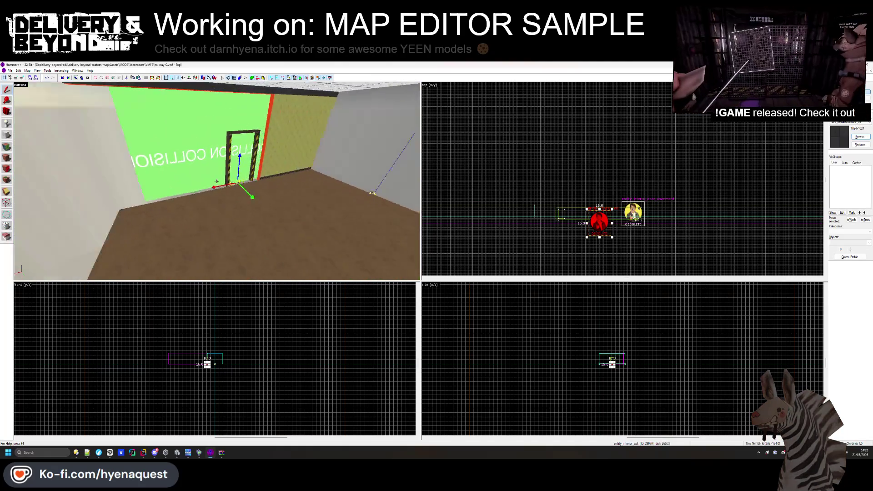
key("s")
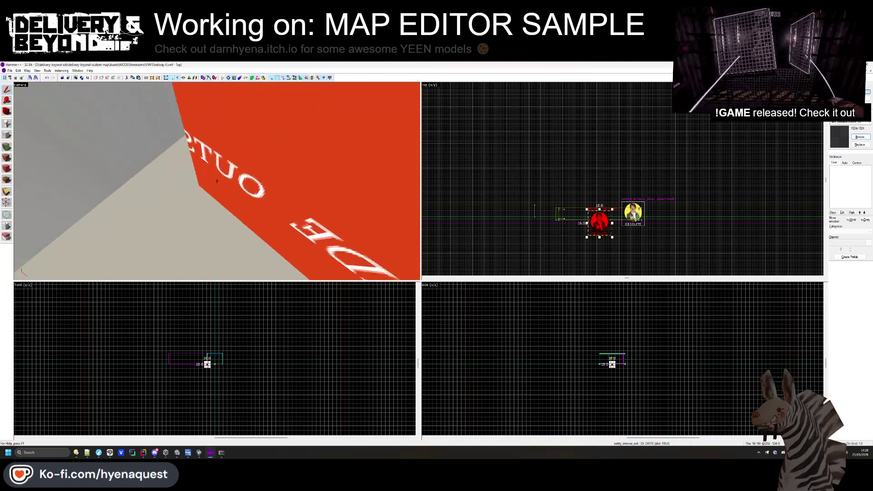
mouse_move(217, 181)
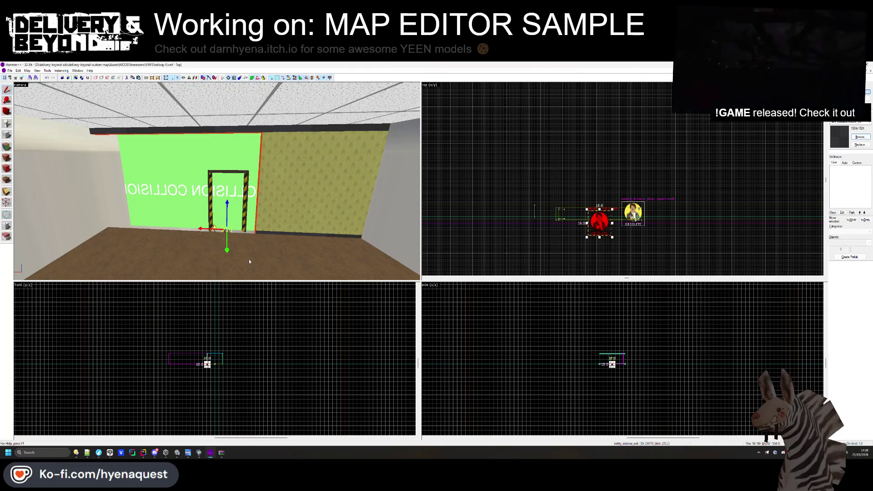
- Insert a blank line after the 'Generating textures' WriteLine in VTFConverter.cs
key("alt+Tab")
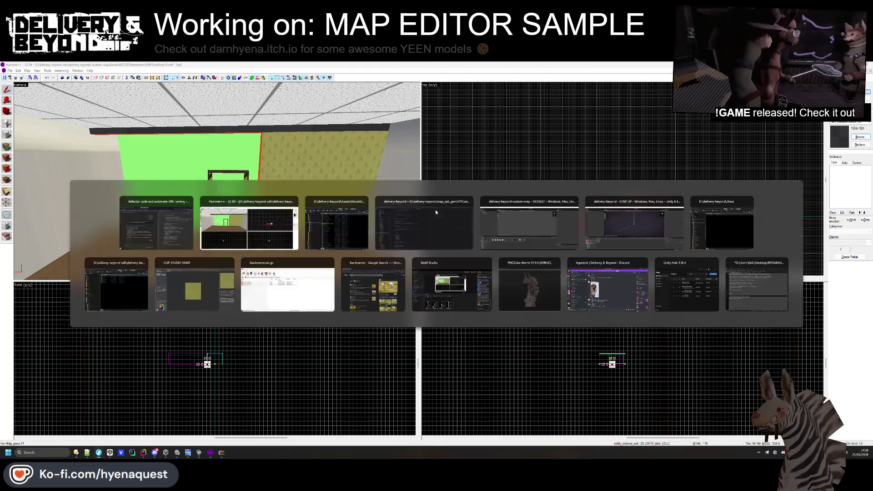
left_click(384, 224)
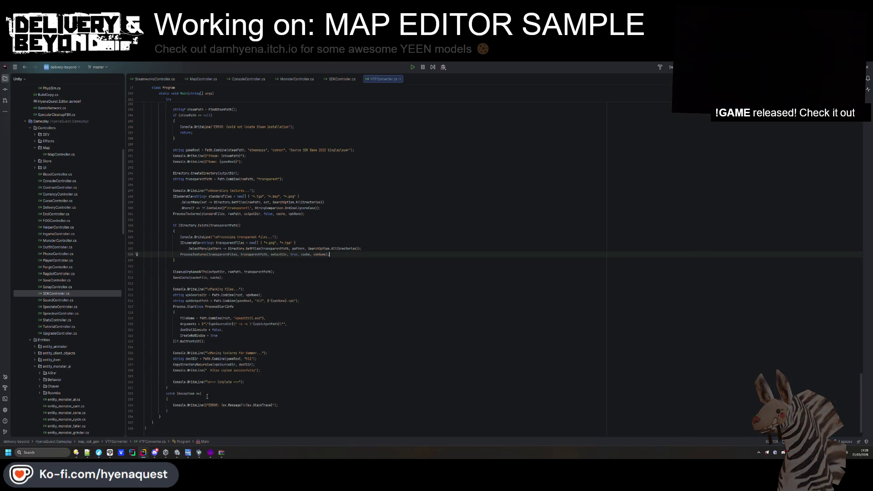
scroll(487, 238, "up", 4)
left_click(175, 295)
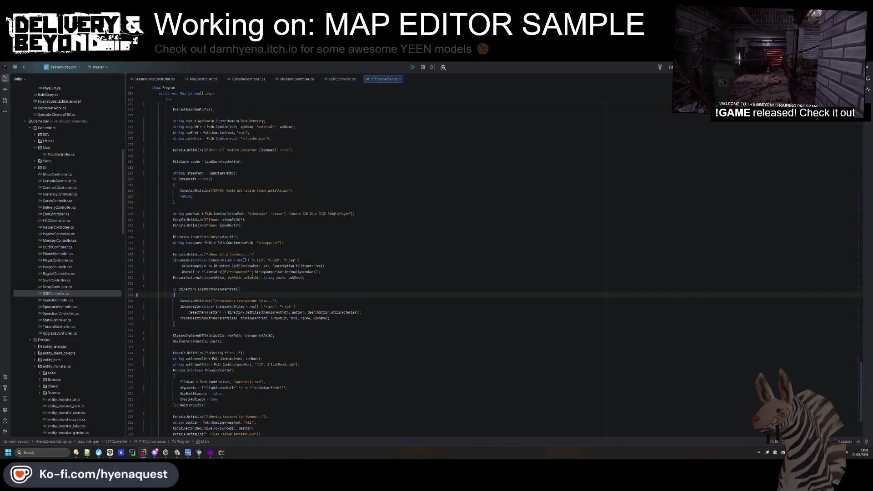
left_click(316, 277)
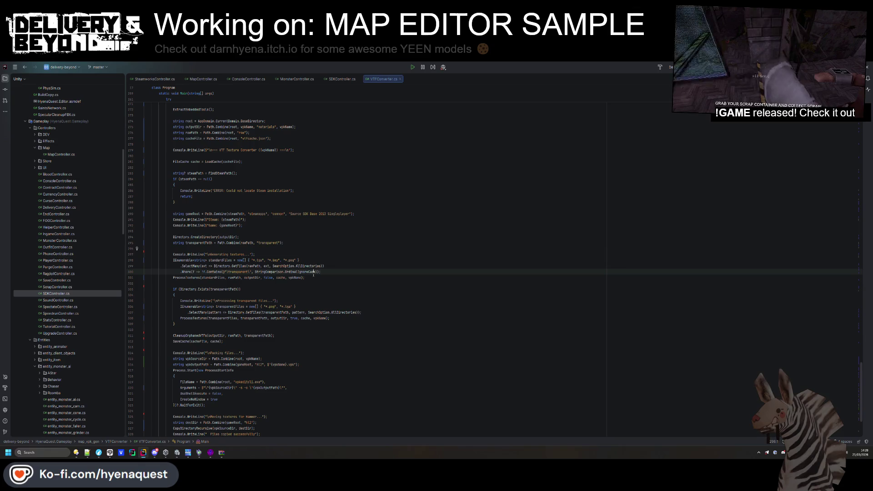
left_click(307, 255)
key("Return")
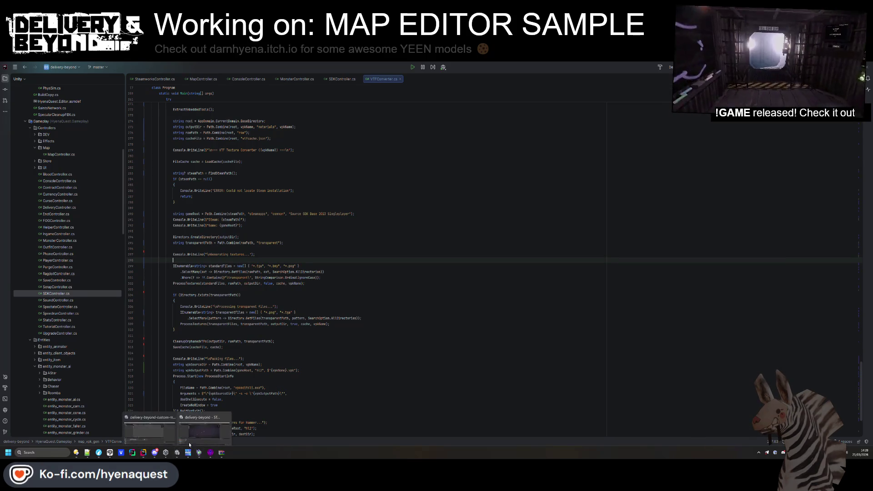
left_click(170, 433)
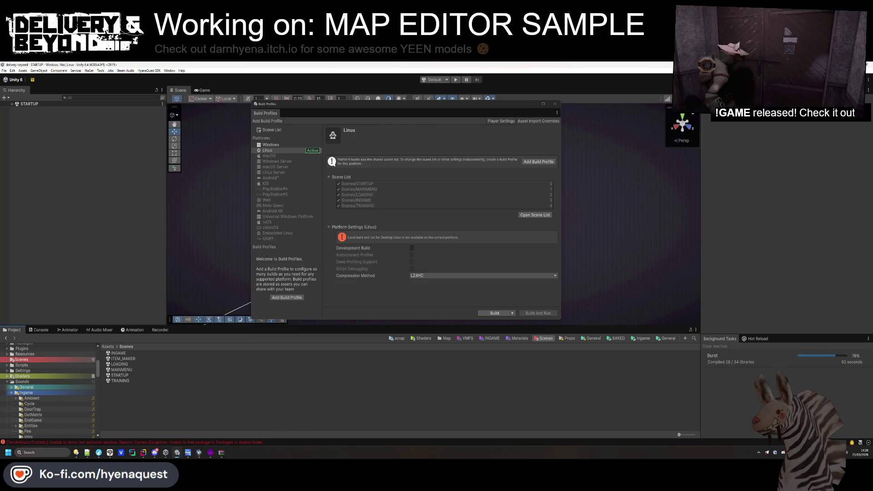
- Dismiss the taskbar menu and bring Rider with VTFConverter.cs back to the front
right_click(716, 454)
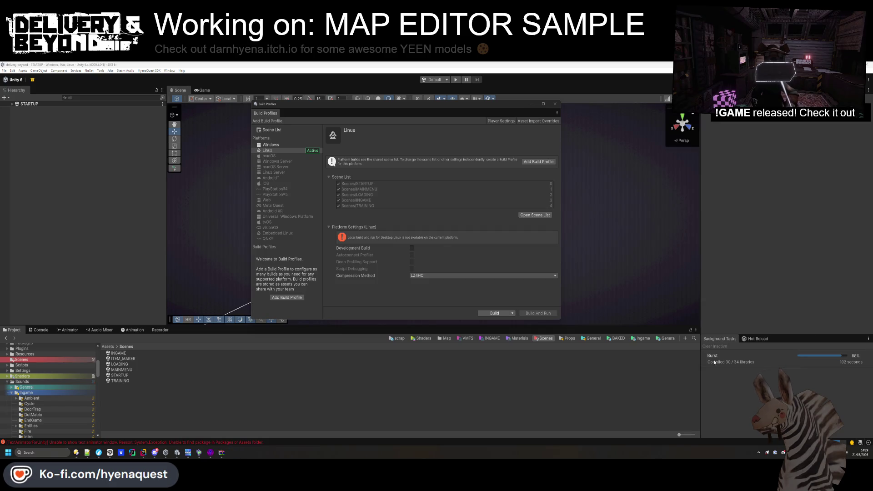
left_click(144, 455)
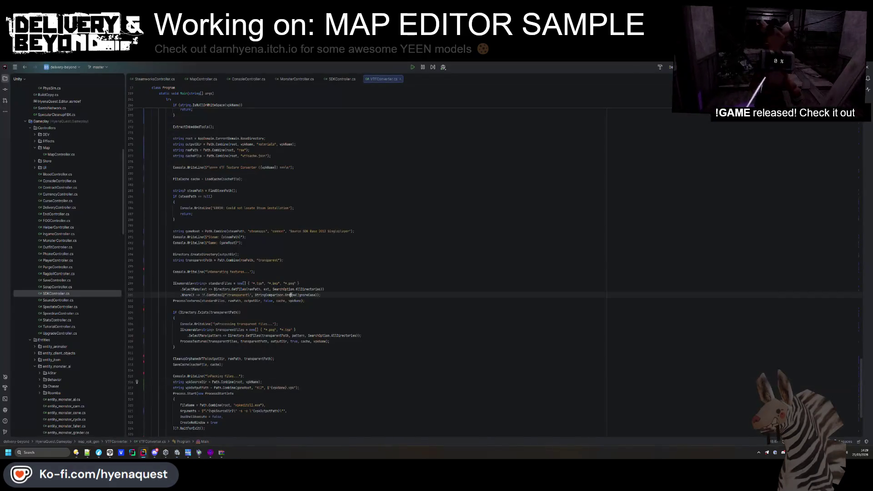
left_click(714, 200)
scroll(714, 200, "up", 20)
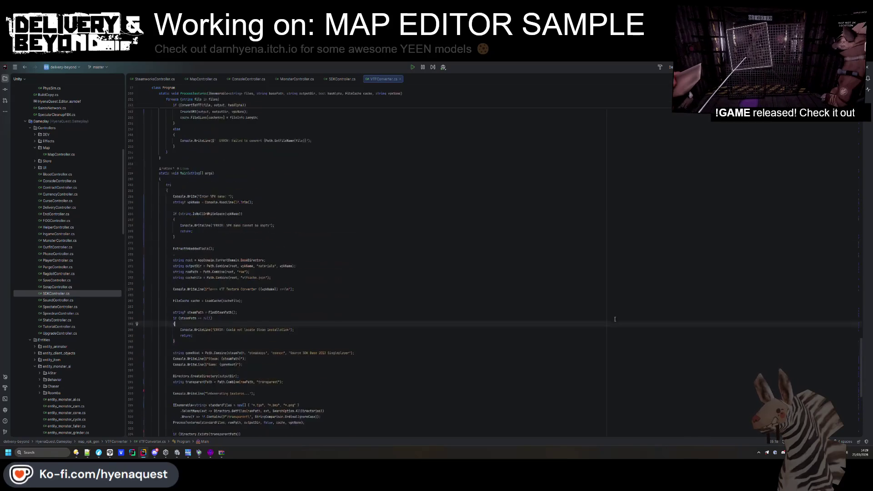
left_click(605, 308)
scroll(605, 308, "up", 20)
left_click(399, 256)
scroll(400, 302, "down", 8)
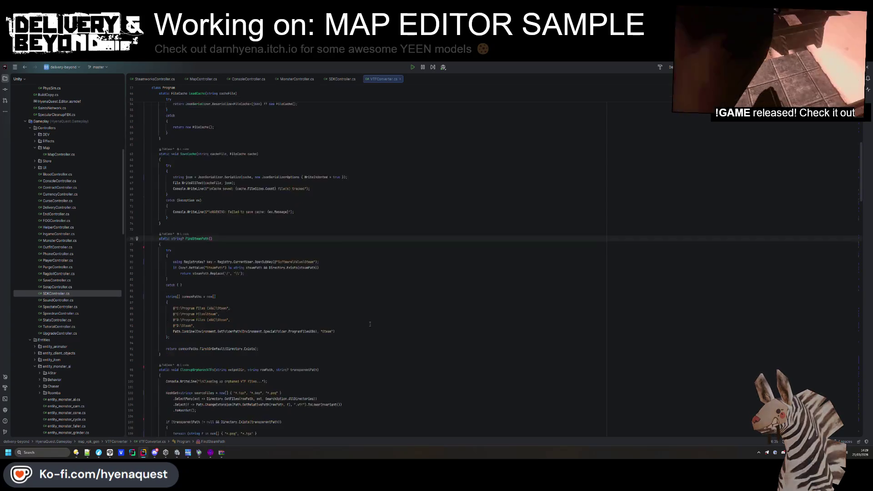
left_click(454, 289)
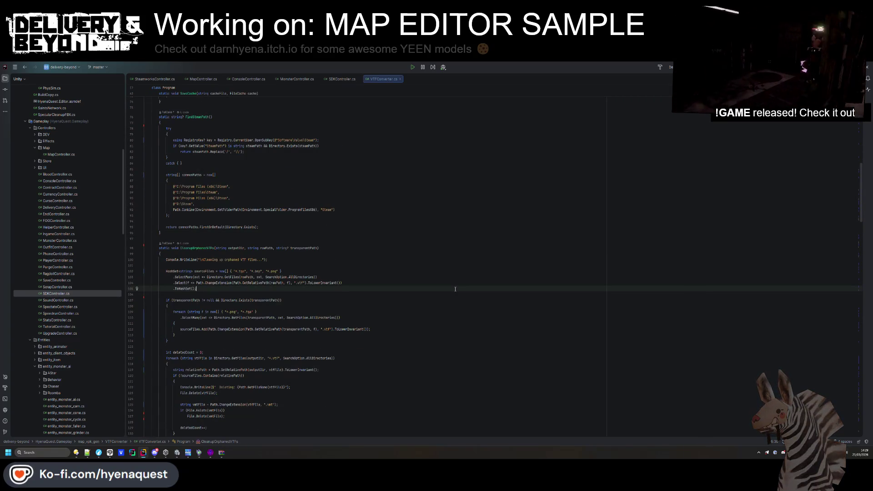
key("ctrl+f")
type("copy")
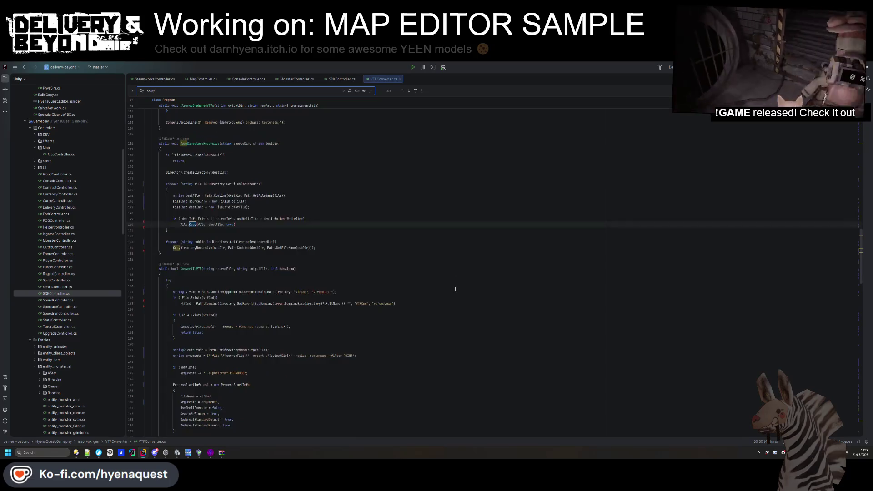
key("Return")
key("Return")
key("Return")
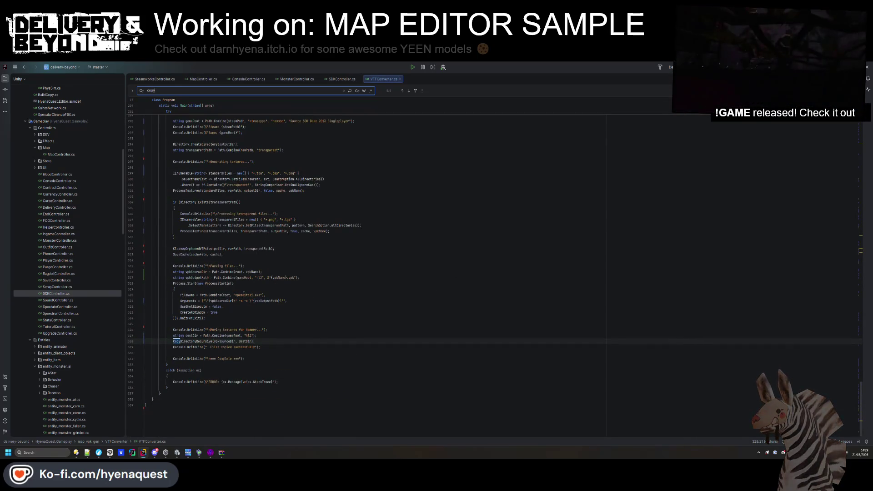
double_click(245, 295)
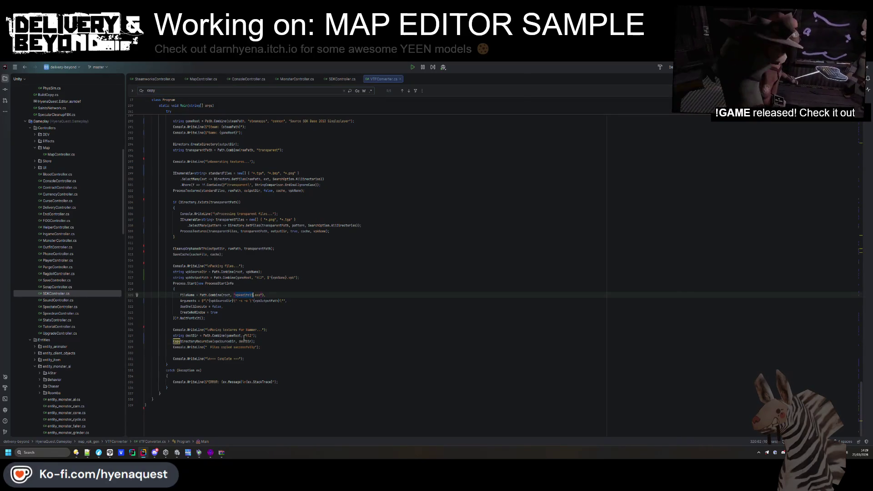
double_click(195, 341)
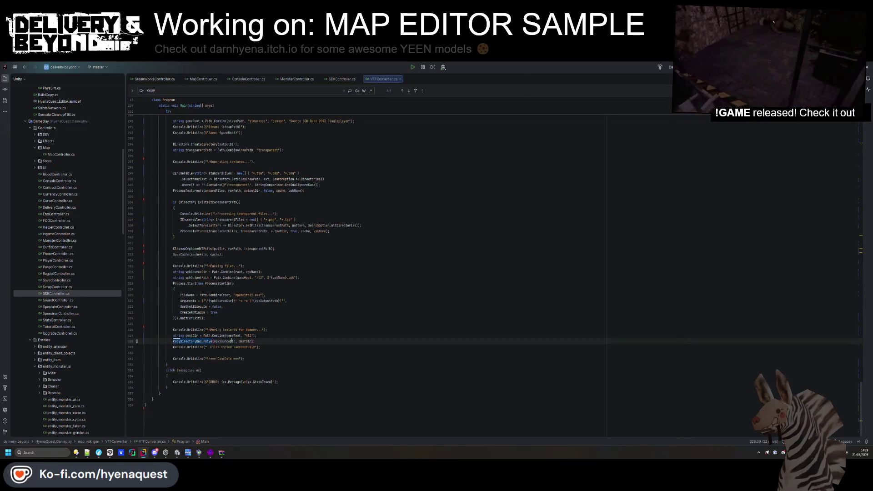
double_click(229, 341)
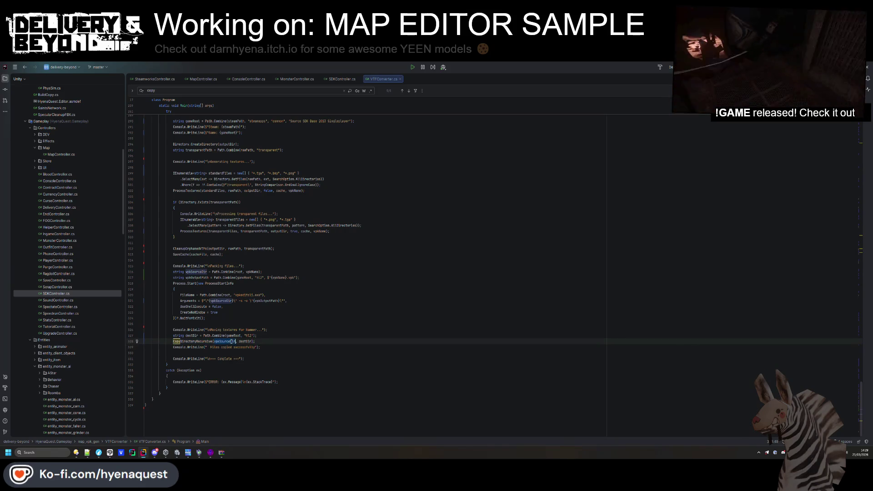
left_click(253, 272)
left_click_drag(274, 341, 274, 337)
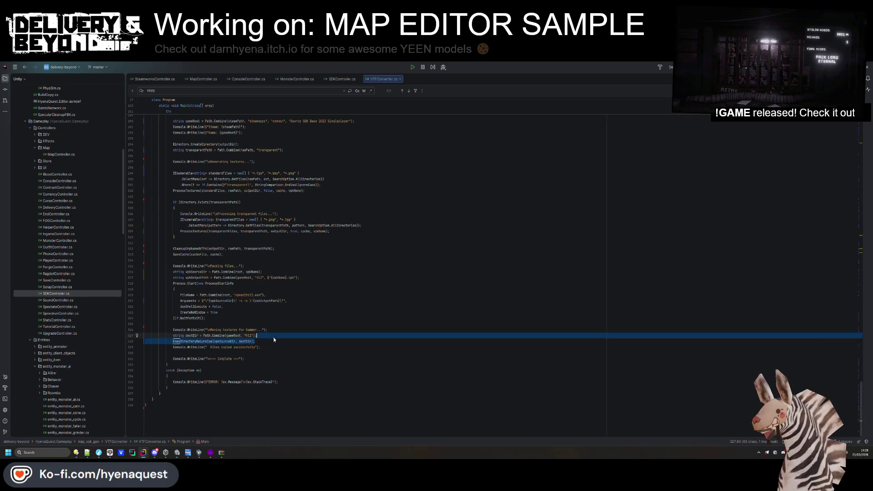
key("Delete")
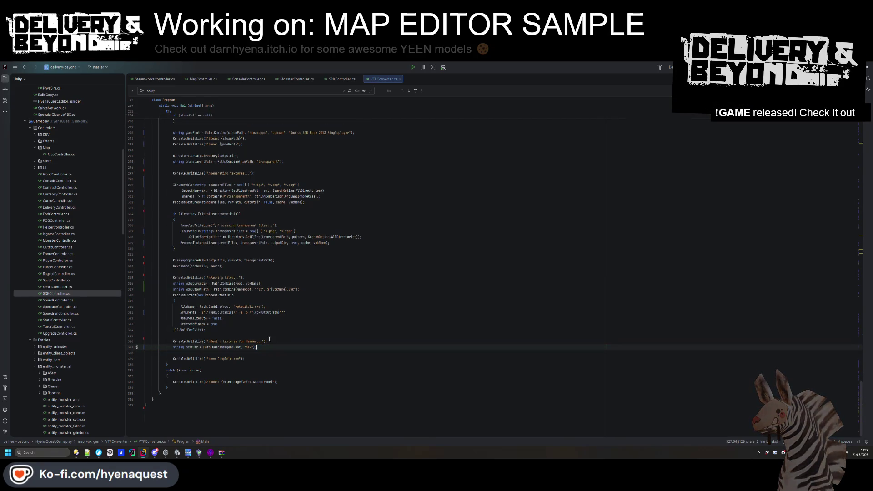
left_click_drag(256, 347, 286, 349)
key("Delete")
key("ctrl+z")
key("ctrl+z")
key("ctrl+z")
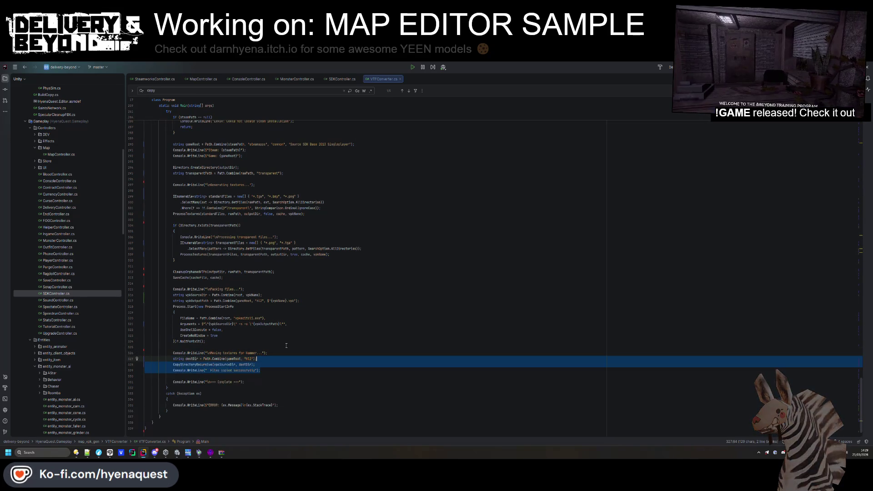
left_click(223, 365)
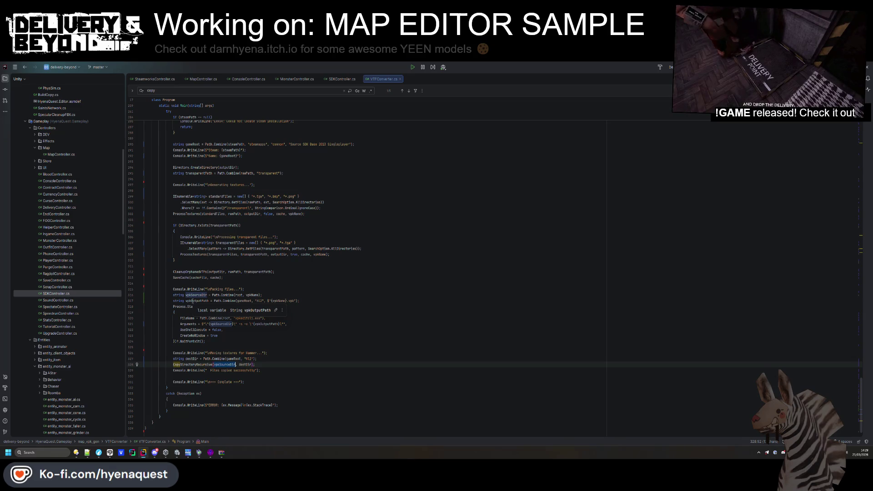
double_click(192, 301)
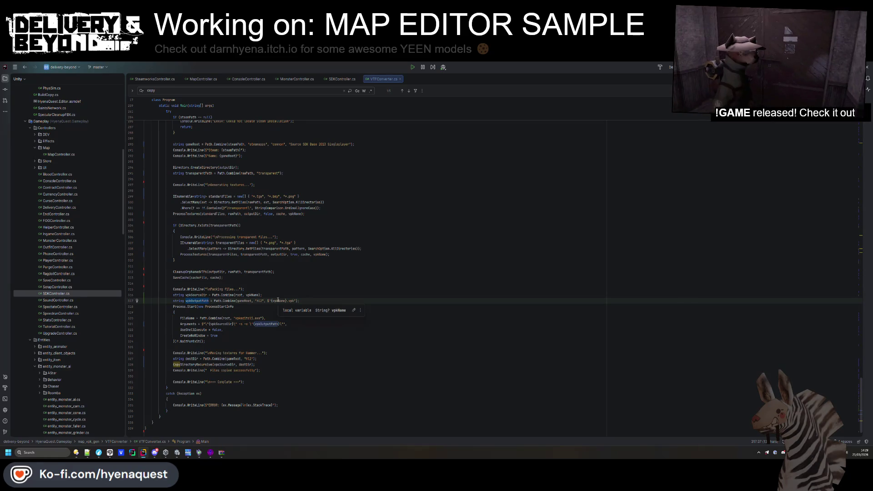
- Inspect vpkName and vpkSourceDir usages, select the whole VTFConverter.cs file, and return to Hammer++
left_click_drag(291, 301, 271, 300)
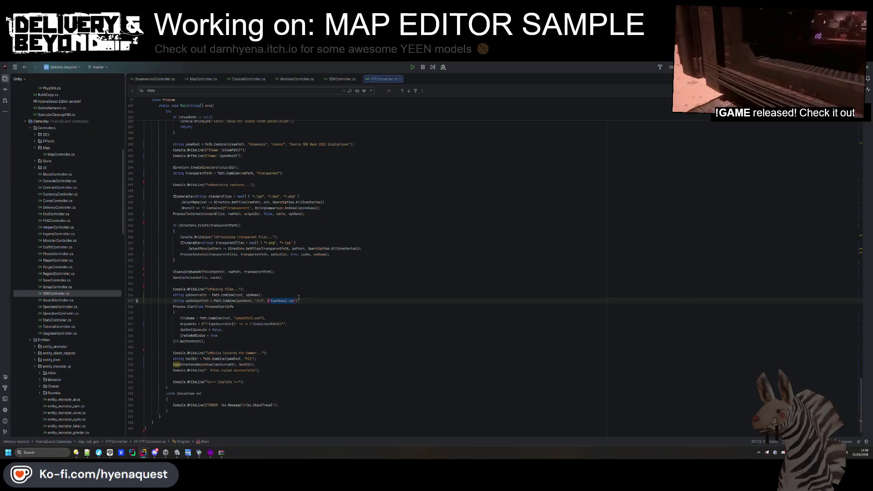
double_click(207, 295)
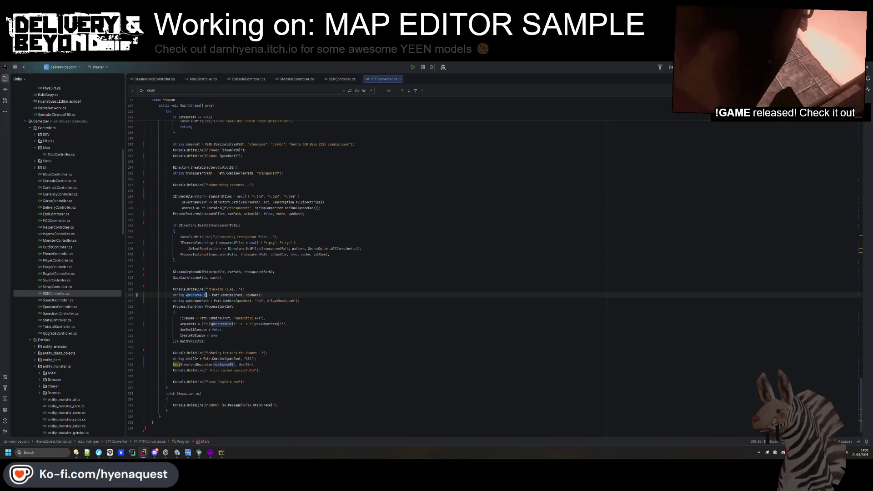
left_click(223, 318)
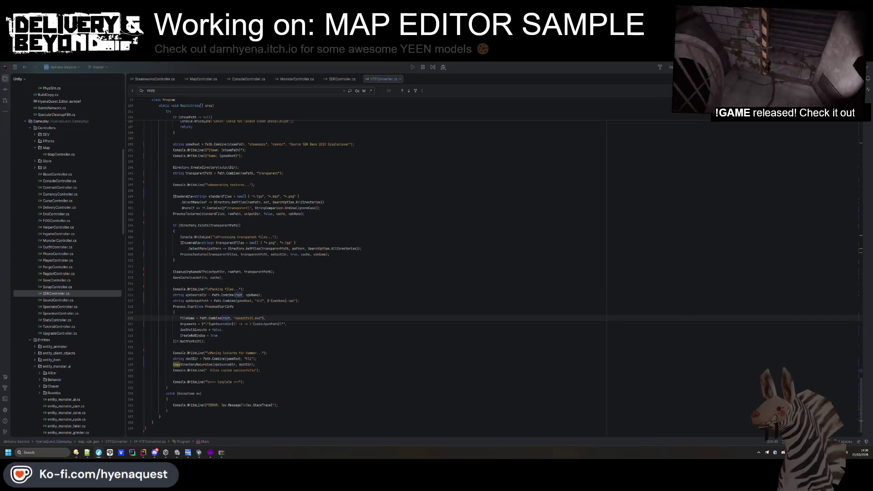
left_click(173, 347)
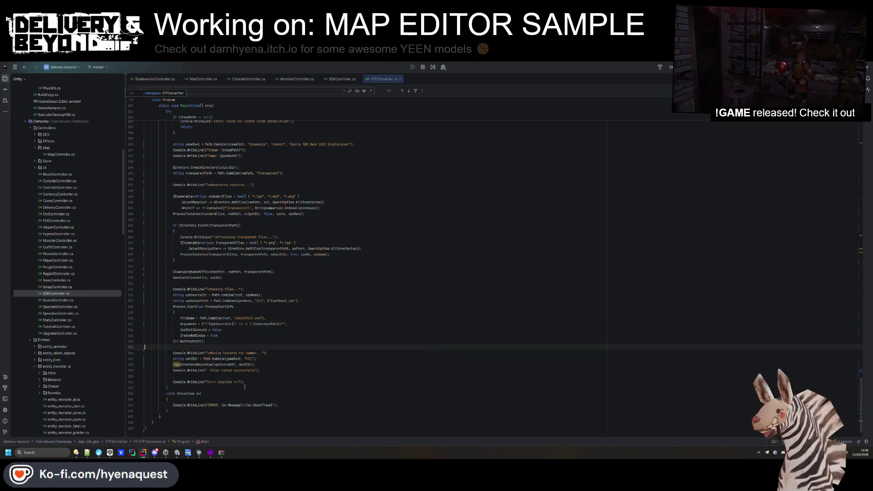
key("ctrl+a")
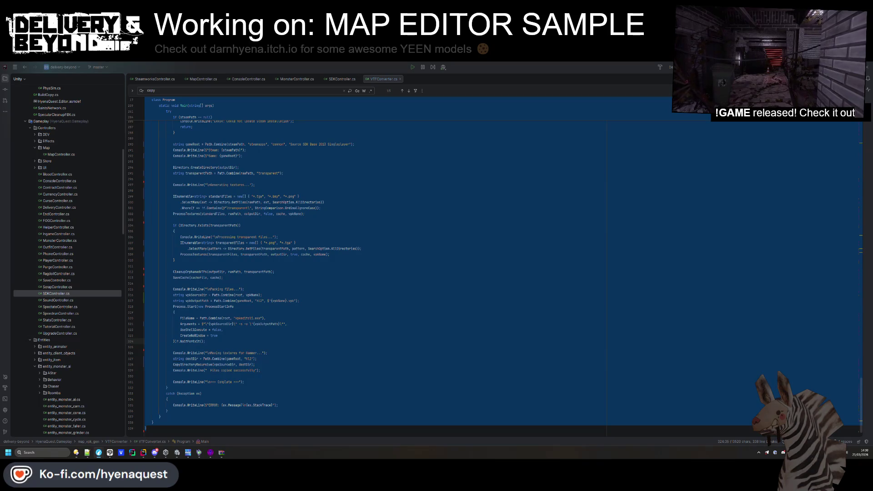
key("alt+Tab")
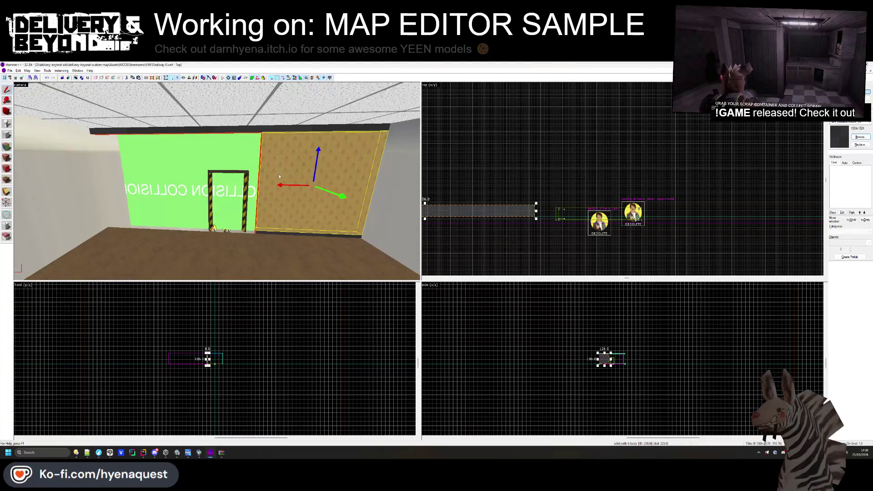
- Select the pillar brushes and sprite entity by the doorway and frame them in the views
left_click_drag(279, 177, 257, 175)
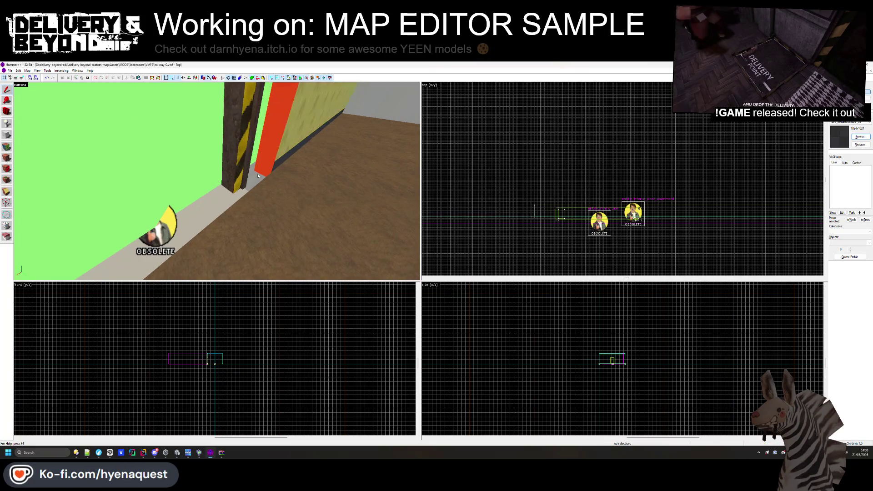
left_click(258, 175)
scroll(517, 224, "up", 3)
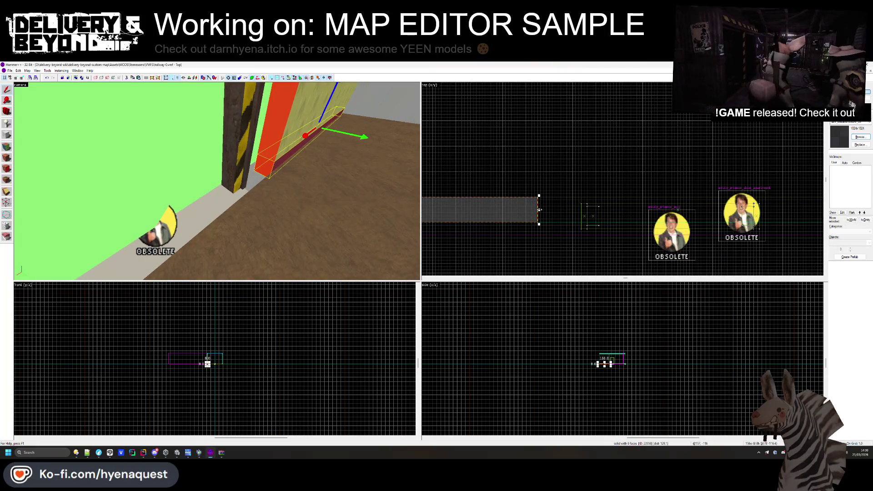
left_click(212, 182)
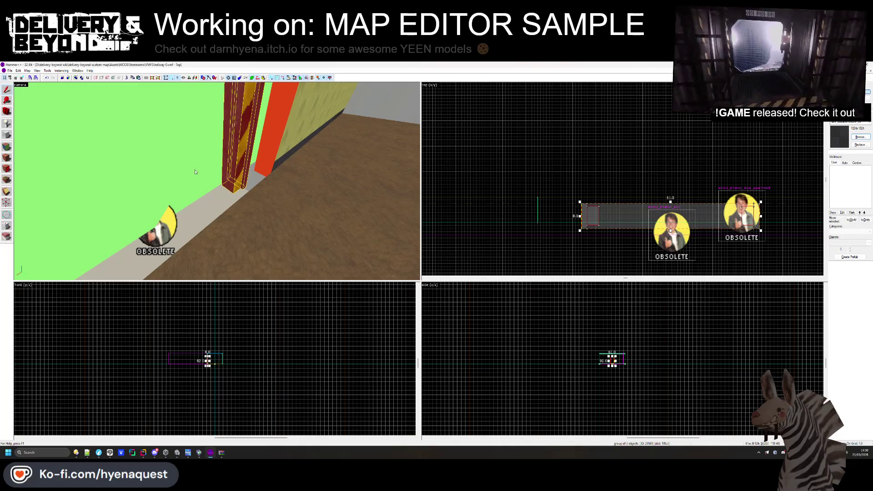
left_click(213, 182, "ctrl")
key("ctrl+shift+e")
left_click(741, 213, "ctrl")
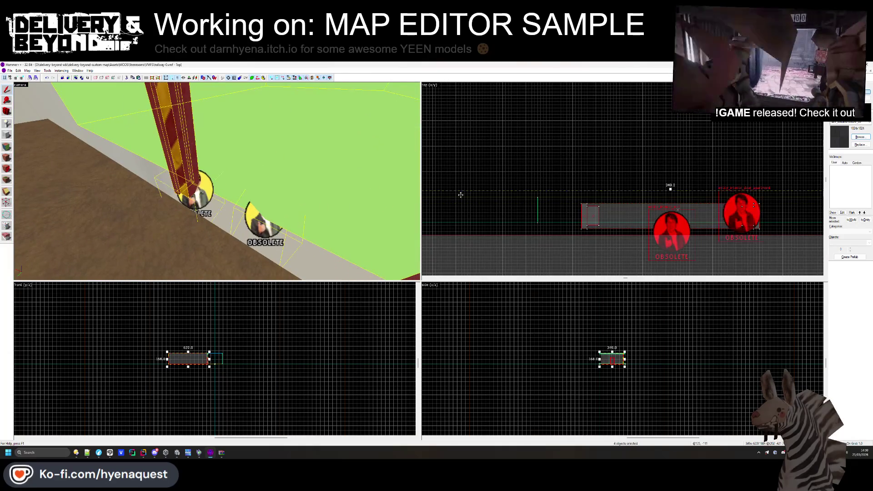
scroll(630, 222, "up", 2)
key("ctrl+e")
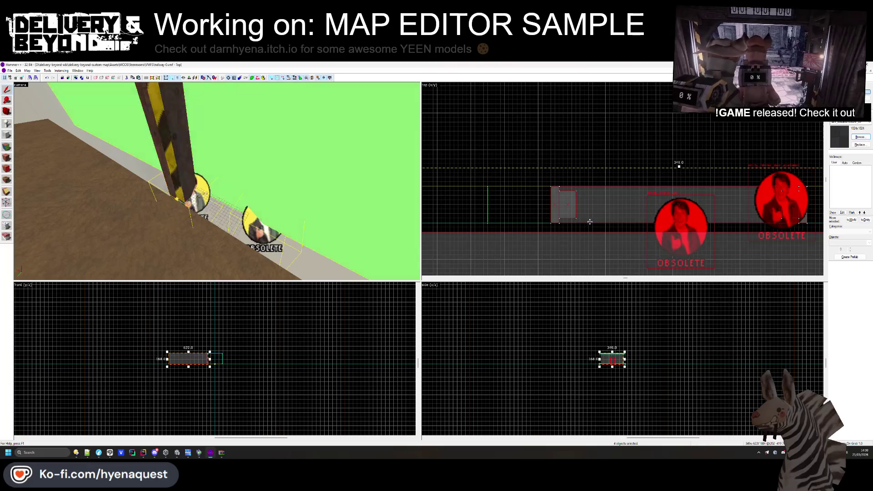
scroll(673, 133, "down", 4)
key("Escape")
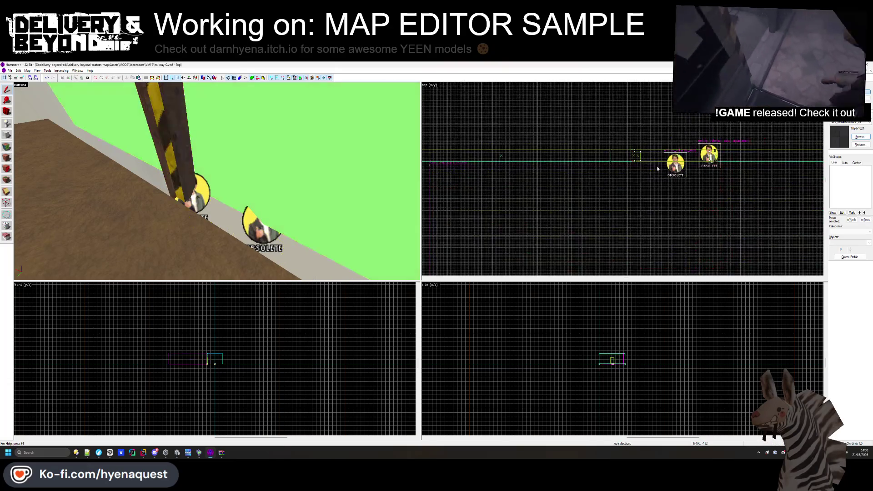
key("ctrl+z")
key("ctrl+e")
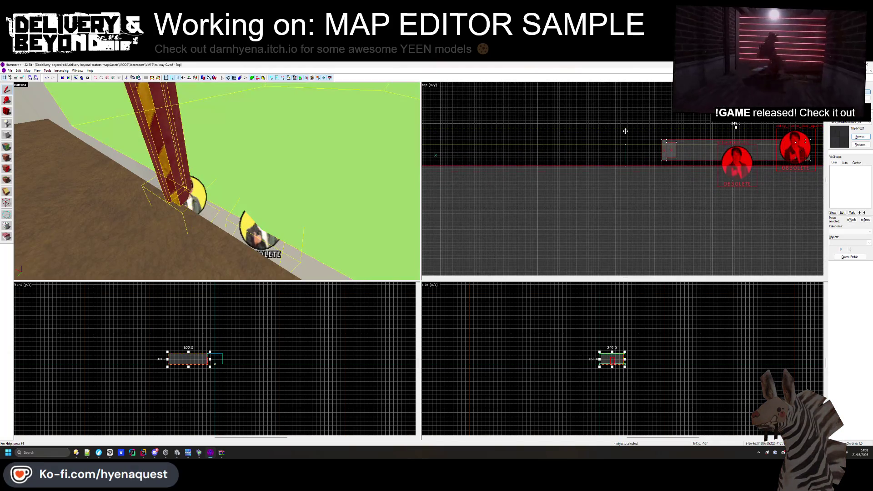
- Select the striped-pillar sprite group and nudge it slightly south in the Top view
left_click(629, 105)
left_click(665, 155)
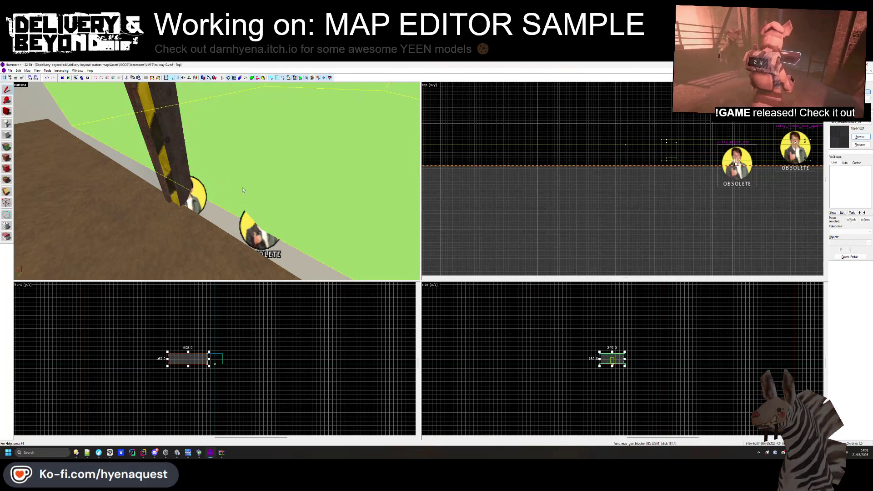
left_click(665, 155)
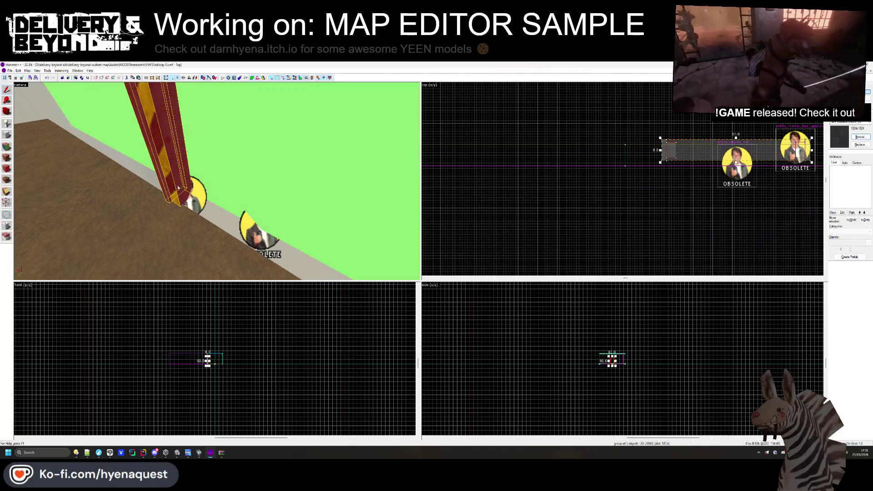
key("ctrl+shift+e")
scroll(684, 156, "up", 3)
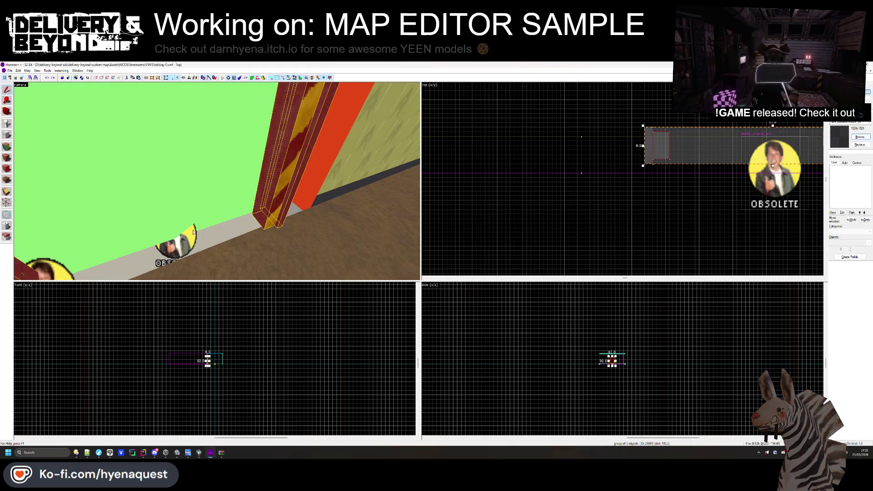
left_click(714, 188)
left_click_drag(774, 172, 767, 176)
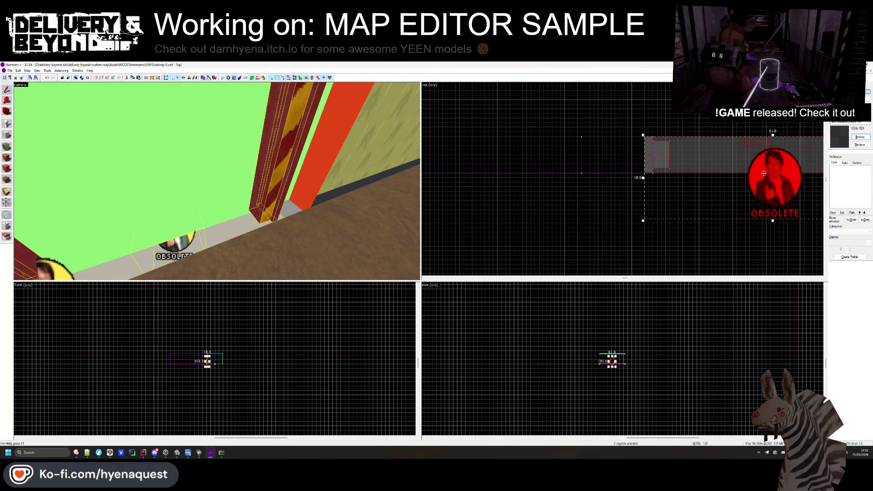
- Lengthen the thin wall-base trim strip from 156 to 171 units
left_click(628, 146)
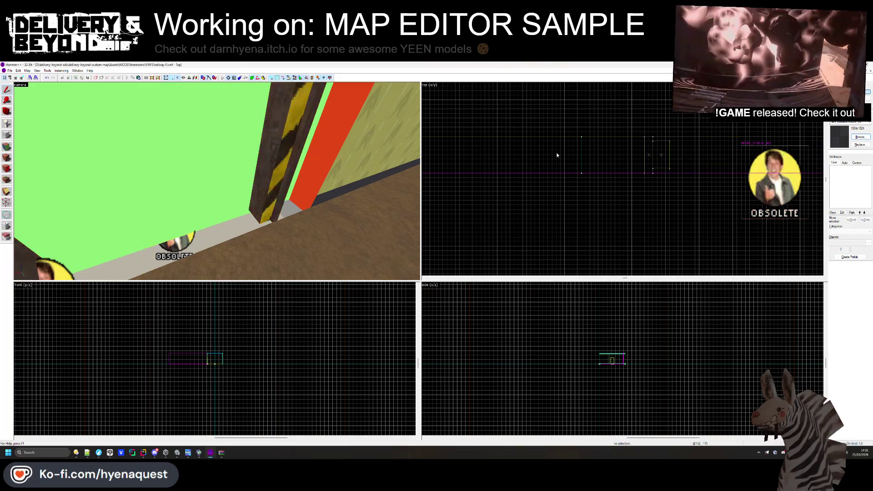
scroll(157, 206, "down", 3)
left_click(258, 187)
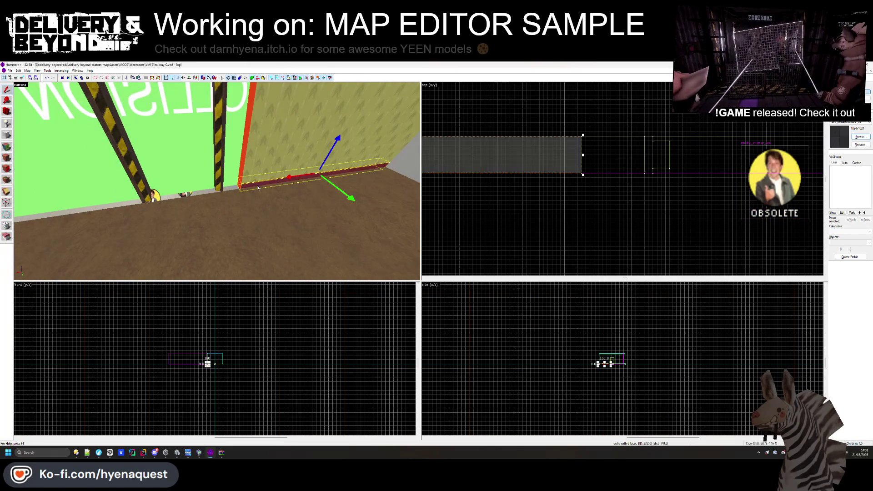
left_click_drag(583, 155, 646, 155)
key("ctrl+z")
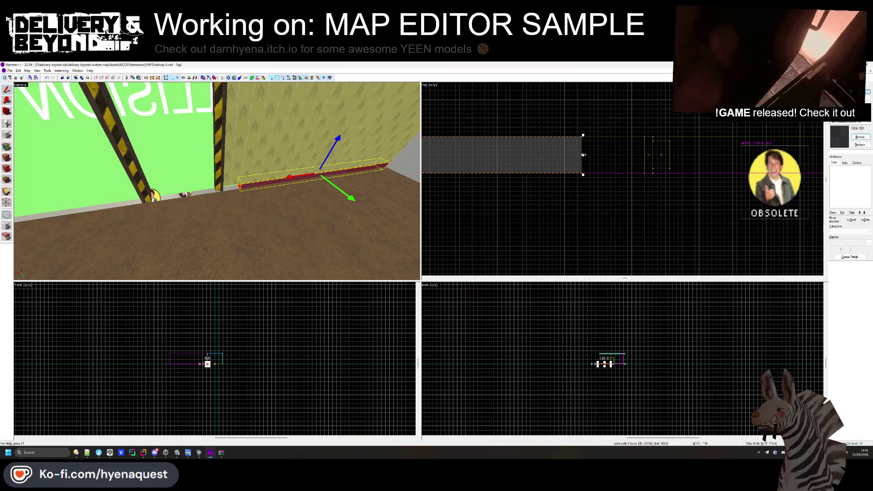
key("ctrl+y")
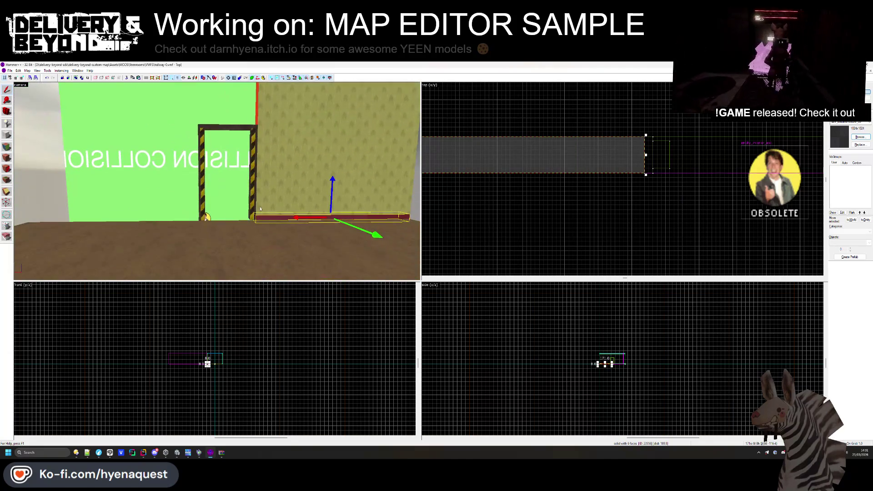
key("Escape")
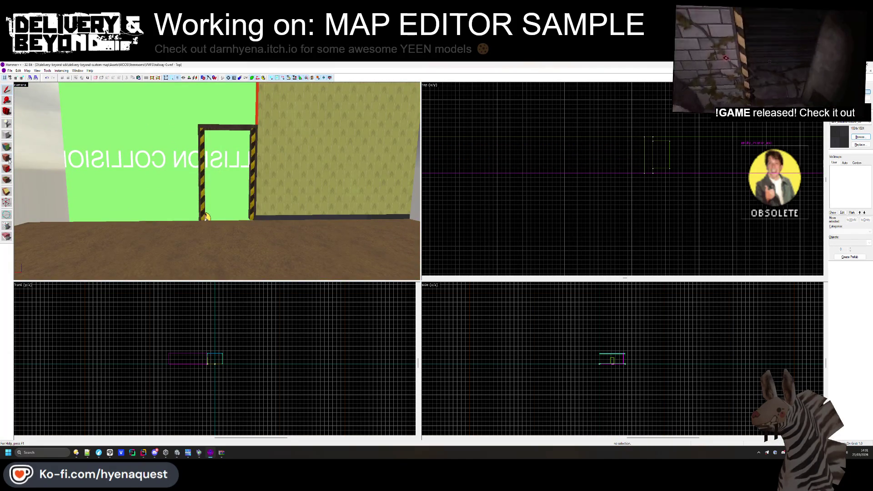
left_click(7, 157)
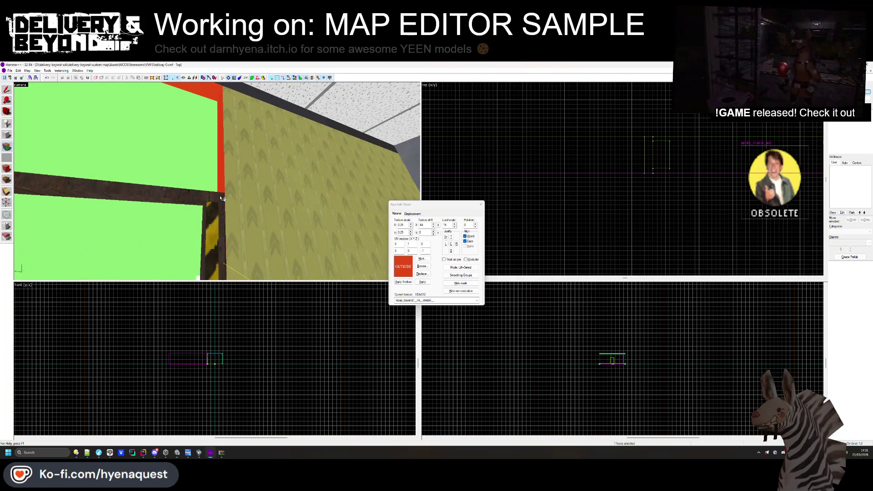
key("z")
mouse_move(216, 181)
left_click(289, 163)
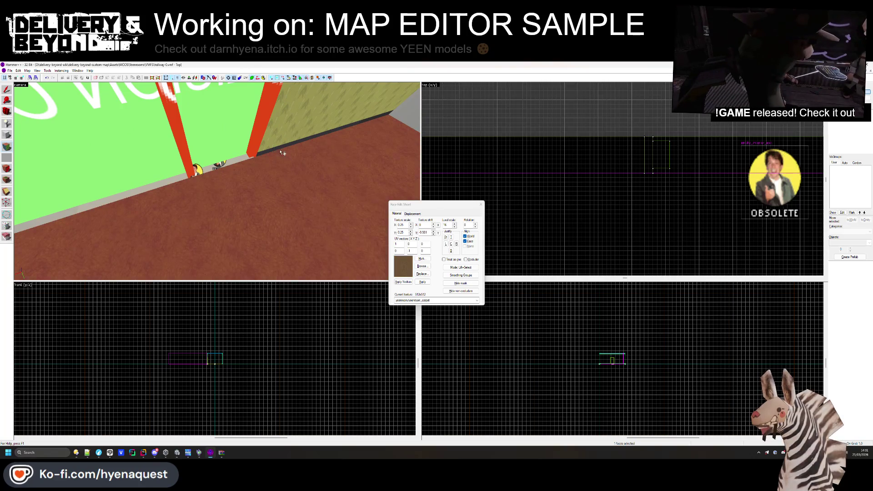
left_click(262, 153)
key("z")
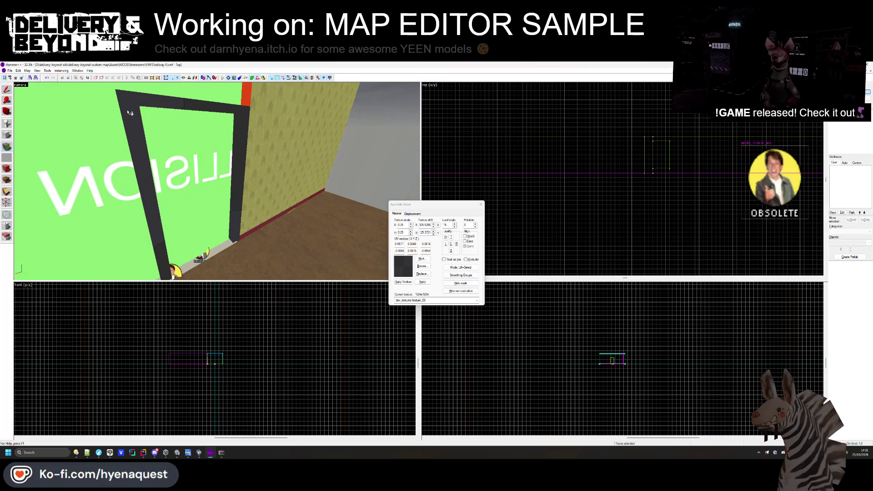
left_click(480, 204)
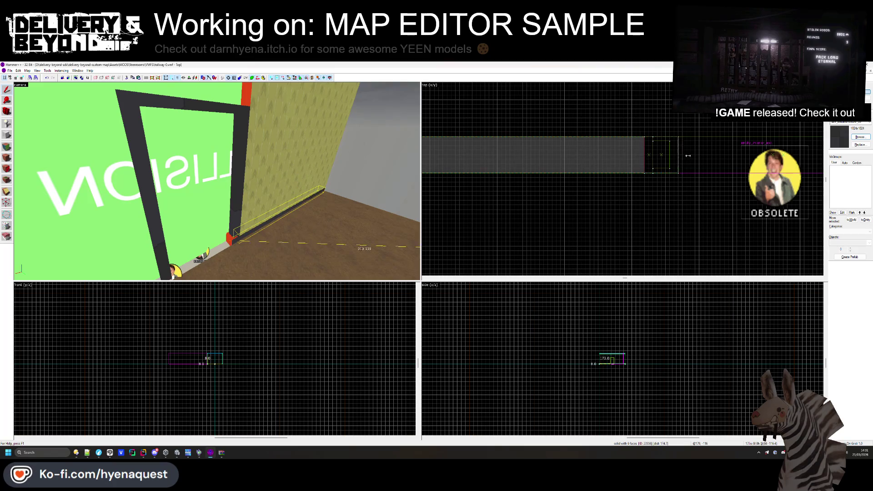
- Resize the wall-base trim strip from 173 down to 164 units
left_click_drag(676, 156, 617, 150)
scroll(617, 150, "down", 2)
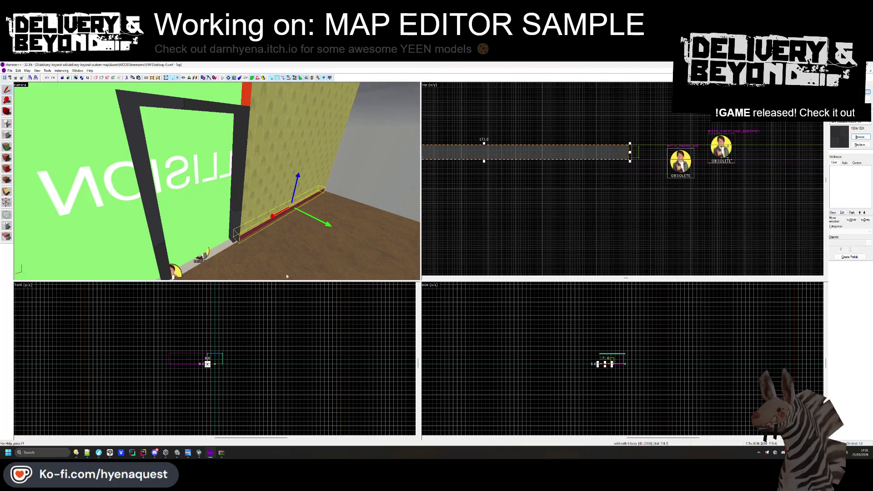
left_click(259, 258)
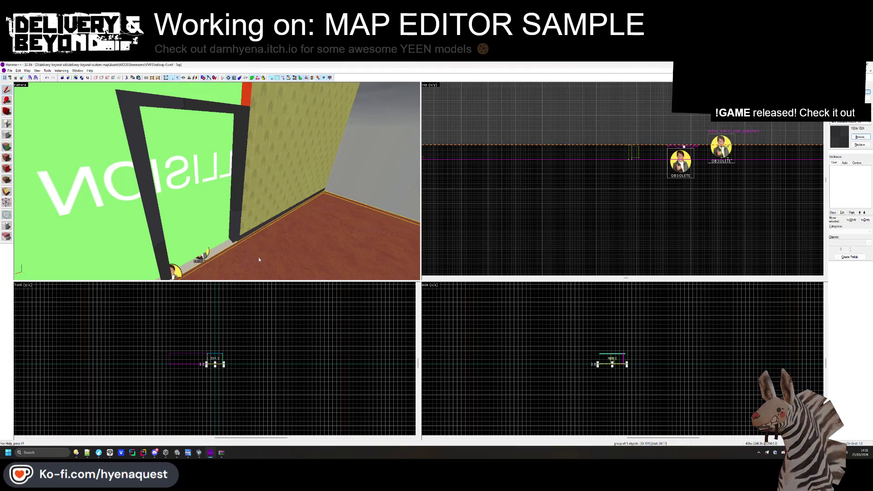
scroll(633, 139, "up", 2)
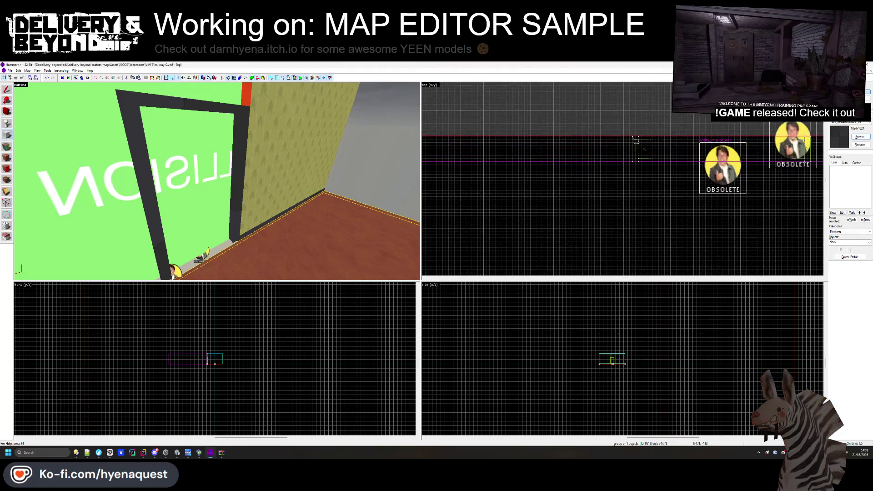
scroll(722, 165, "down", 2)
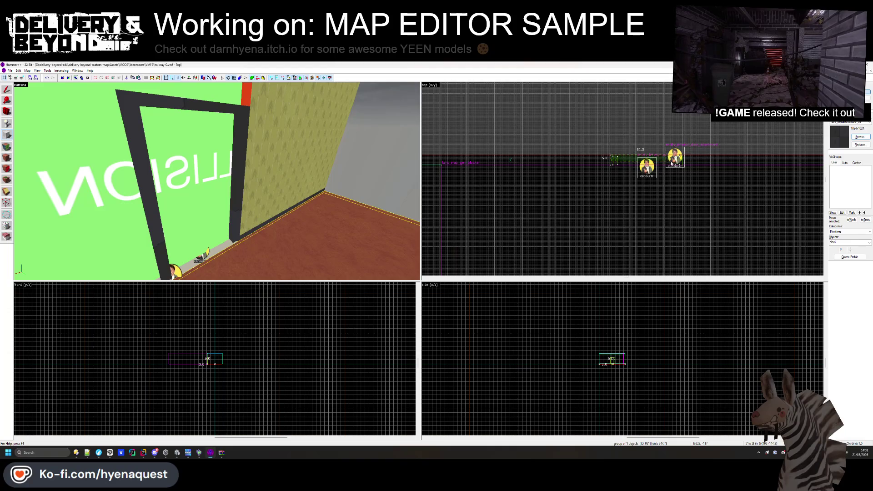
scroll(673, 162, "up", 2)
left_click(219, 250)
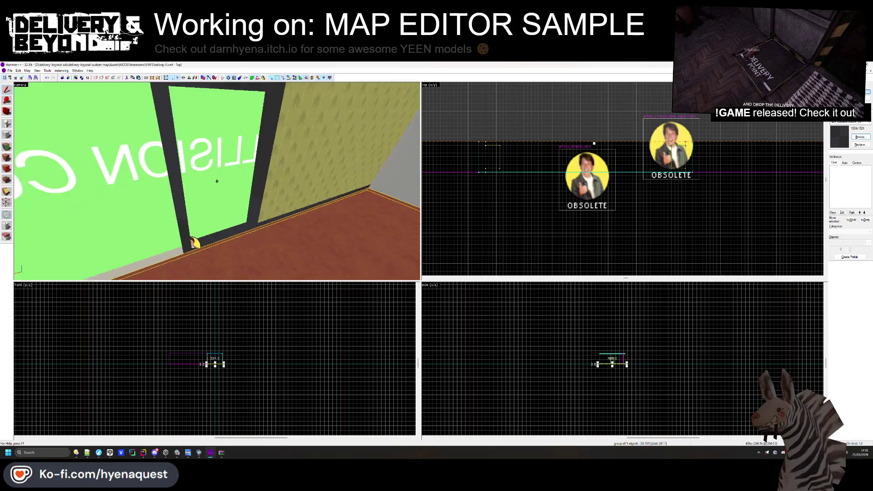
- Select the wall and wall-top trim brushes flanking the doorway, ending on the left wall brush
left_click(360, 203)
left_click_drag(353, 209, 277, 182)
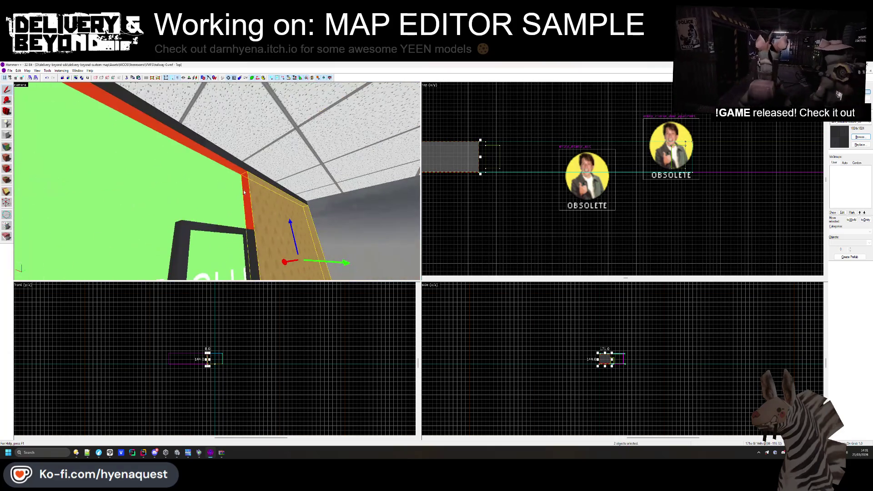
left_click(257, 173, "ctrl")
left_click(267, 211)
mouse_move(351, 198)
left_mouse_down()
mouse_move(268, 211)
mouse_move(223, 196)
left_mouse_up()
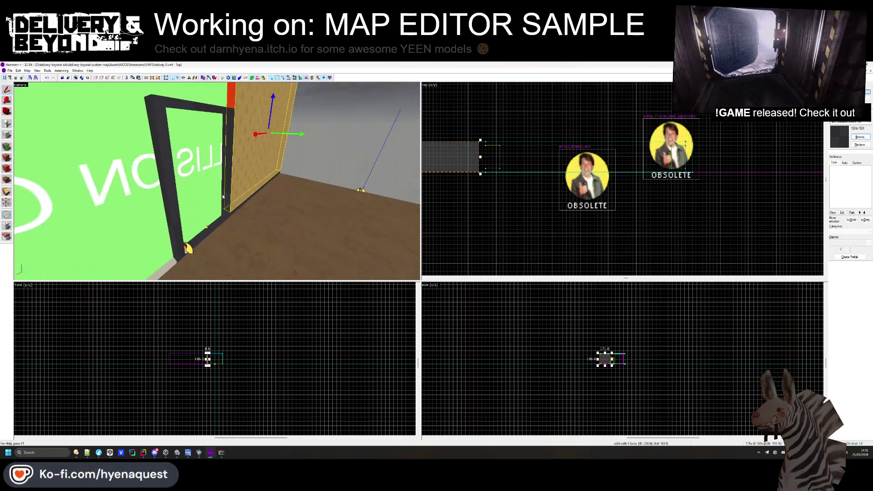
scroll(627, 156, "down", 3)
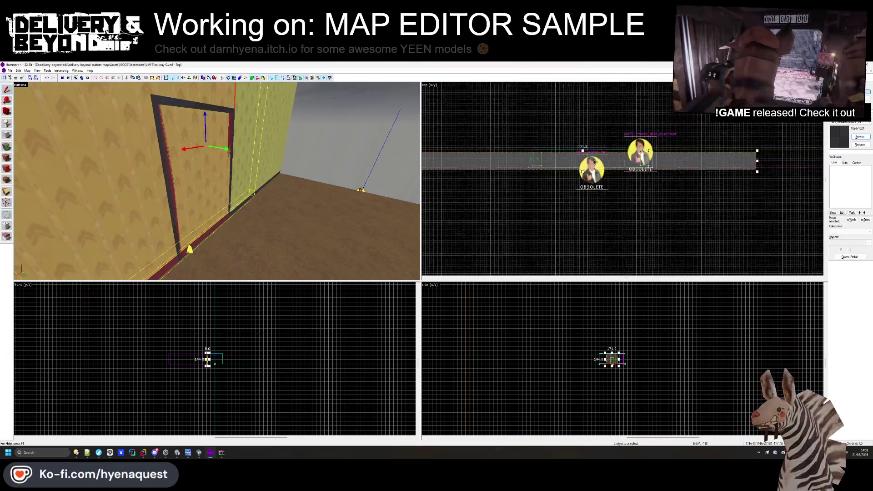
scroll(627, 156, "up", 4)
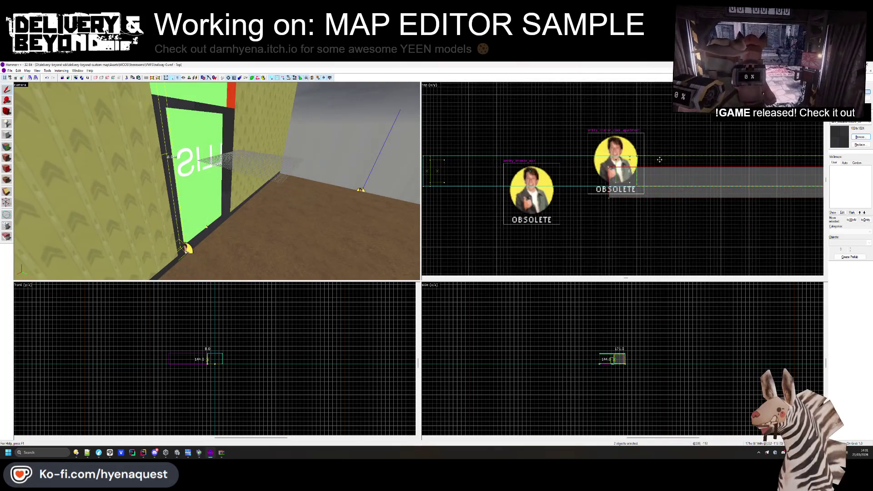
scroll(627, 156, "down", 3)
scroll(705, 174, "up", 2)
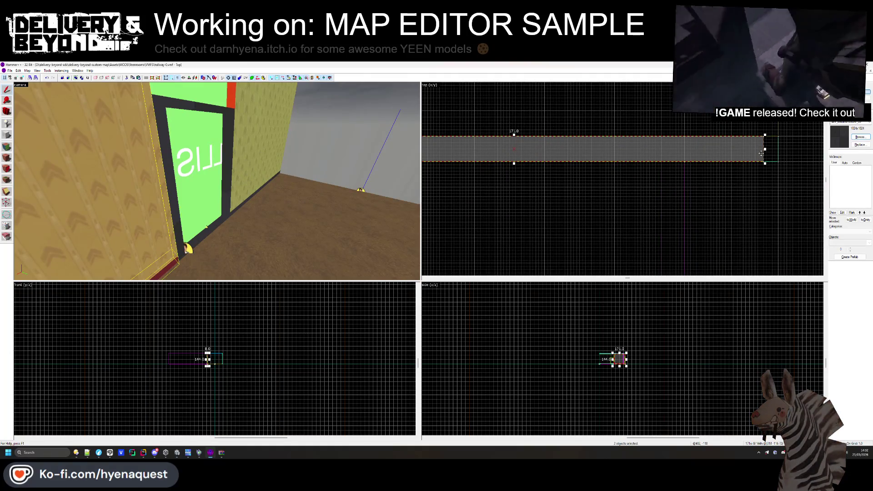
key("Escape")
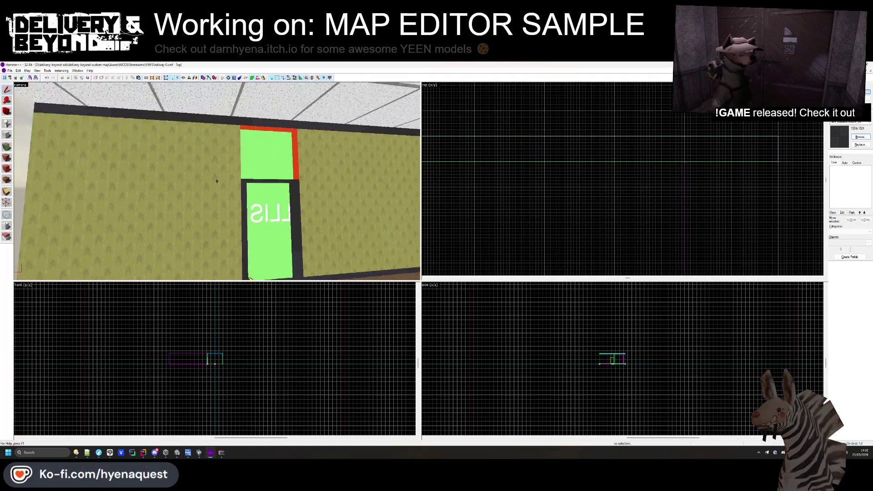
left_click(173, 178)
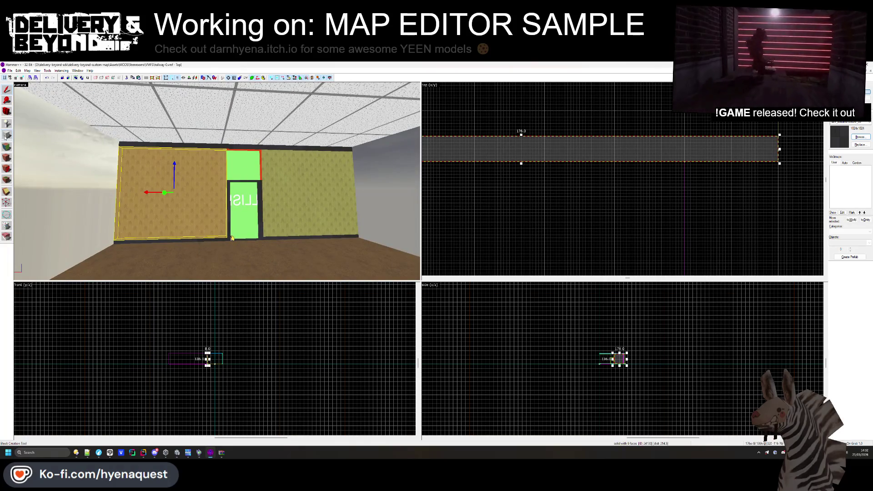